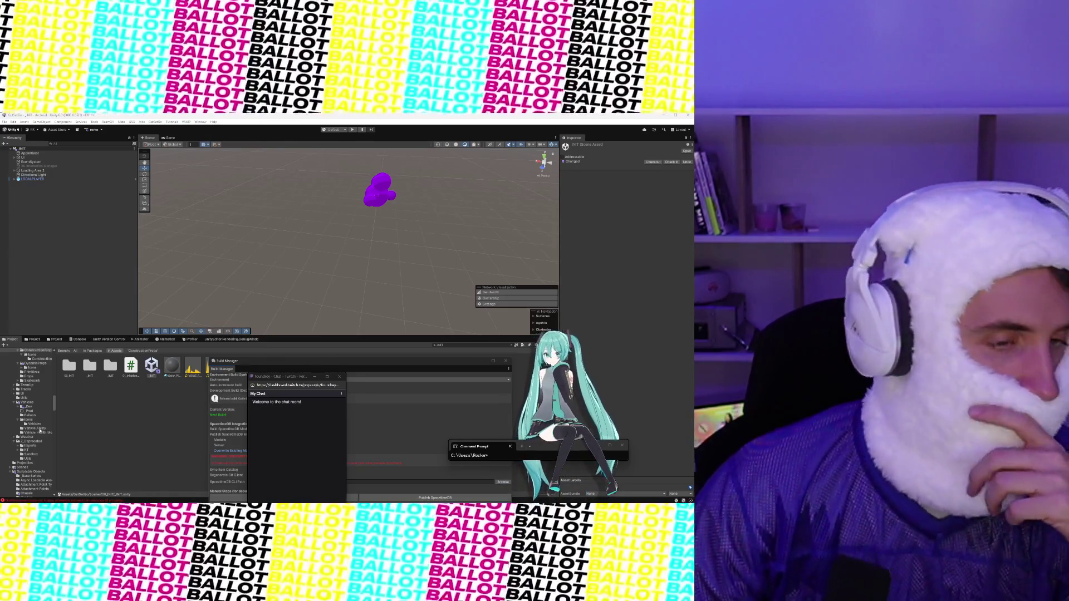
Step: Search the Project panel for 'Soccer' and select the SANDBOX_SOCCER_FIELD scene asset
left_click(454, 345)
type("Soccer")
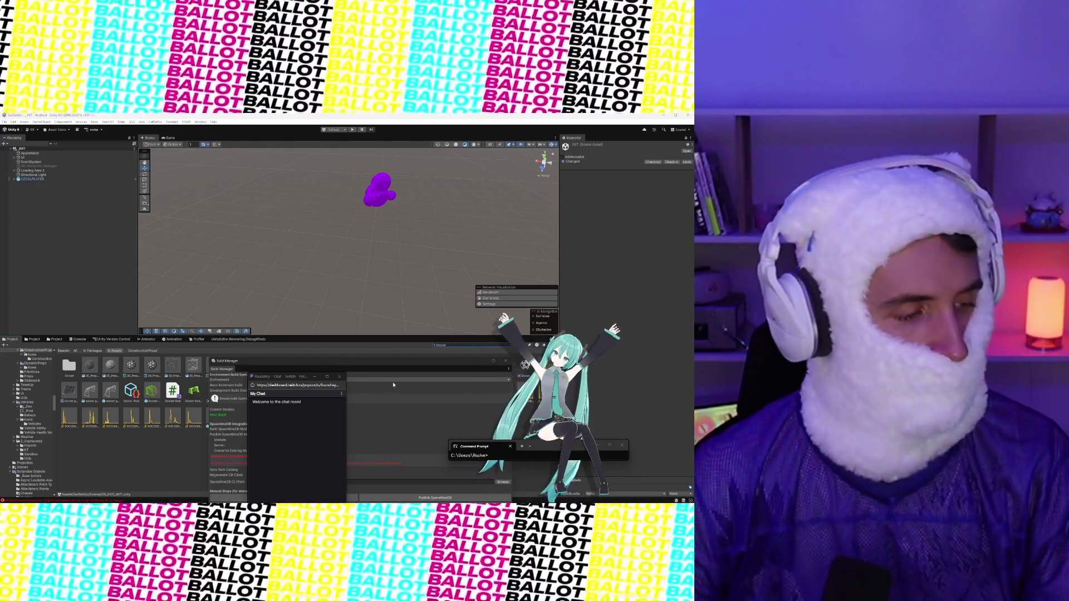
left_click(445, 346)
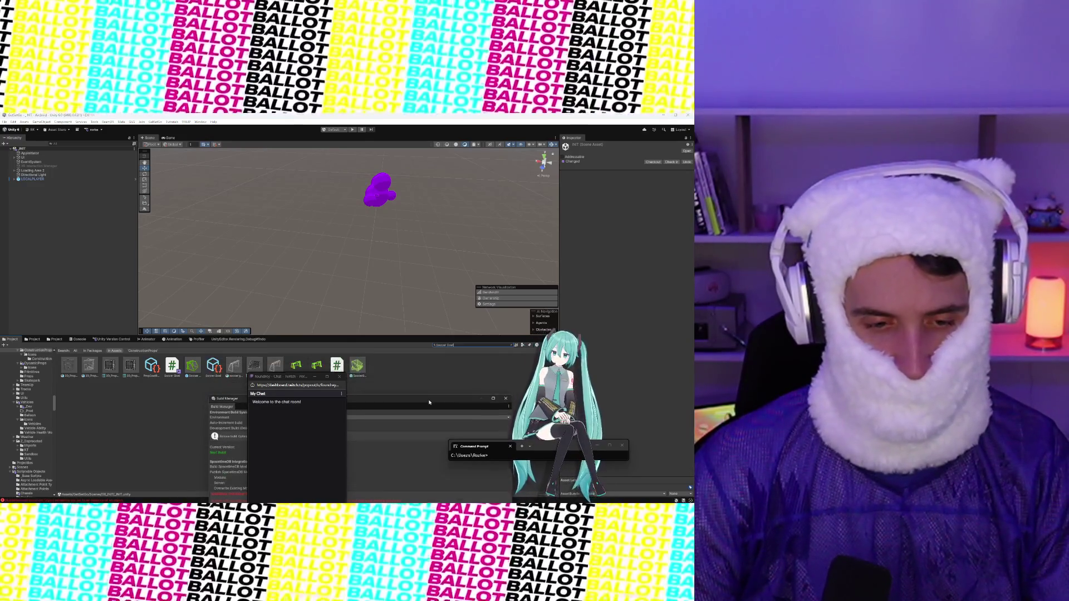
left_click(458, 359)
left_click(457, 345)
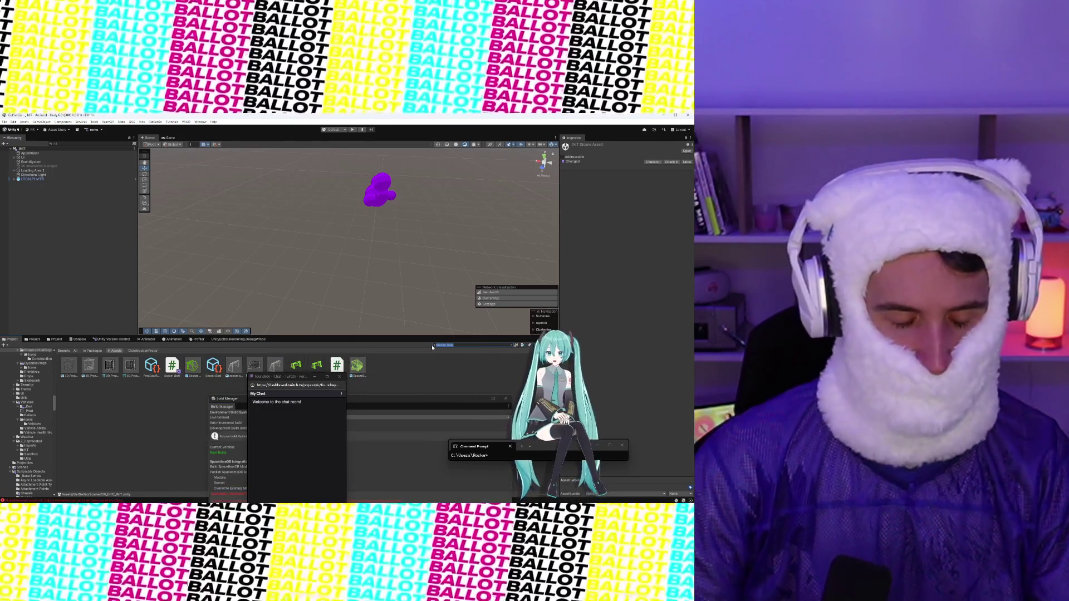
type("s")
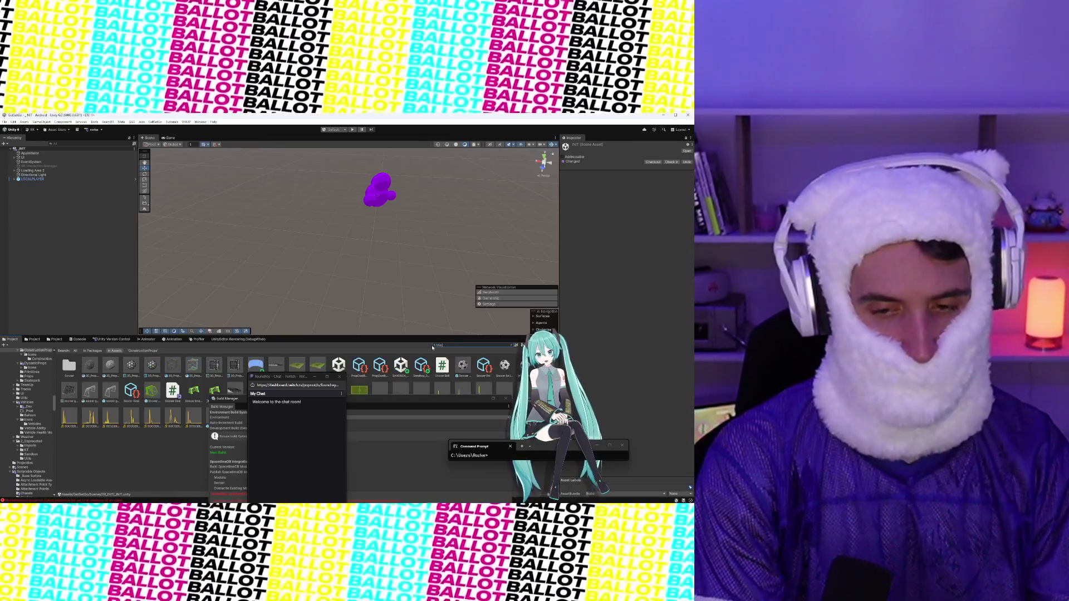
type("o")
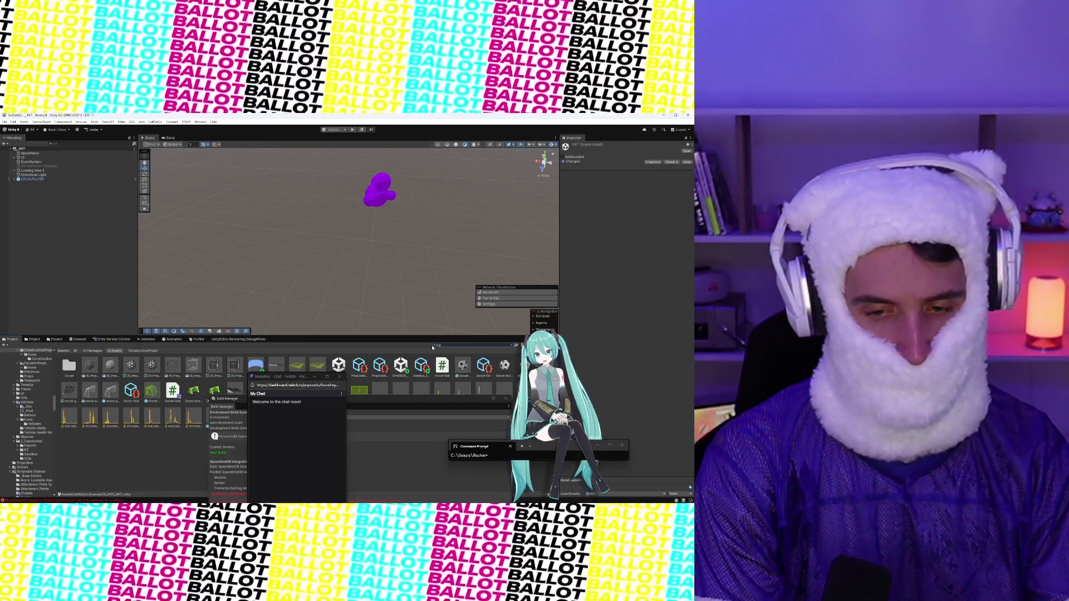
type("ccer Soccer")
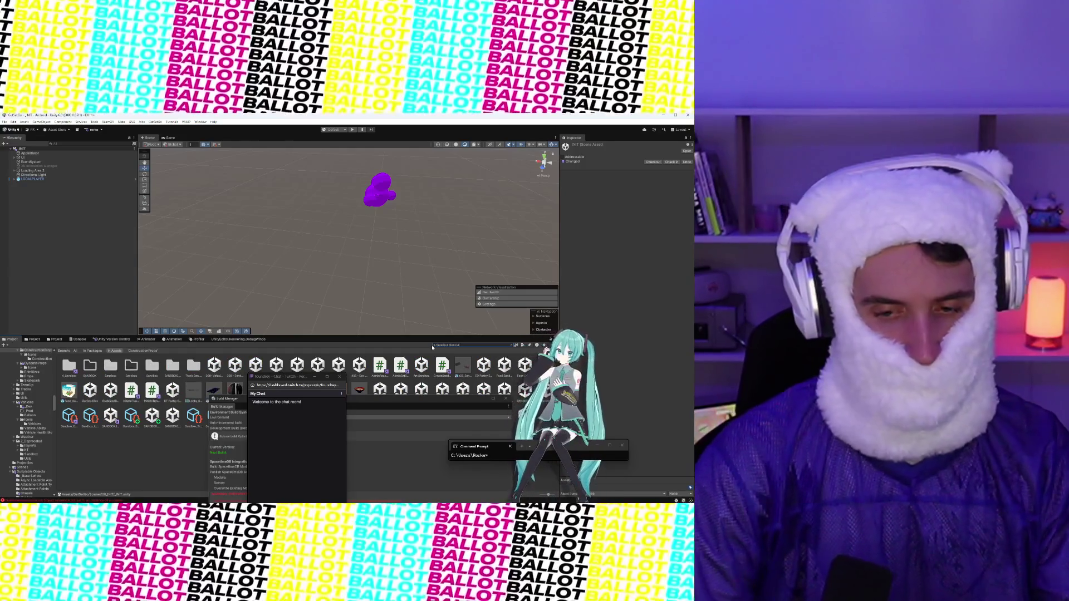
left_click(69, 367)
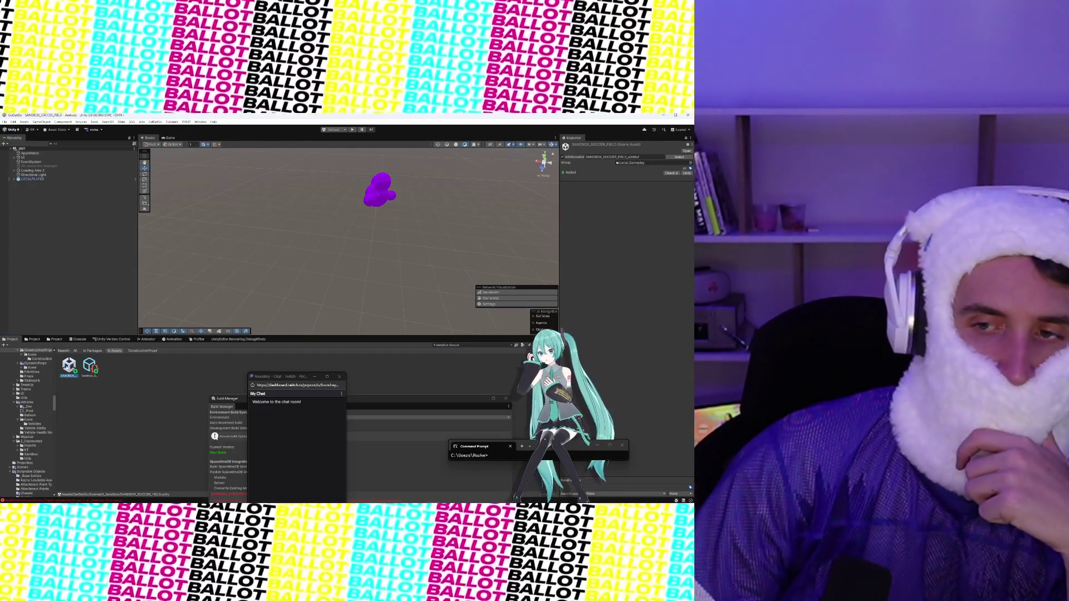
Step: Open SANDBOX_SOCCER_FIELD and reset the RealtimeView UUID on both Soccer Goals
double_click(69, 368)
left_click(319, 221)
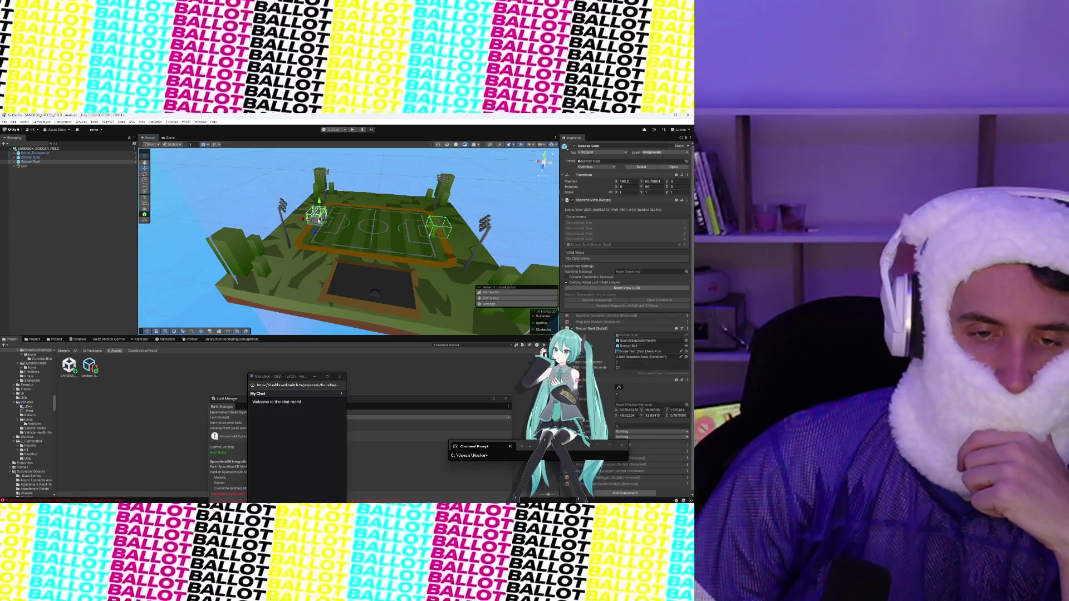
left_click(585, 287)
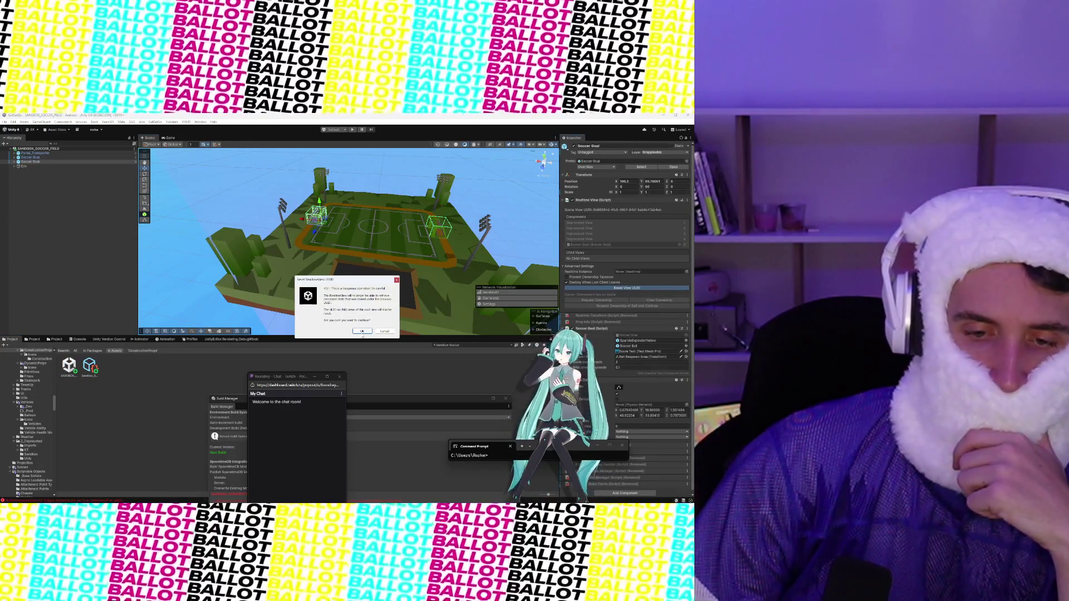
left_click(362, 331)
left_click(31, 157)
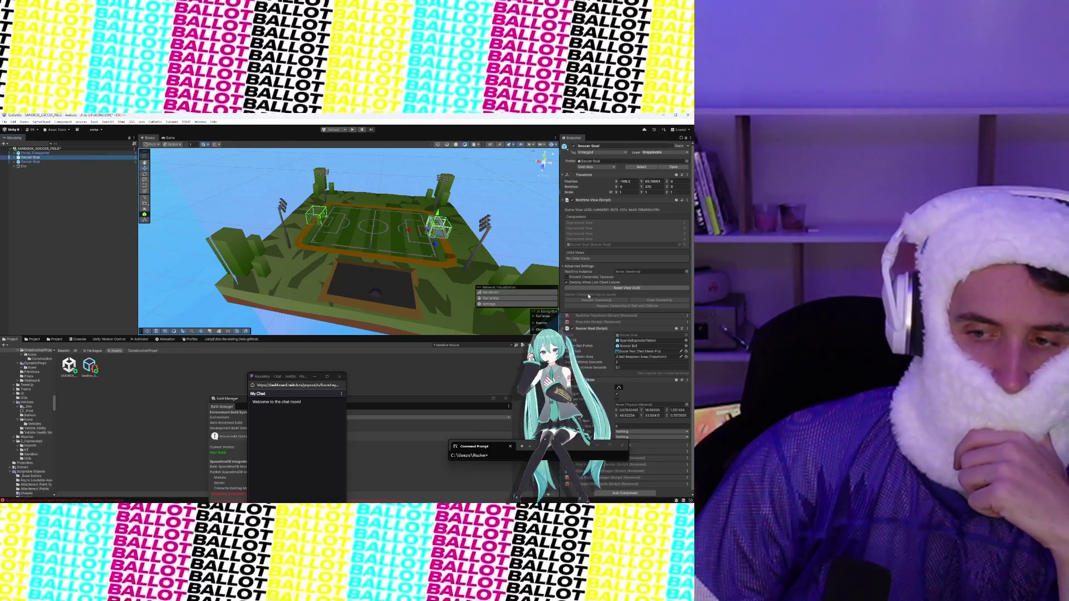
left_click(588, 288)
left_click(367, 332)
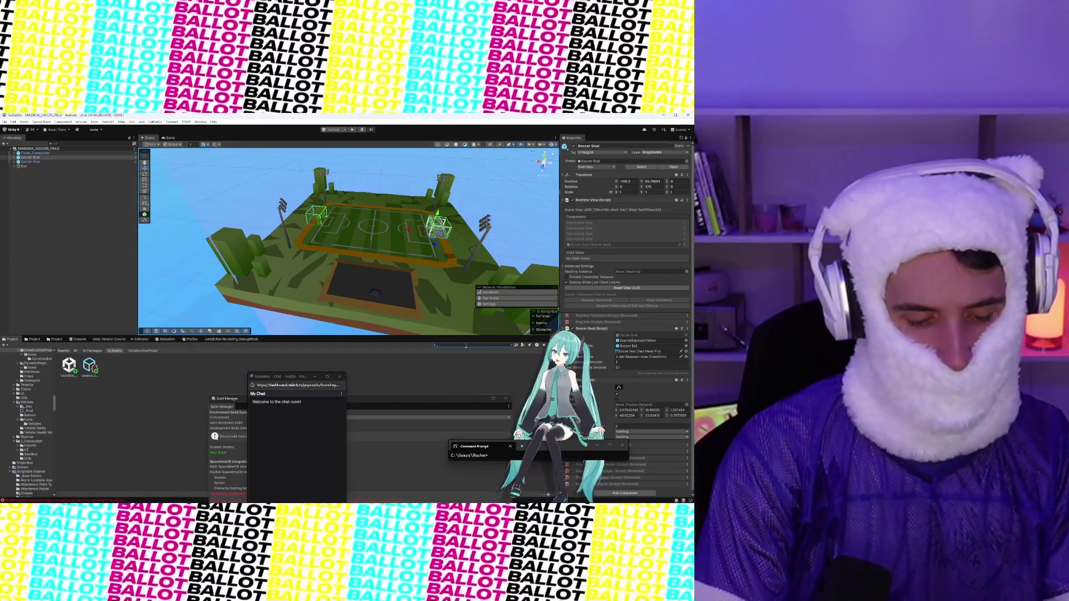
Step: Search the assets for '_INIT' and open that scene
left_click(465, 345)
type("_INIT")
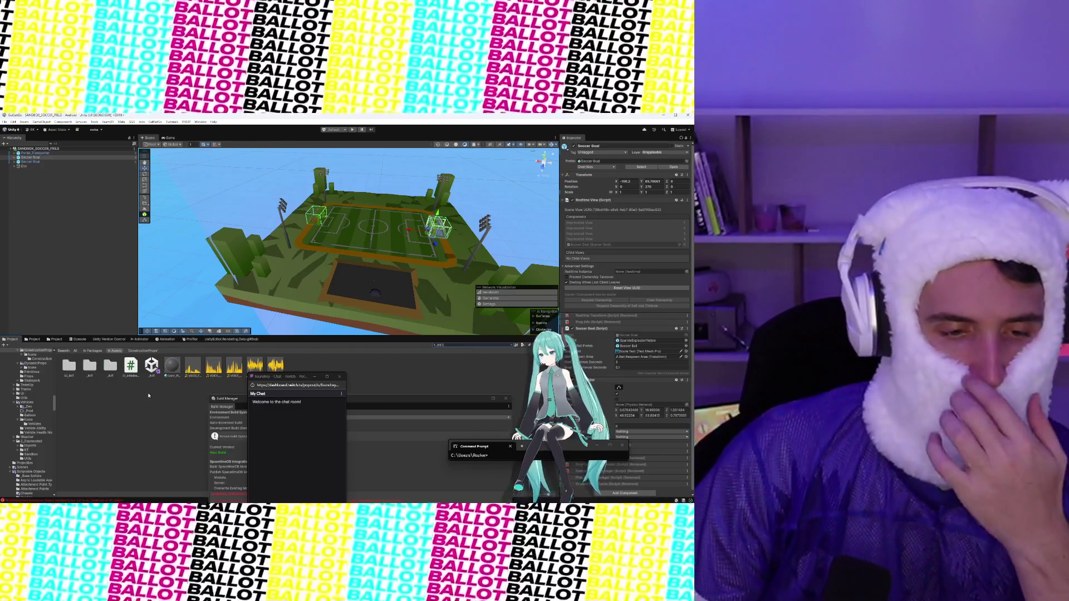
left_click(151, 366)
double_click(151, 367)
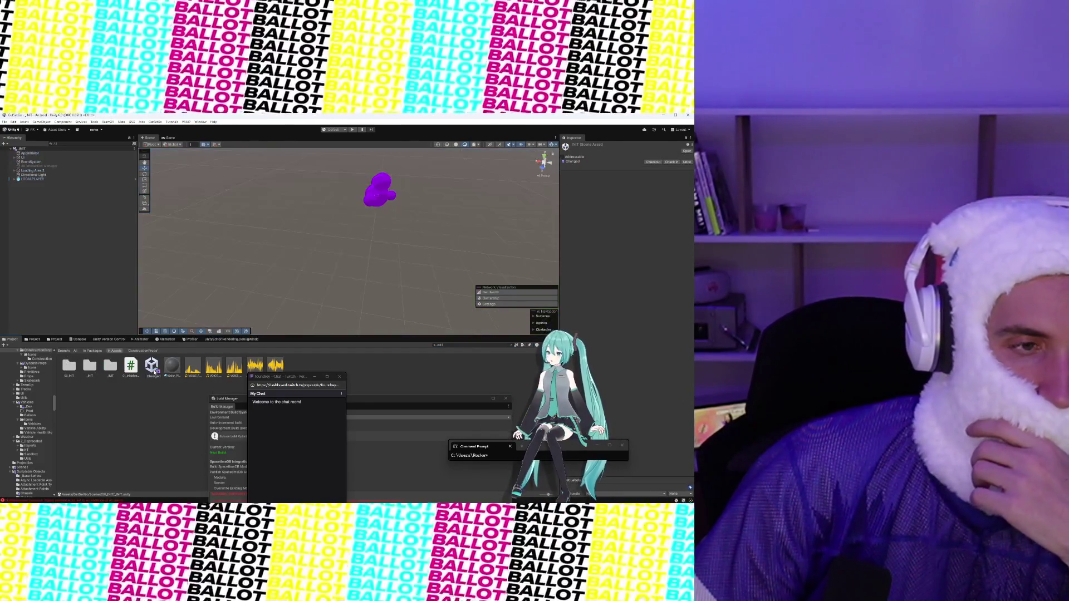
Step: Play the scene to test it, then bring SoccerGoal.cs in Visual Studio forward
left_click(351, 130)
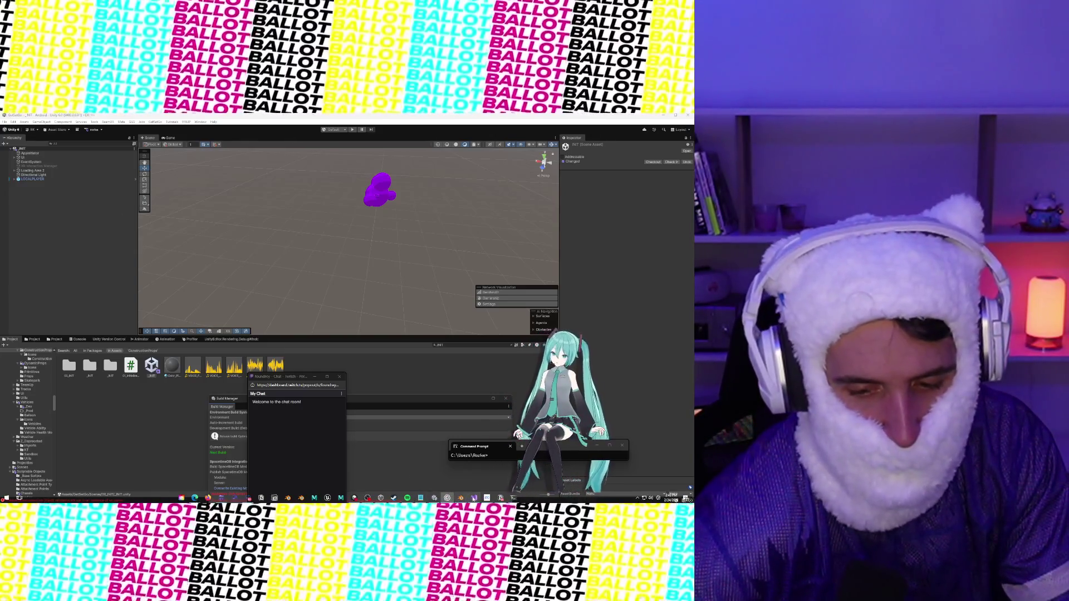
left_click(472, 498)
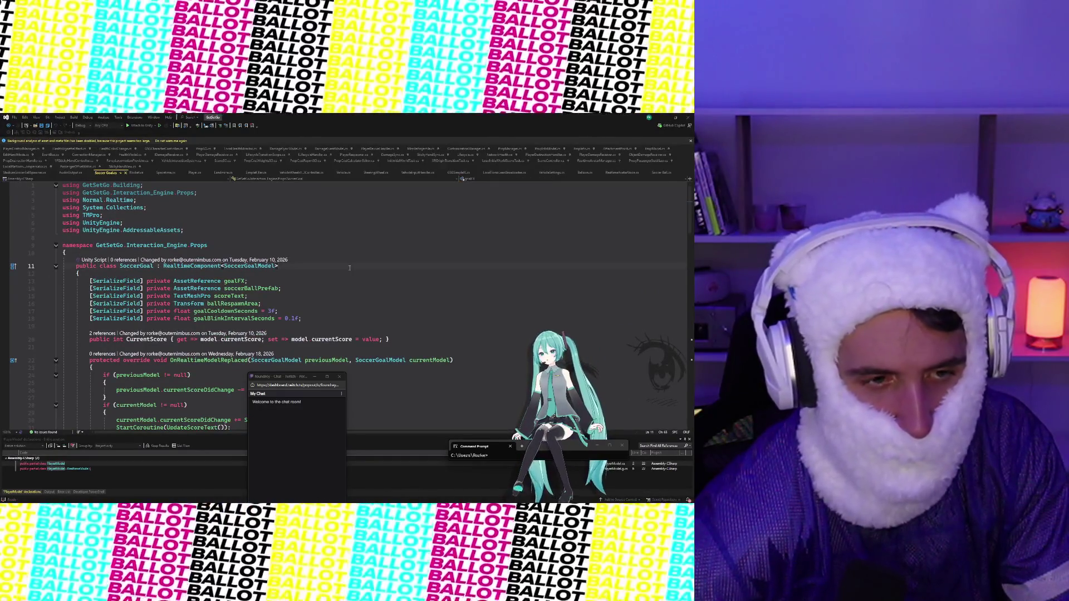
Step: Open StadiumSoccerBallSpawner.cs through Visual Studio's Code Search
left_click(350, 267)
key("ctrl+t")
type("player")
key("ctrl+a")
key("BackSpace")
type("SoccerB")
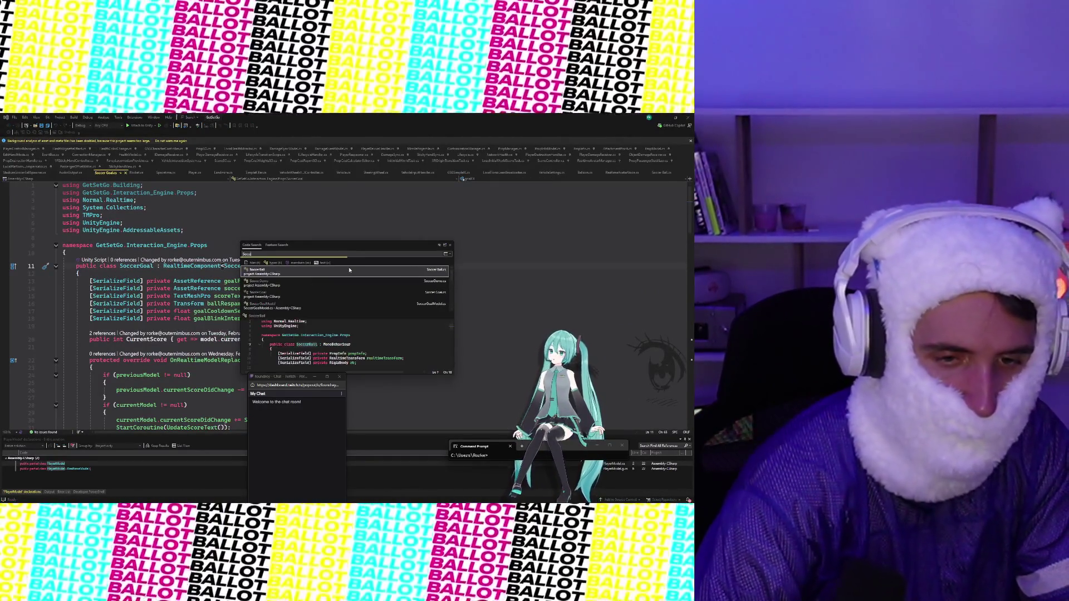
key("BackSpace")
key("BackSpace")
key("BackSpace")
type("tadiumSo")
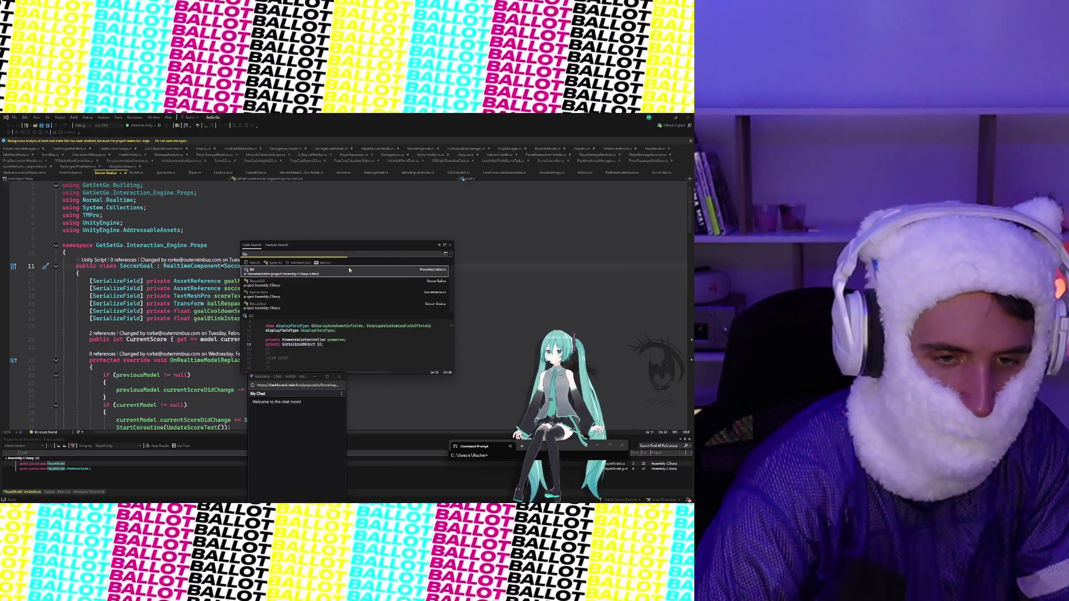
key("Return")
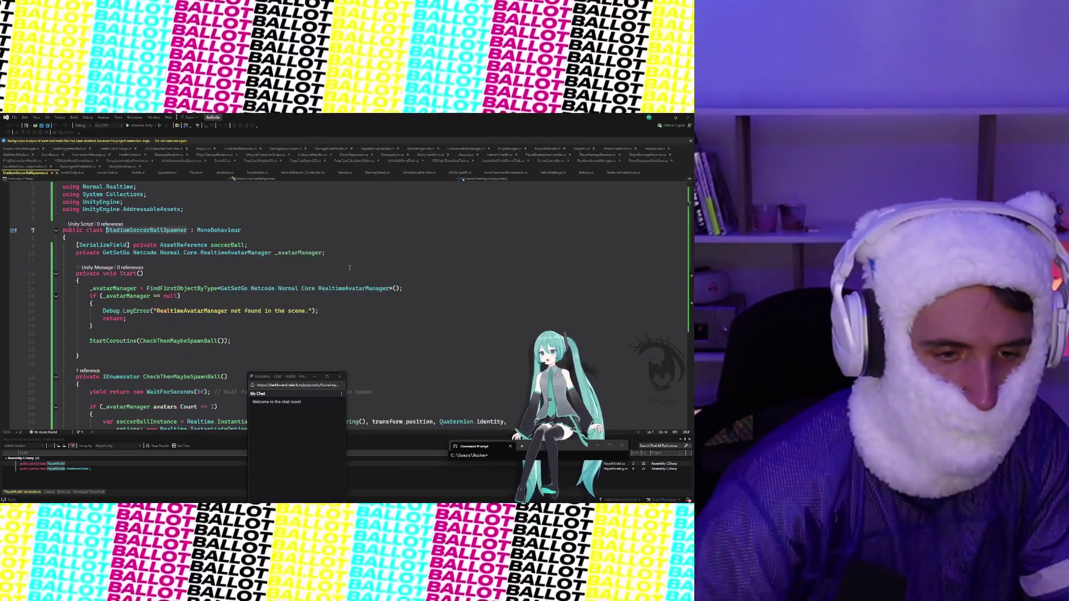
Step: Add serialized Transform fields leftSoccerGoalSpawn and rightSoccerGoalSpawn below the soccerBall field
left_click(294, 246)
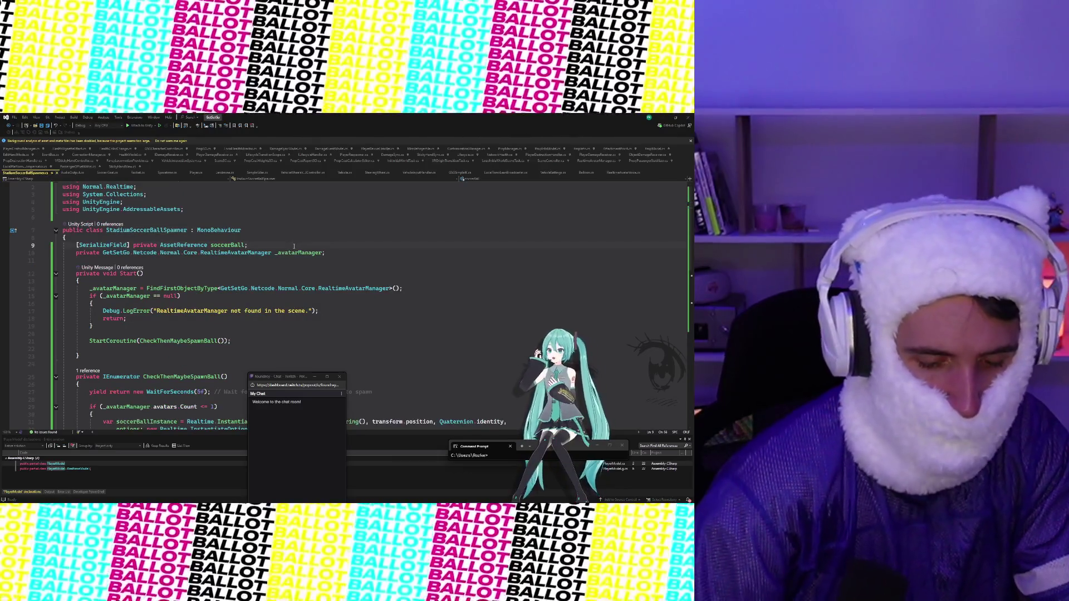
key("Return")
type("[Serialis")
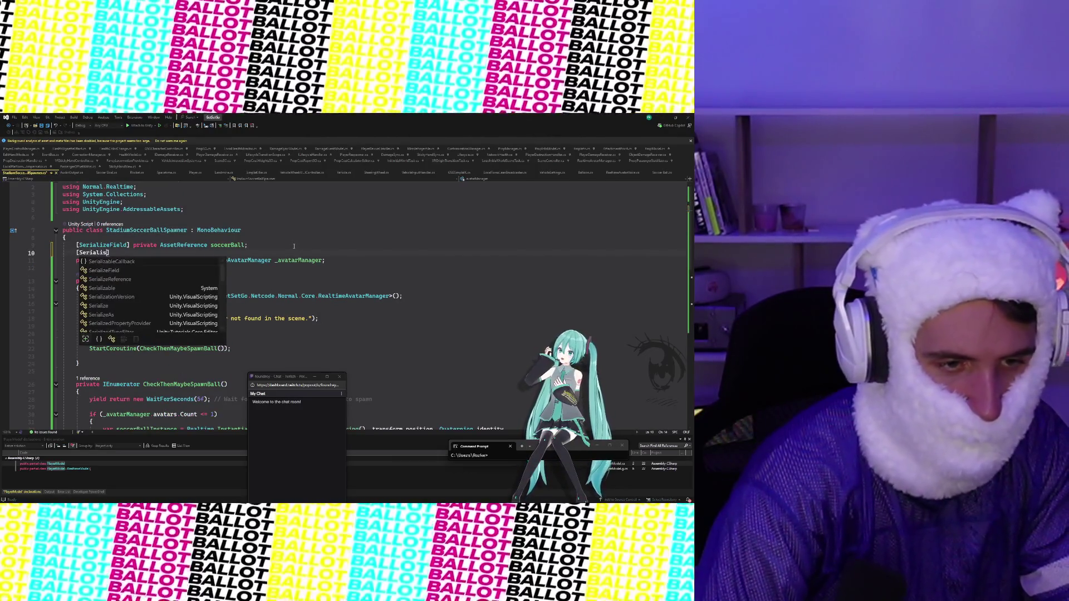
type("eFie")
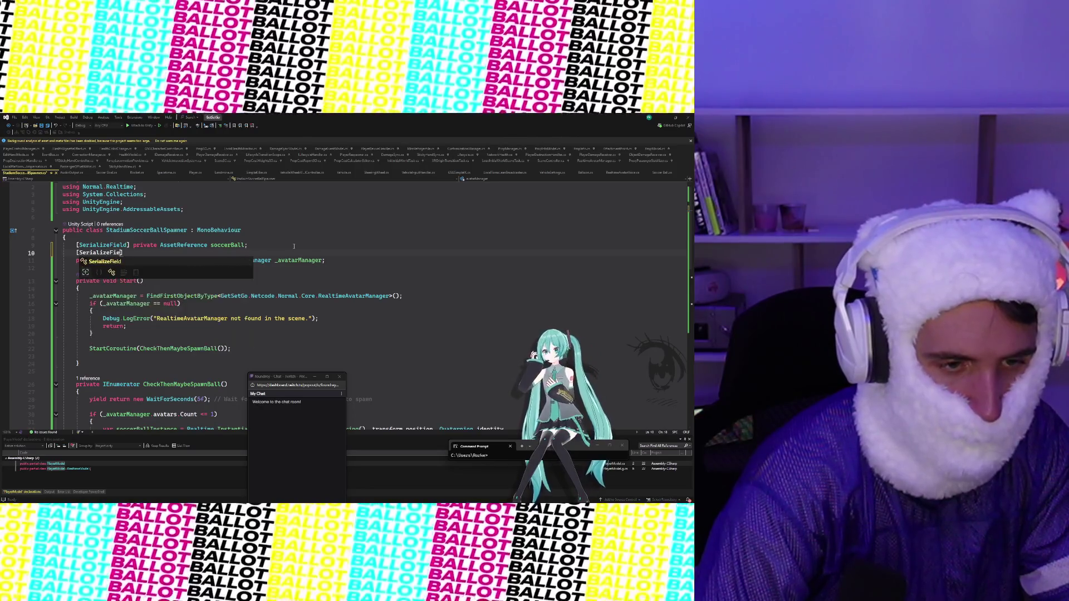
type("ld] privat")
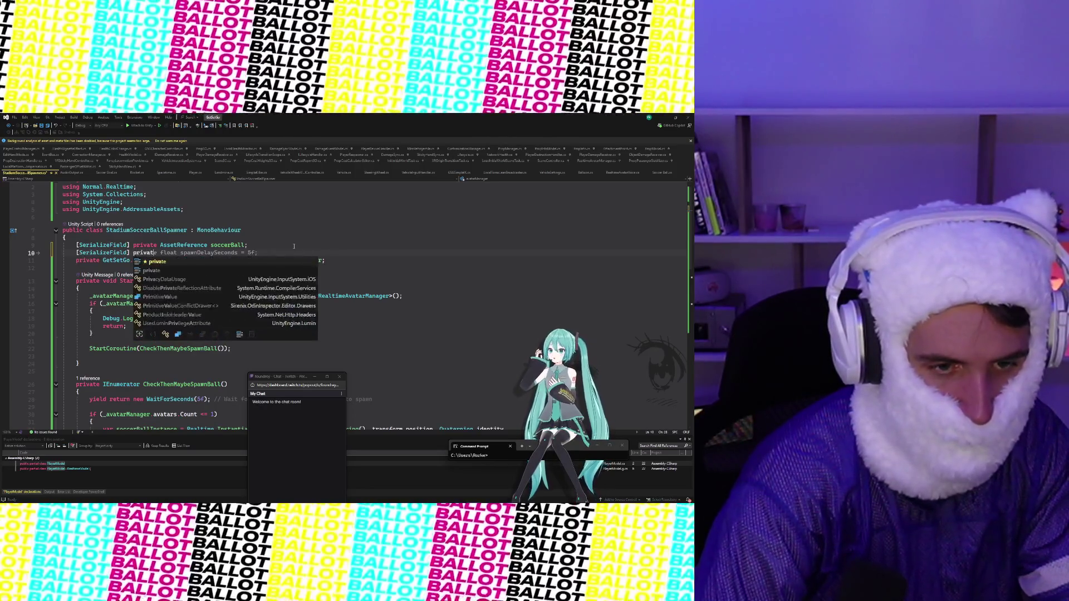
type("e Transform ")
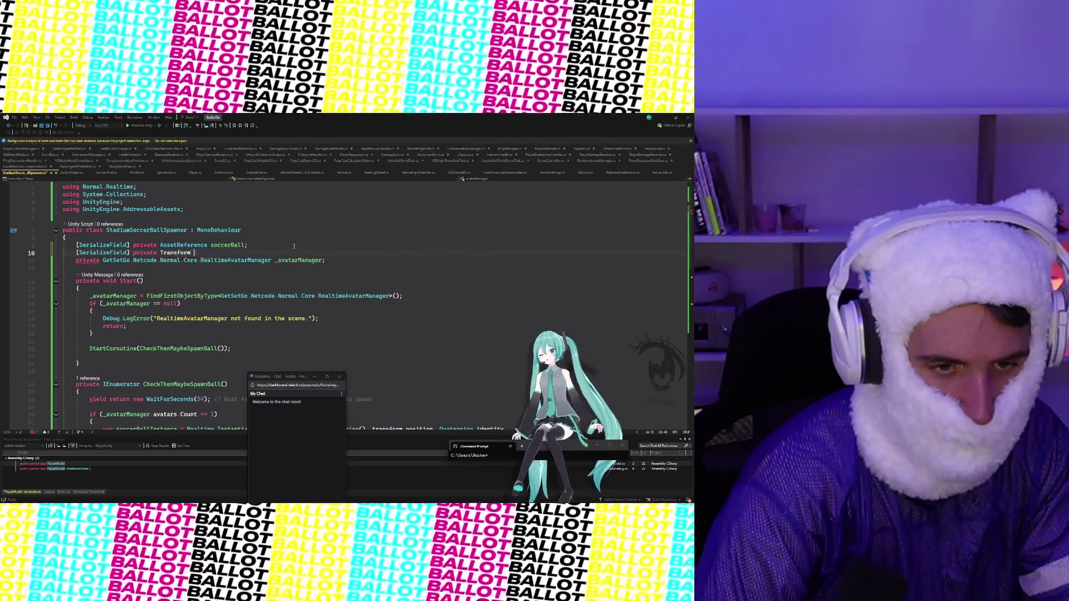
type("s")
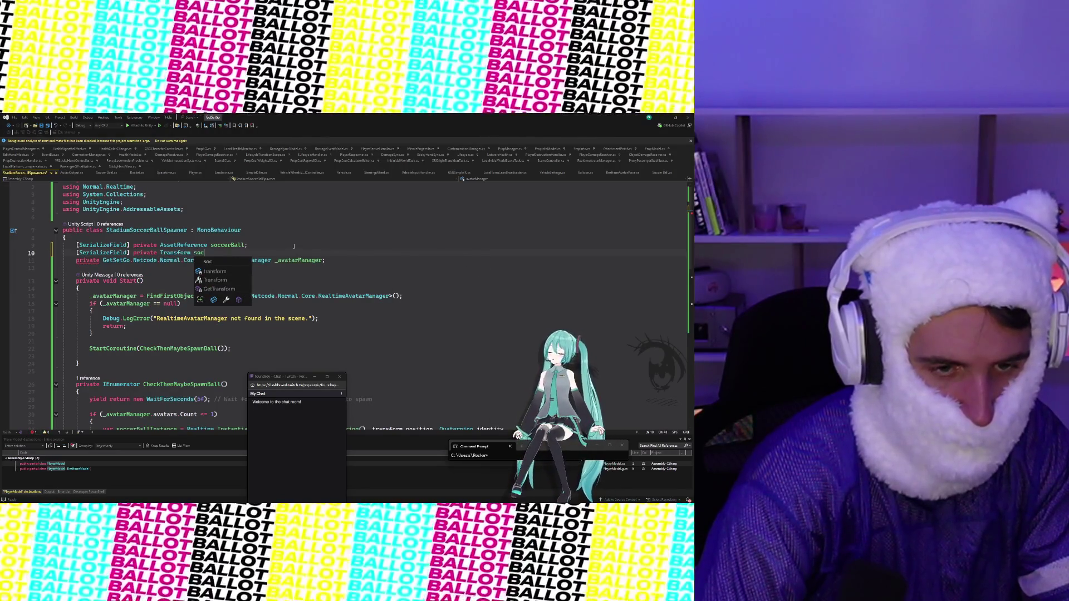
key("BackSpace")
type("leftSoccer")
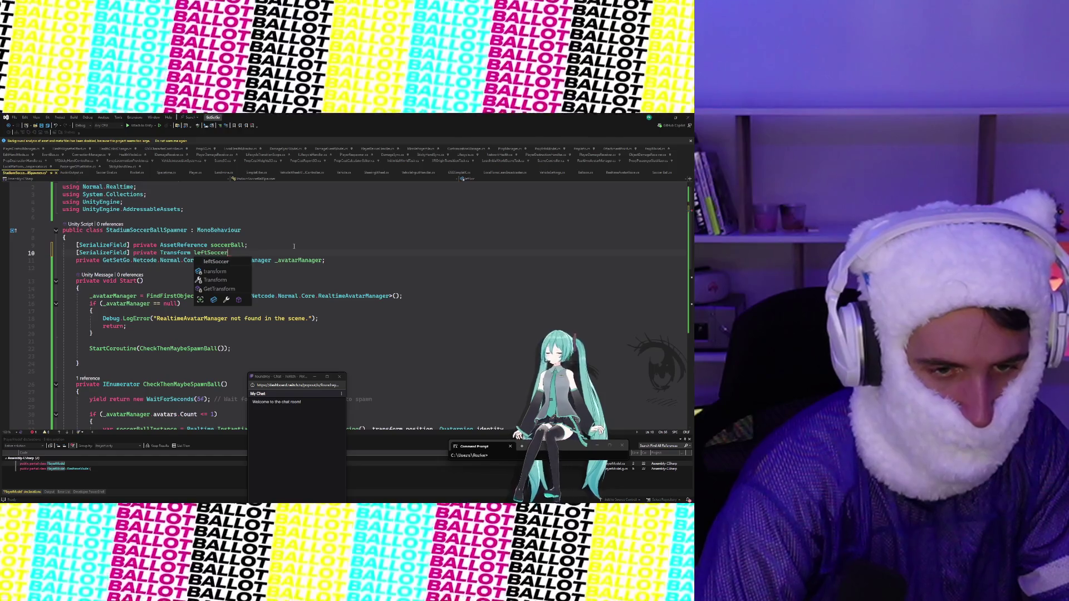
type("GoalSpawn;")
key("Return")
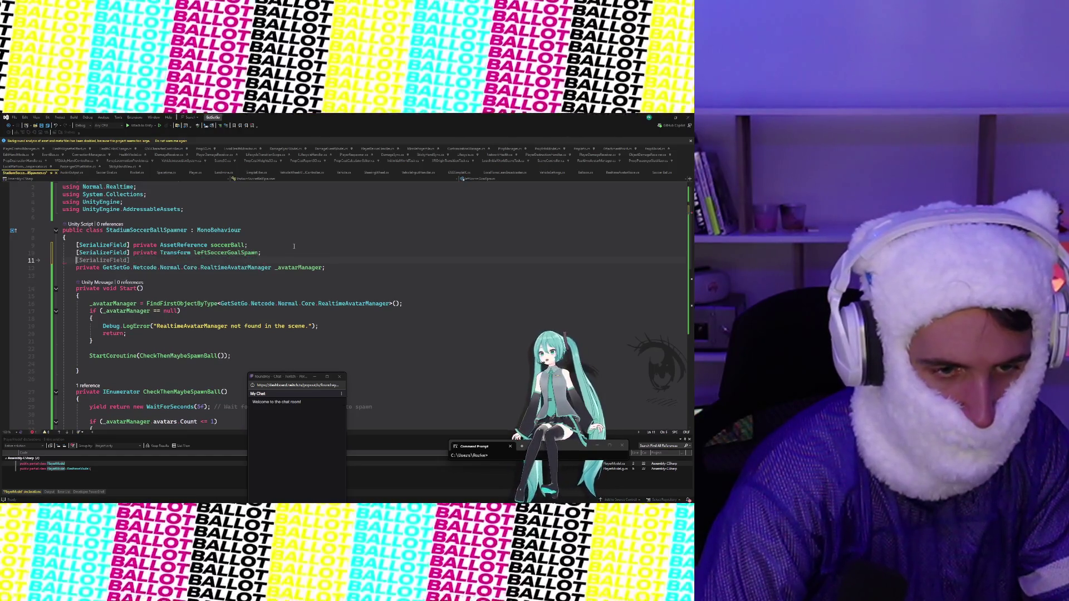
key("Tab")
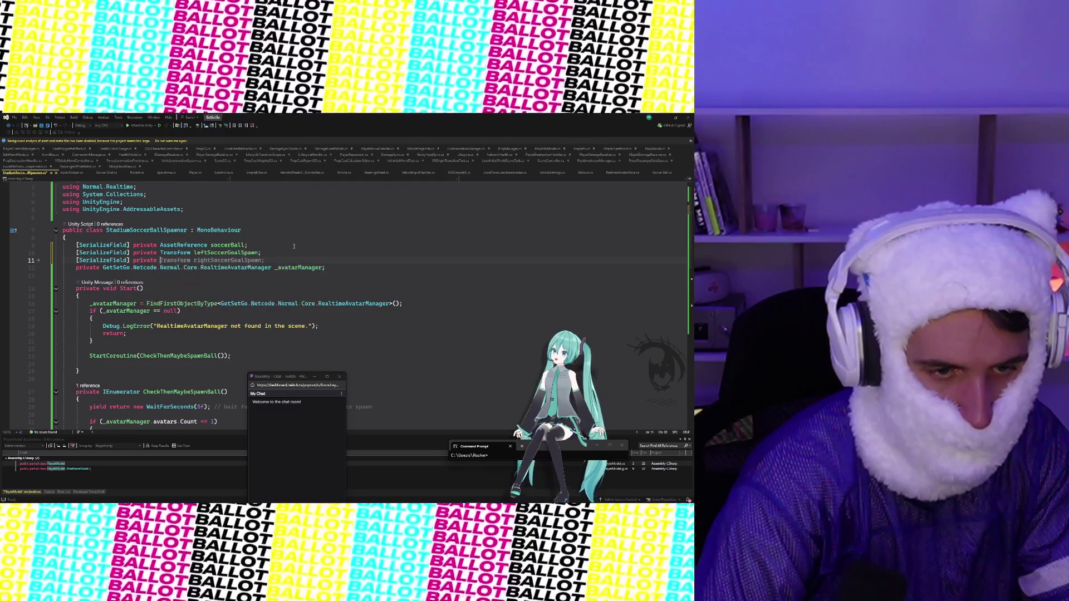
key("Tab")
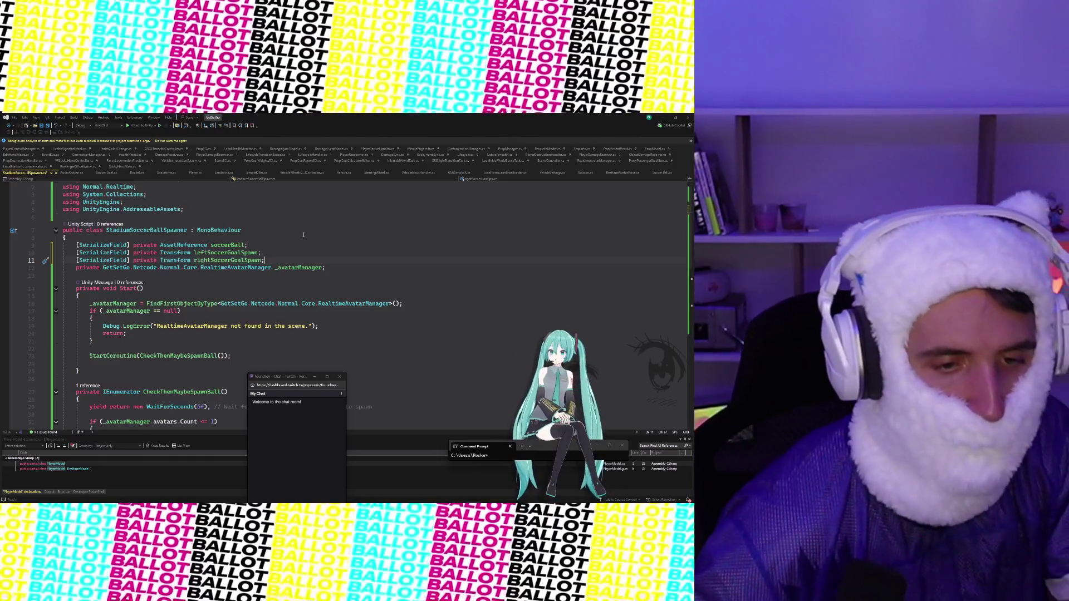
Step: Delete the _avatarManager lookup and its if/return check from Start()
scroll(303, 235, "down", 2)
scroll(303, 234, "down", 3)
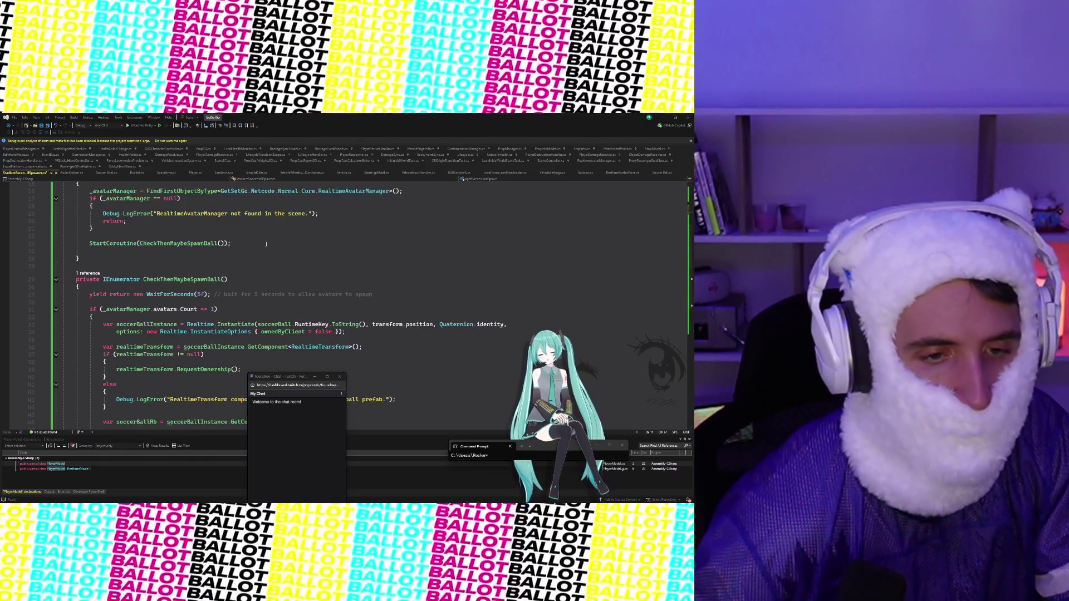
scroll(235, 289, "up", 1)
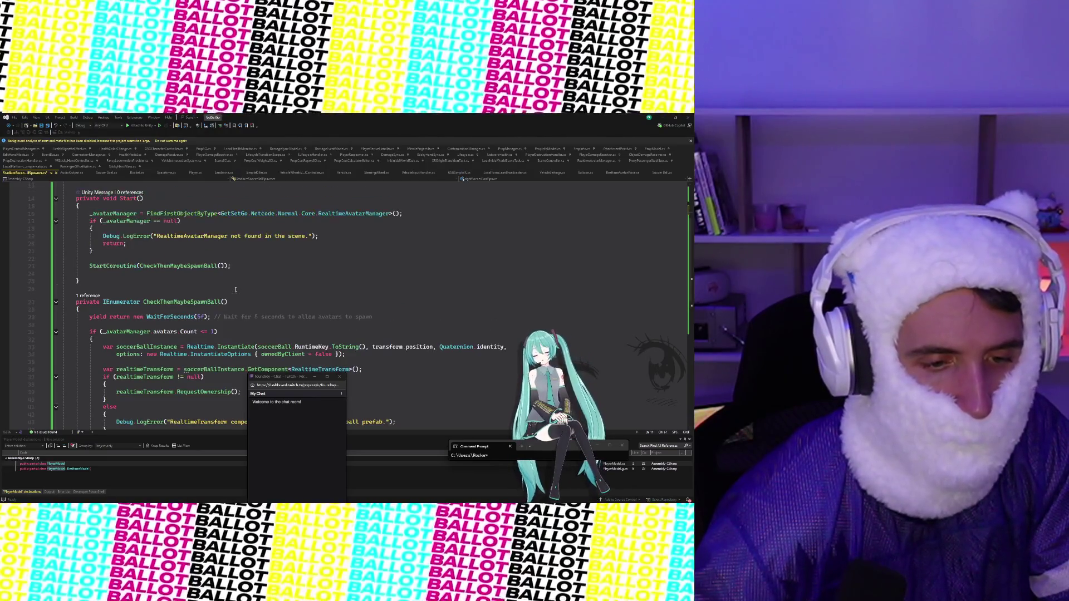
left_click(91, 215)
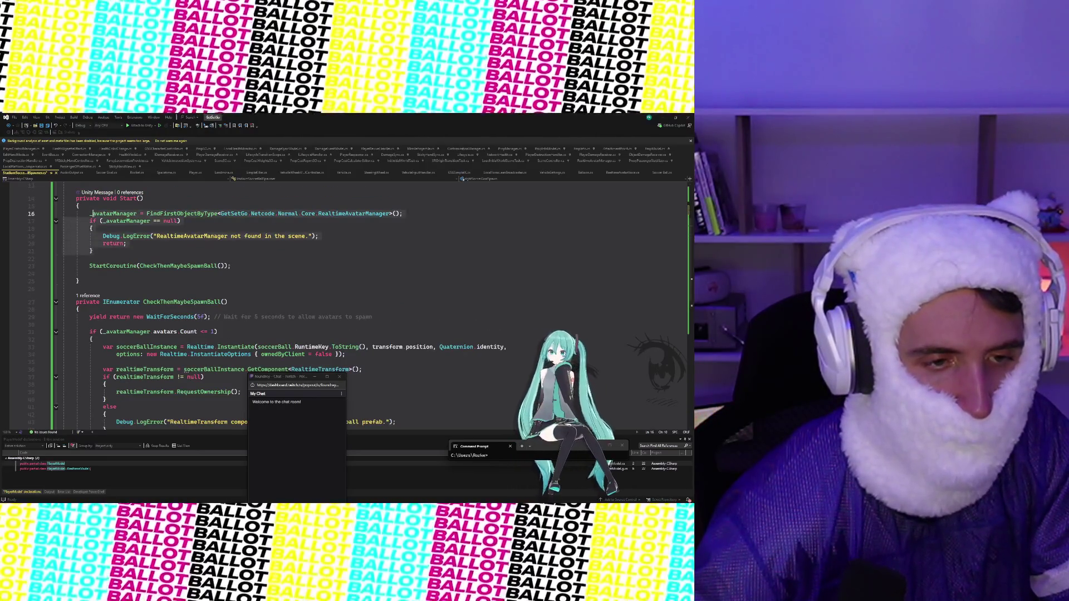
key("Delete")
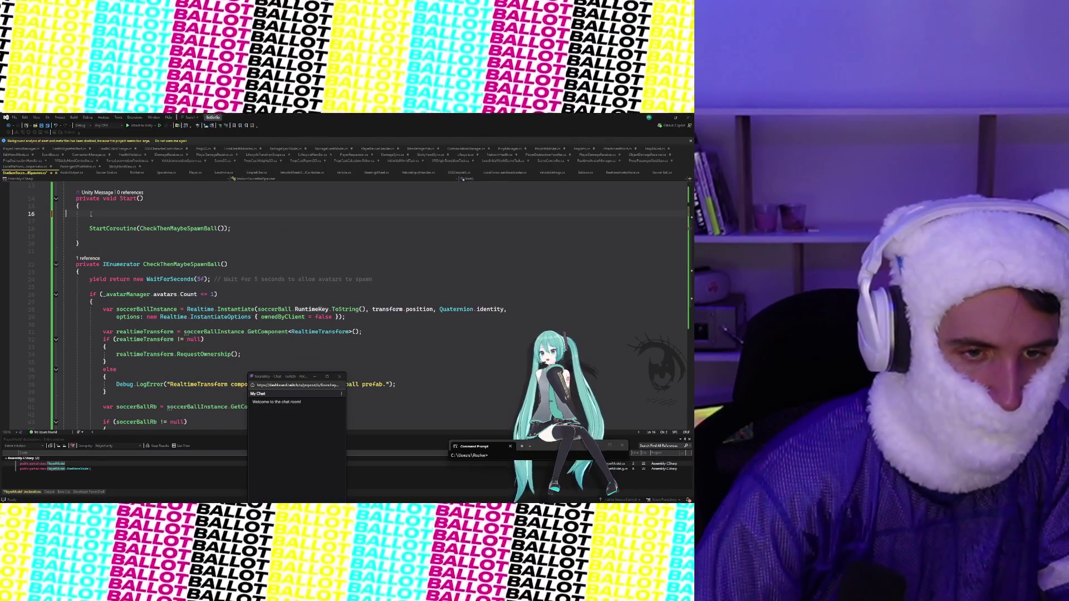
key("BackSpace")
Step: Select the five-second wait line in the CheckThenMaybeSpawnBall coroutine
scroll(168, 236, "down", 5)
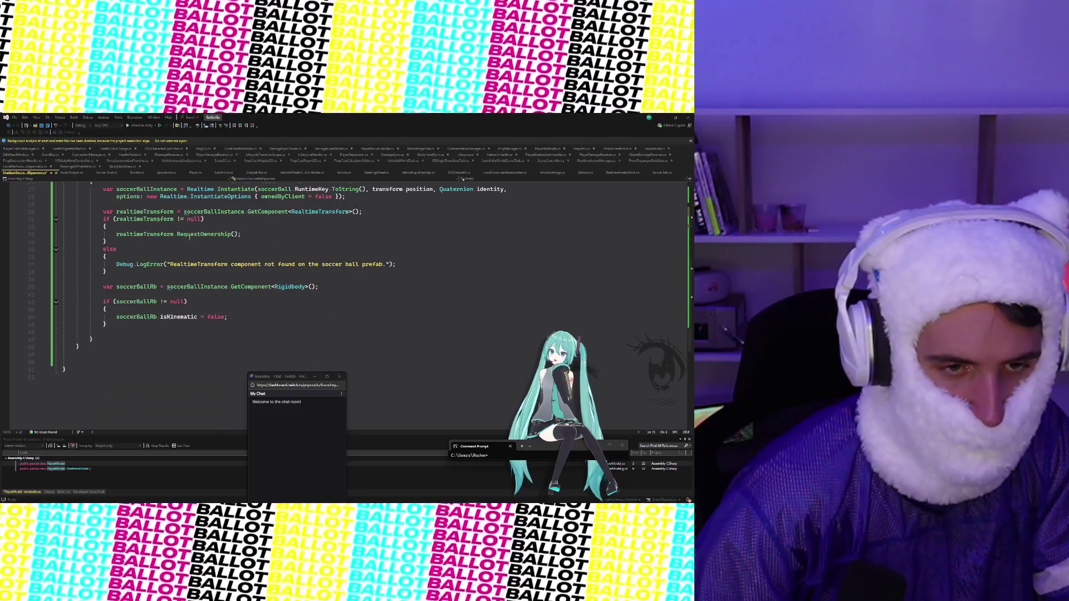
scroll(189, 207, "up", 2)
left_click(147, 197)
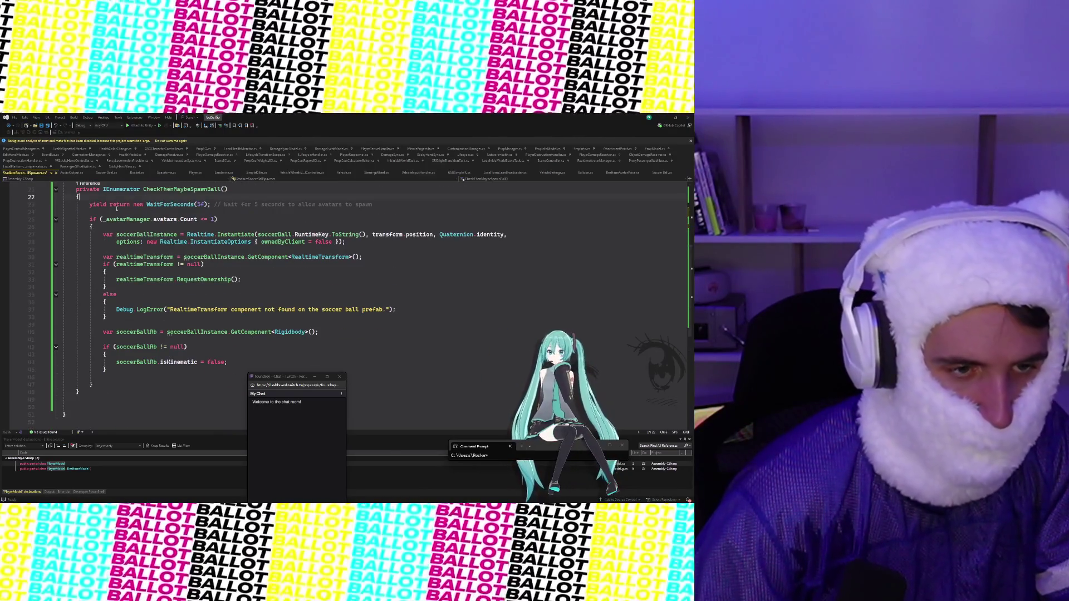
left_click_drag(88, 204, 381, 207)
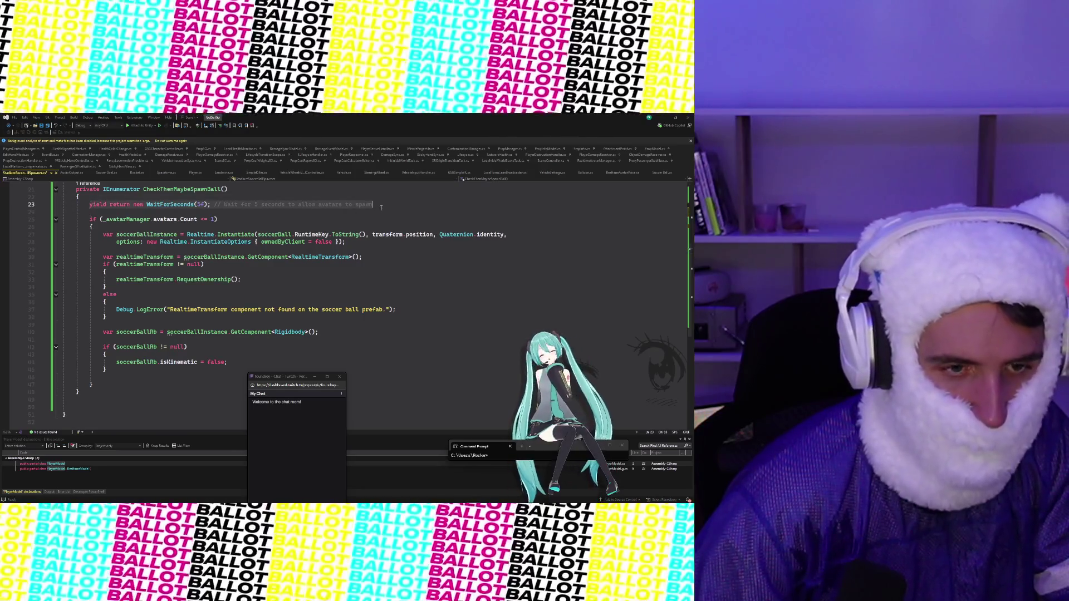
scroll(381, 209, "up", 7)
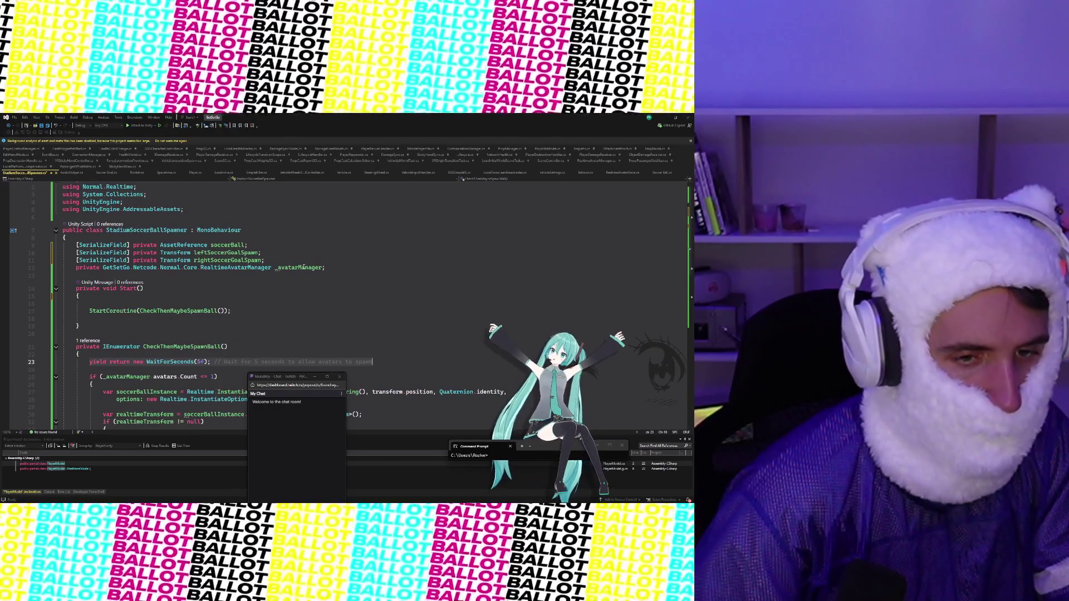
left_click(339, 262)
key("Return")
type("private Real")
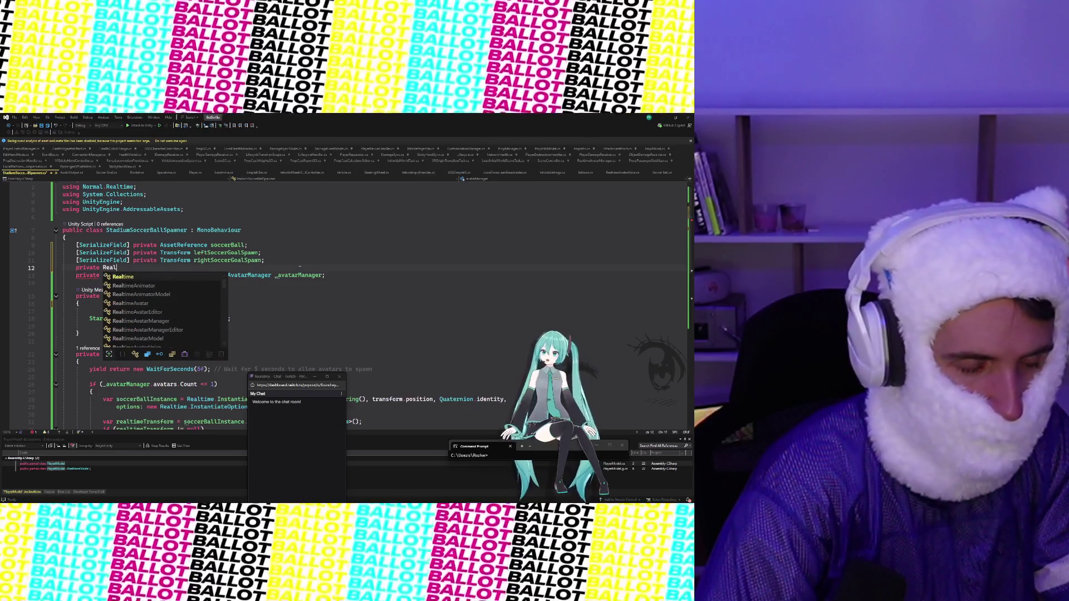
key("BackSpace")
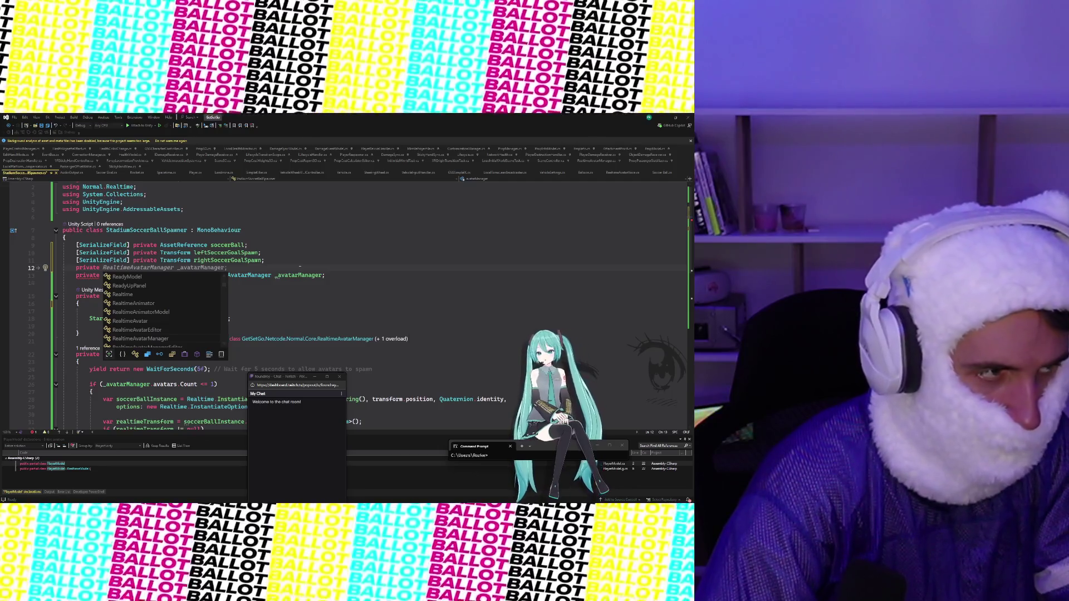
type("Realtiume")
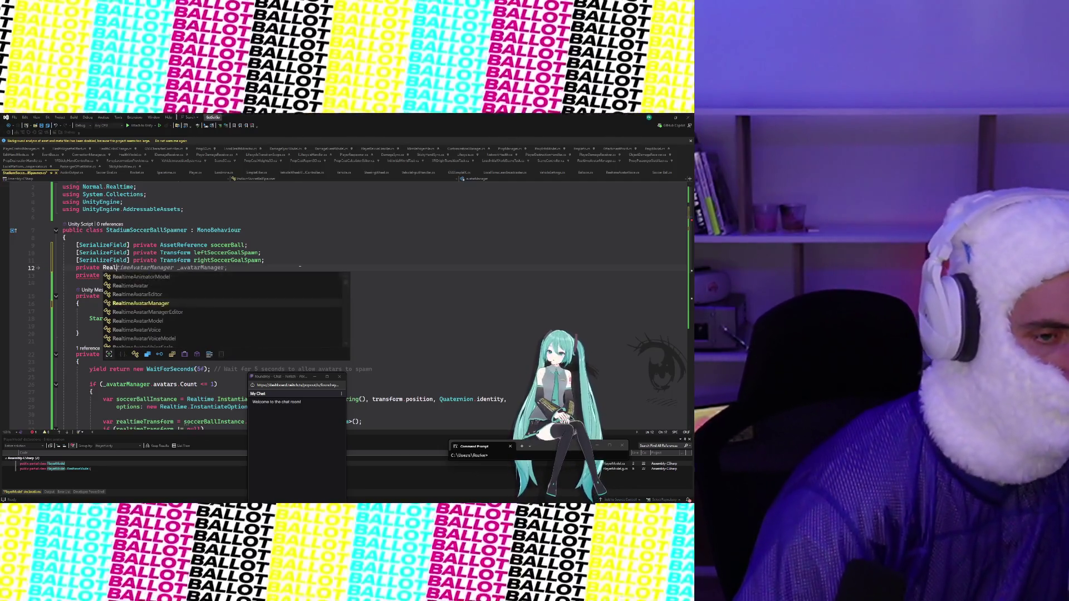
key("BackSpace")
key("BackSpace")
key("BackSpace")
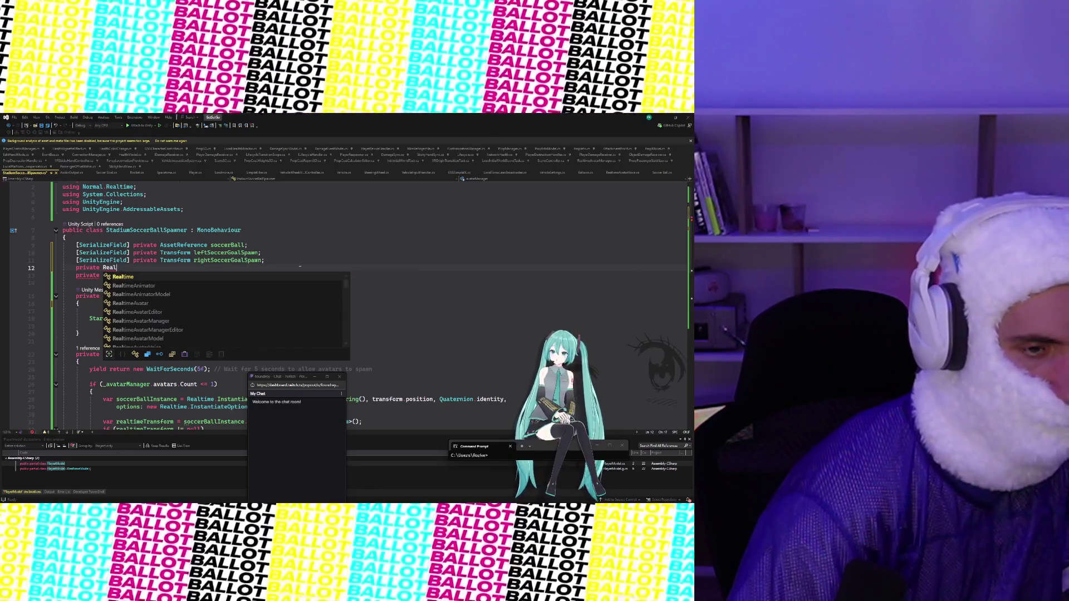
key("BackSpace")
key("BackSpace")
key("BackSpace")
key("BackSpace")
key("BackSpace")
key("BackSpace")
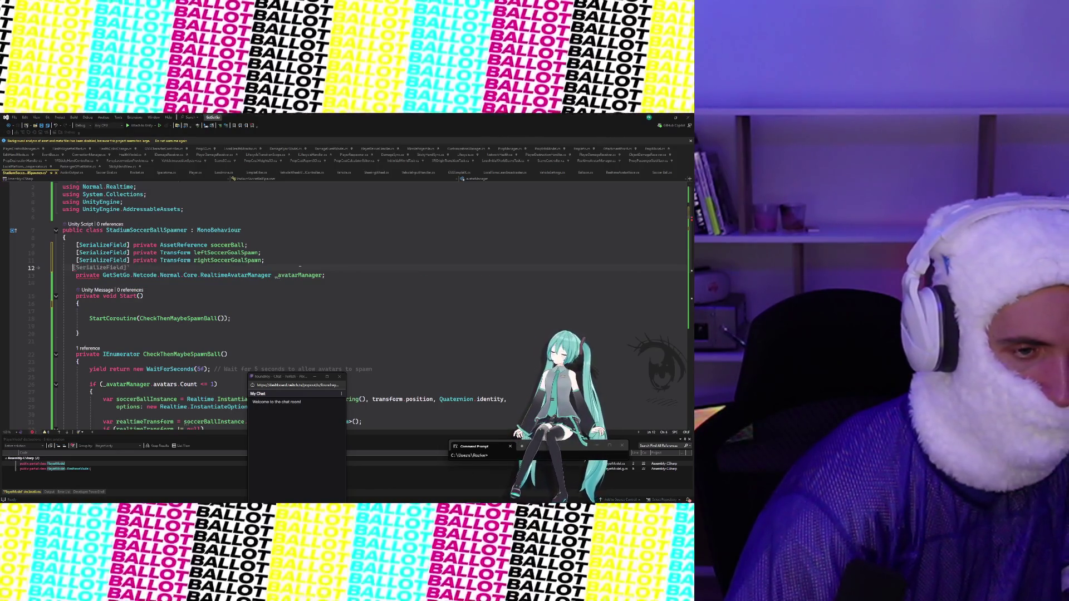
scroll(288, 280, "down", 4)
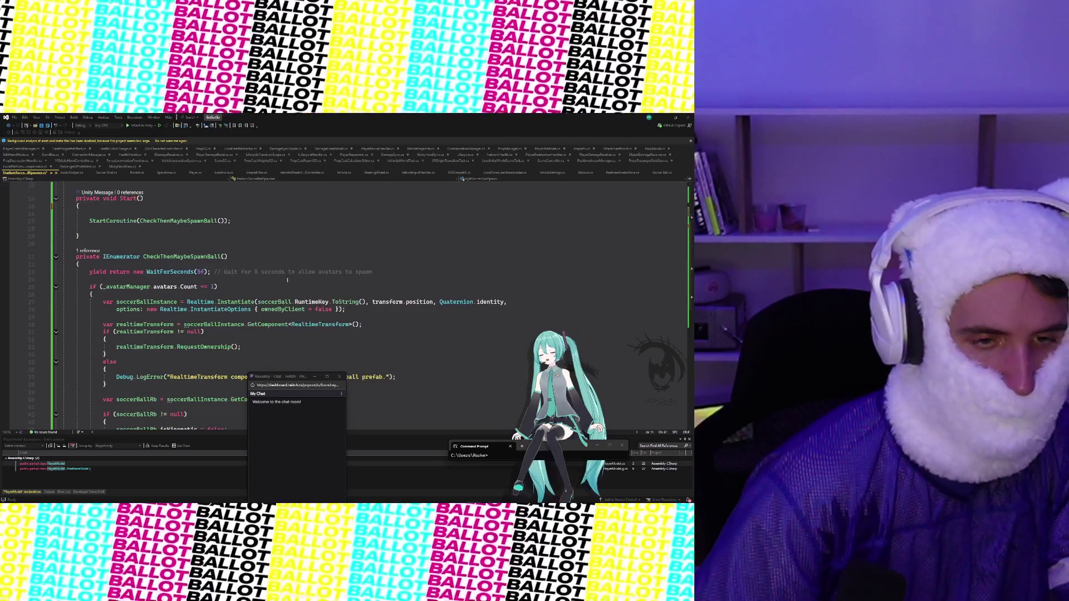
left_click_drag(379, 272, 92, 272)
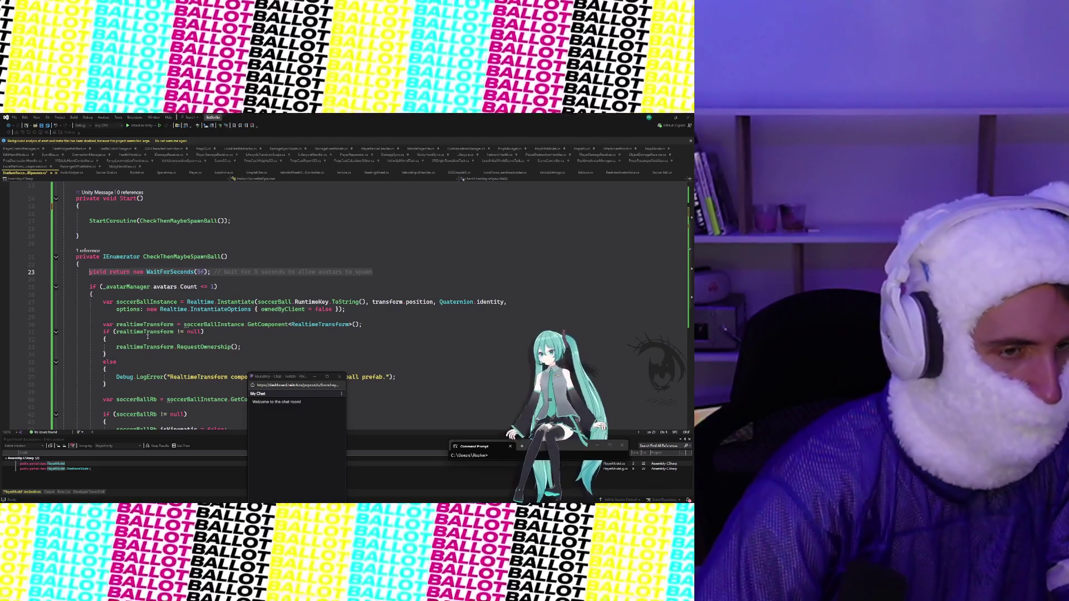
Step: Delete the five-second wait and give CheckThenMaybeSpawnBall a 'float timeout = 10f' parameter
key("BackSpace")
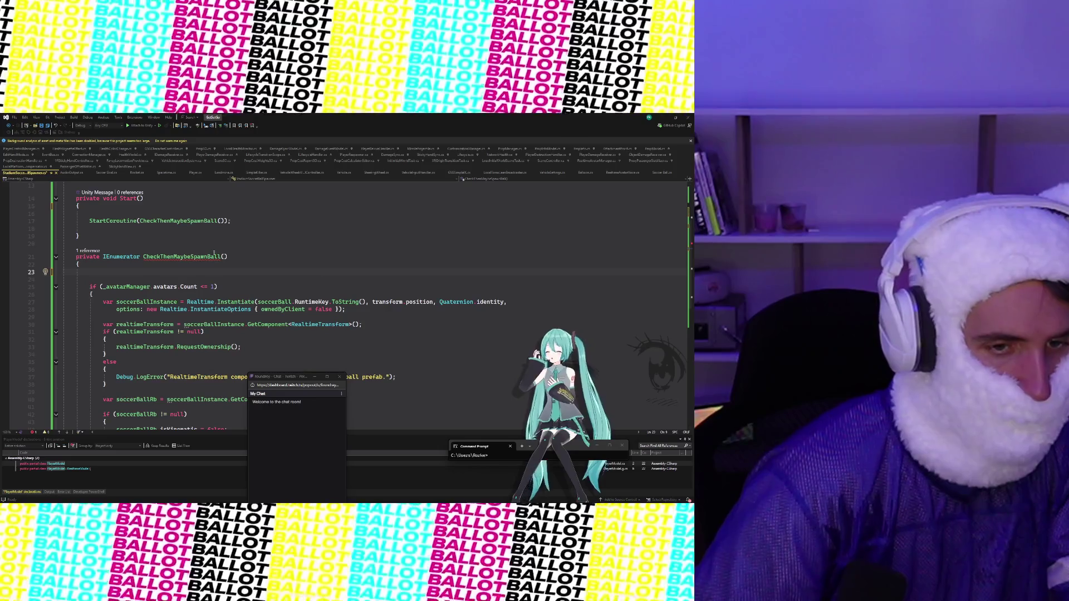
left_click(224, 257)
type("Float Time")
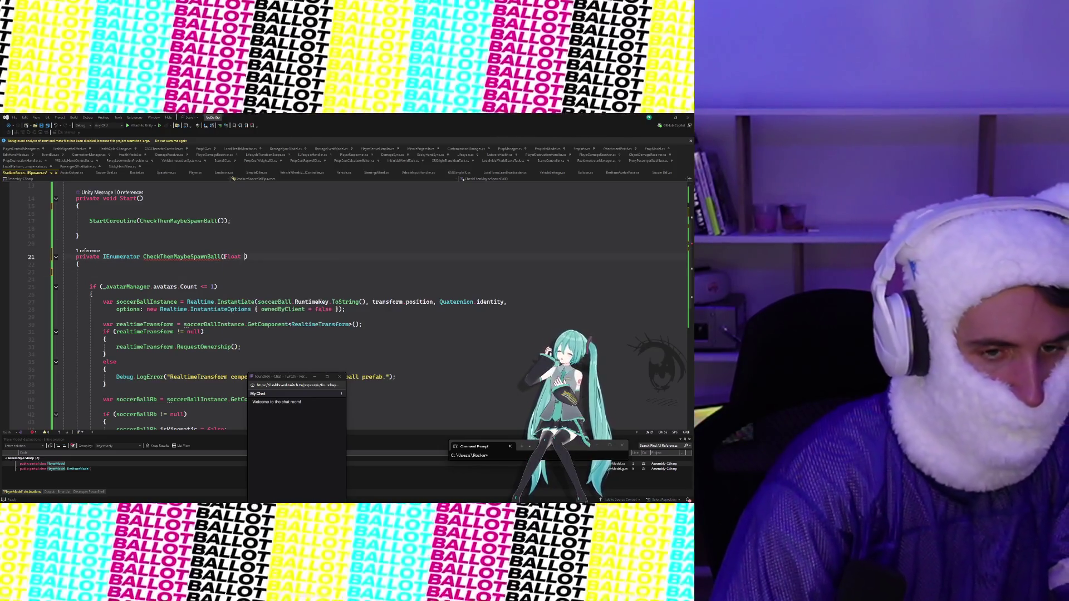
key("BackSpace")
type("timeout =")
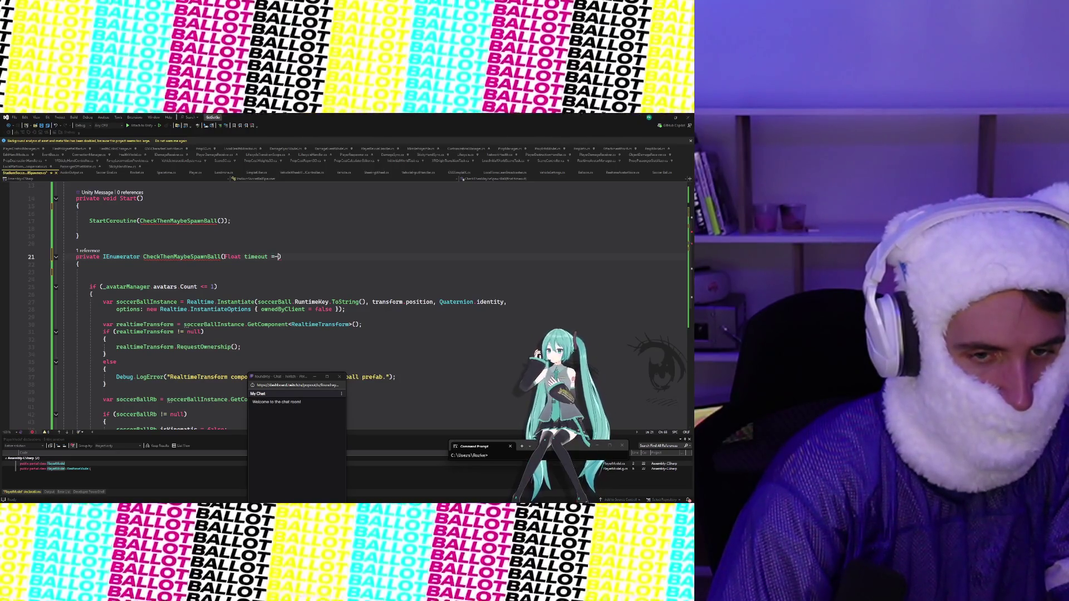
key("BackSpace")
key("BackSpace")
type("0f")
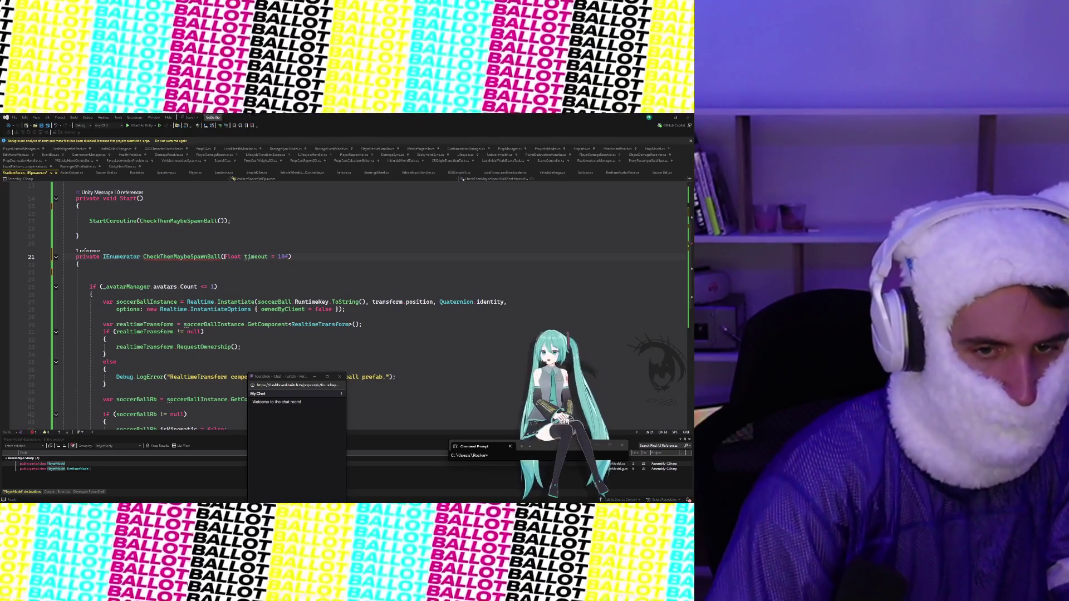
Step: Add 'float end = Time.time + timeout;' at the top of the coroutine body
left_click(191, 270)
type("f")
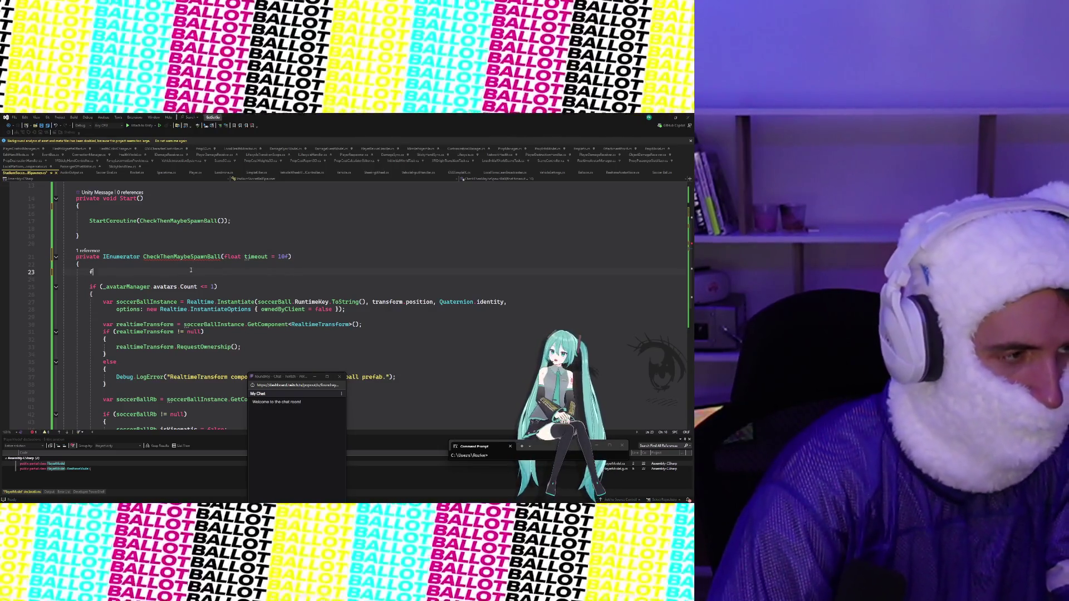
type("loat end = ")
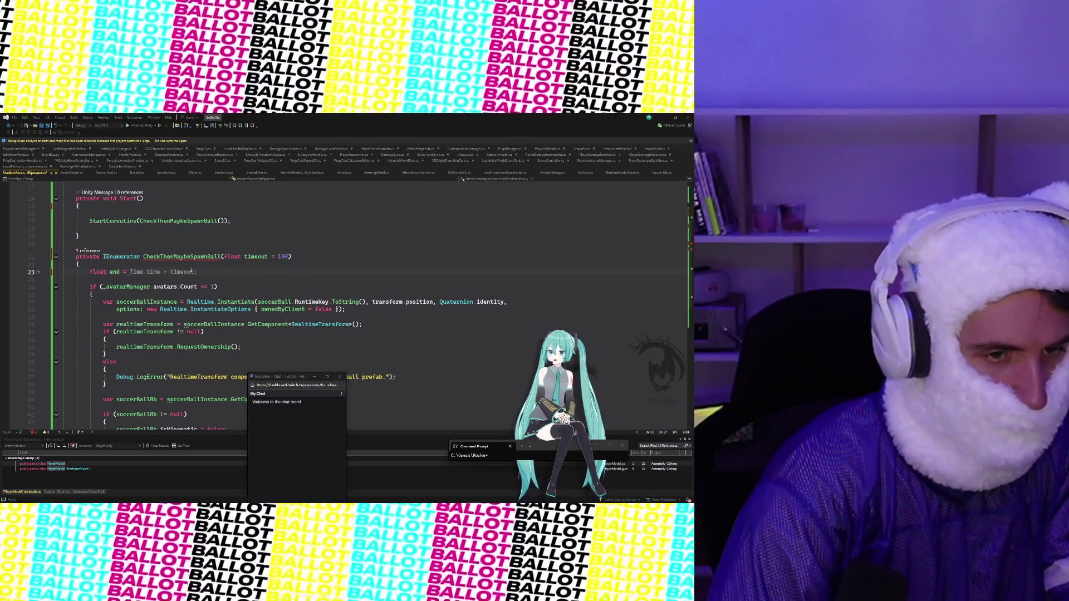
type("Time")
key("Tab")
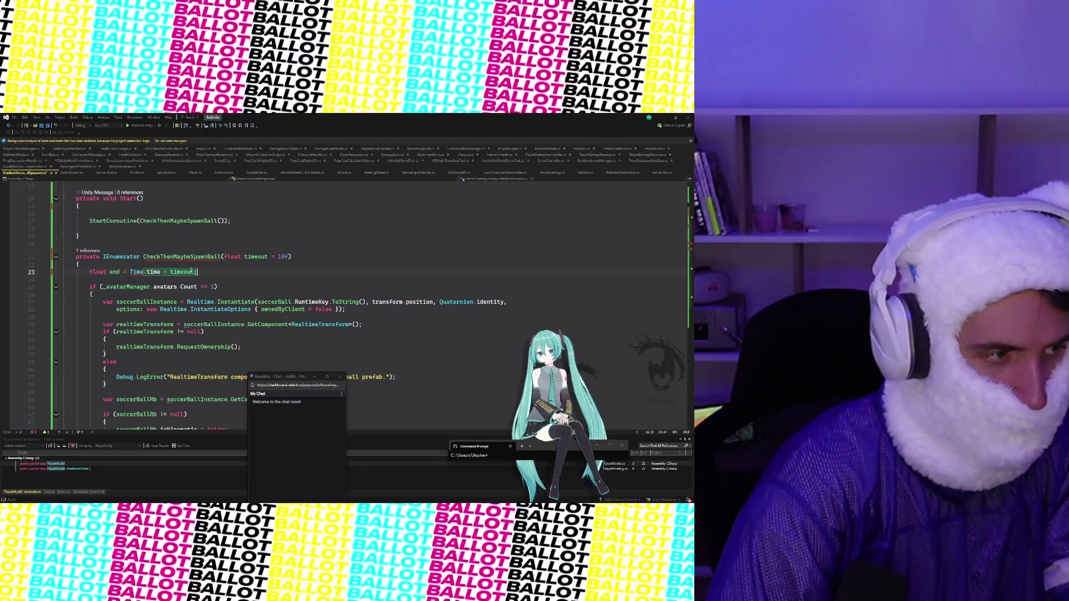
key("Return")
type("M")
key("BackSpace")
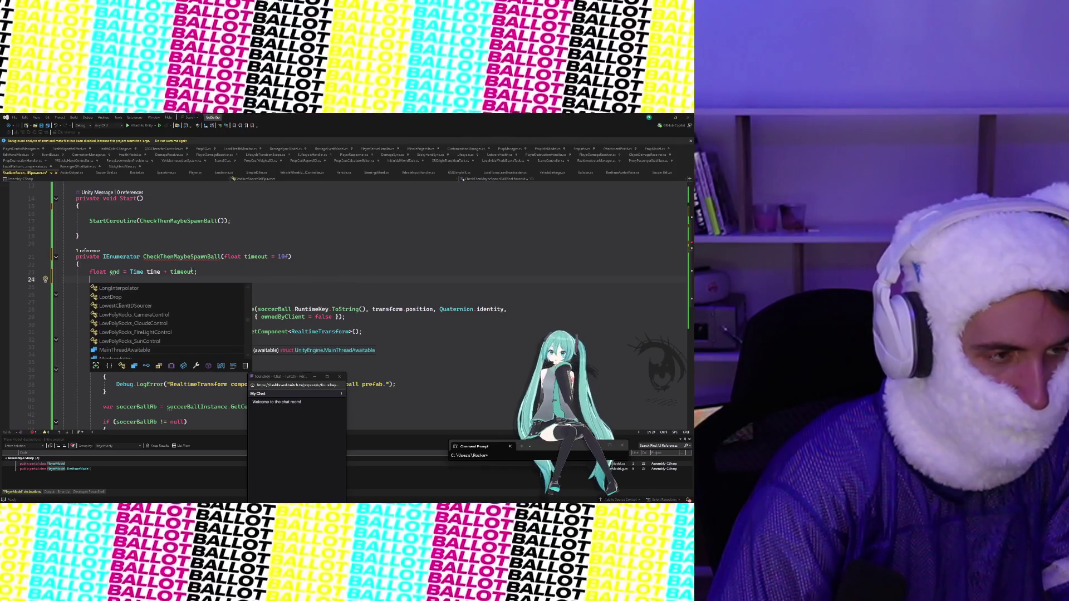
type("_avatarManager")
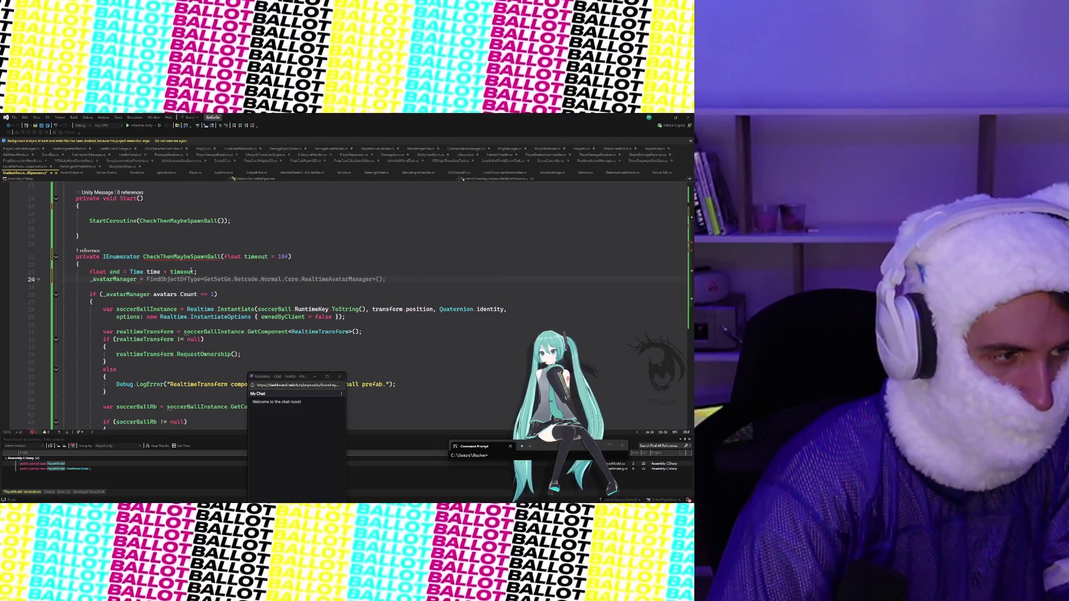
key("BackSpace")
key("BackSpace")
key("BackSpace")
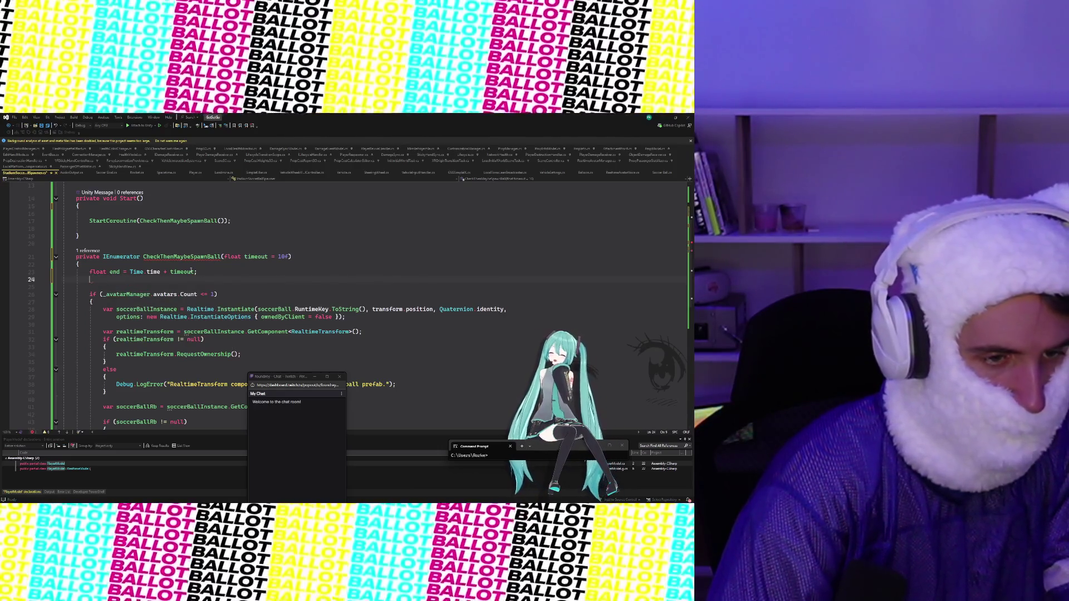
key("Return")
Step: Write a while loop until end that assigns _avatarManager via FindFirstObjectByType<RealtimeAvatarManager>()
key("Tab")
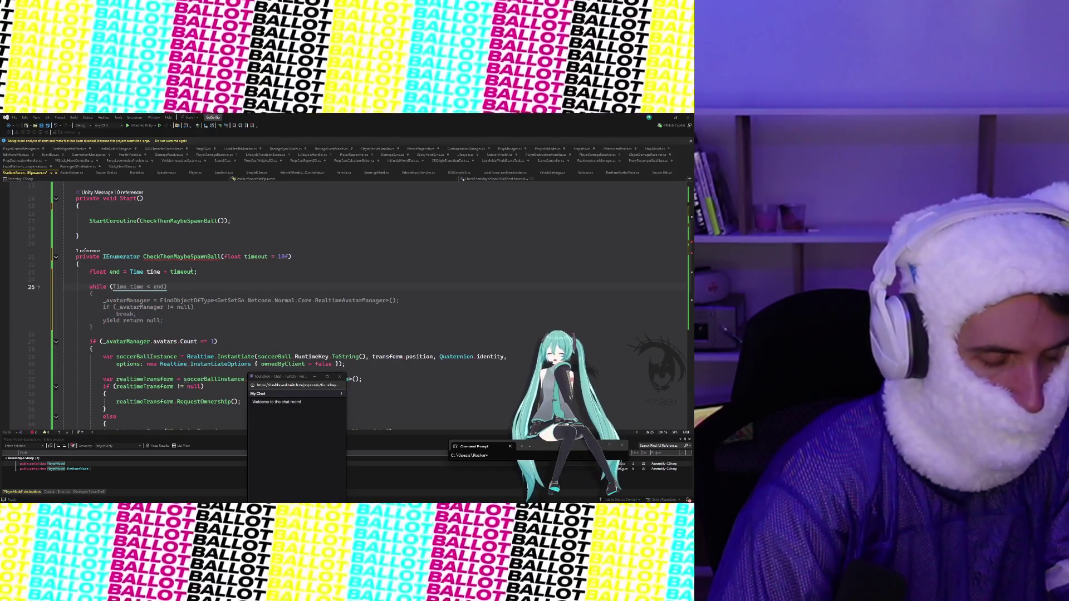
type("_avatarManager ==")
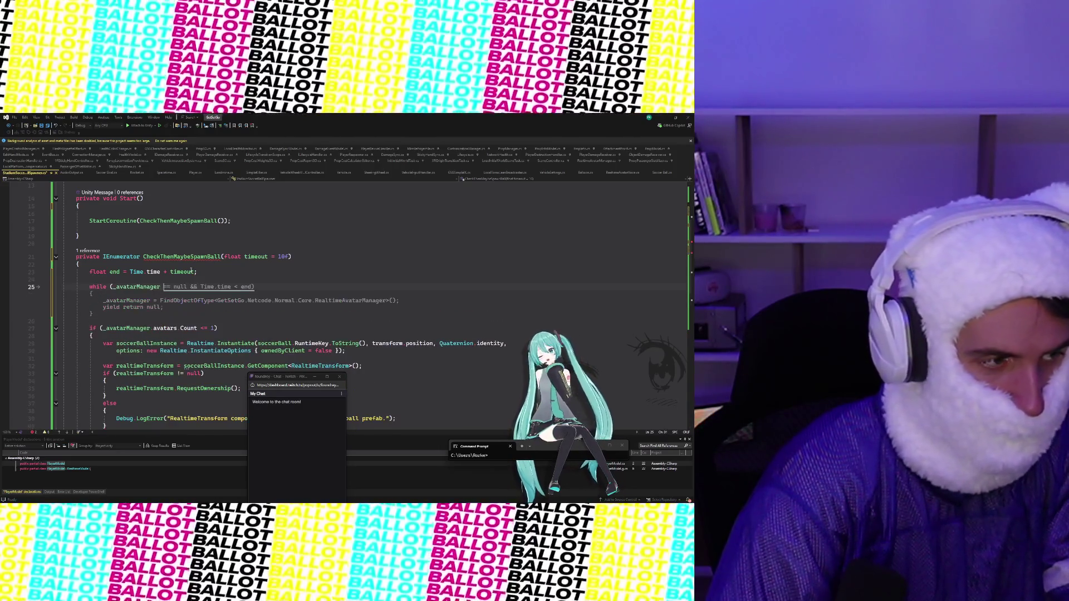
type(" null && T")
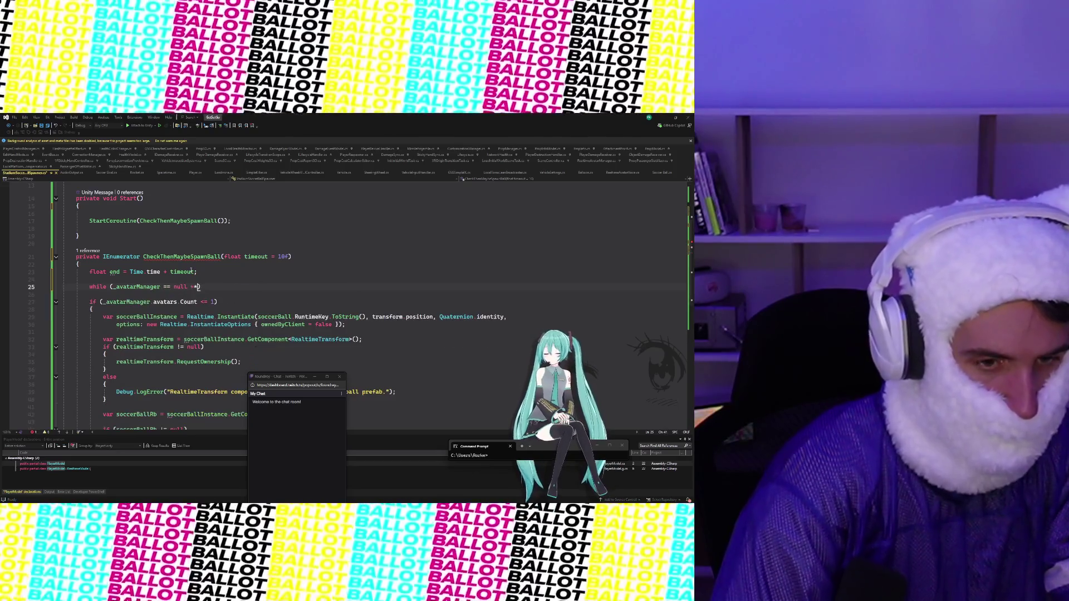
type("ime.time")
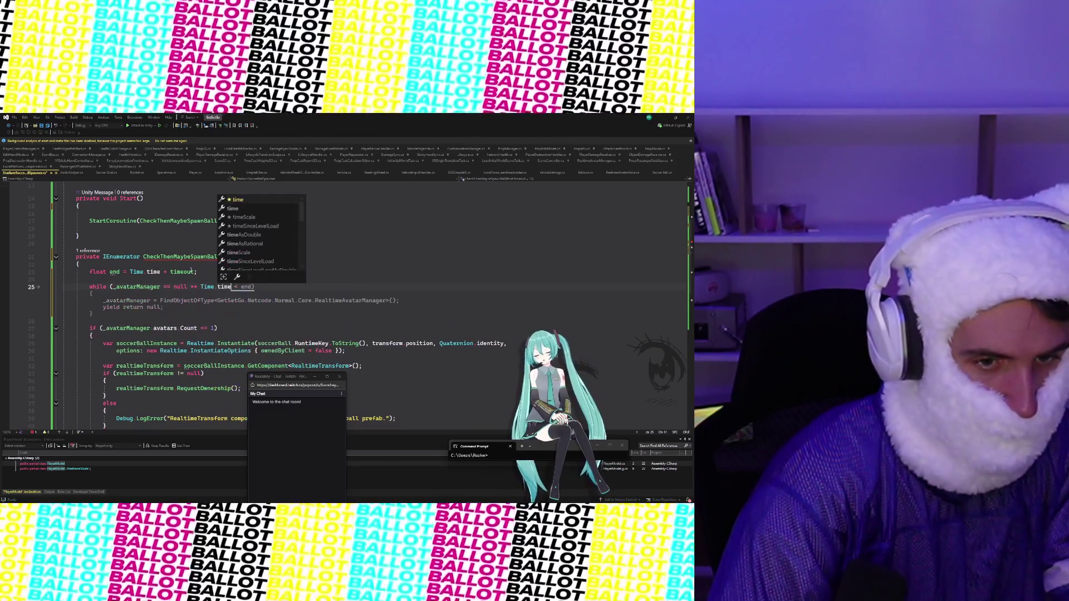
key("Escape")
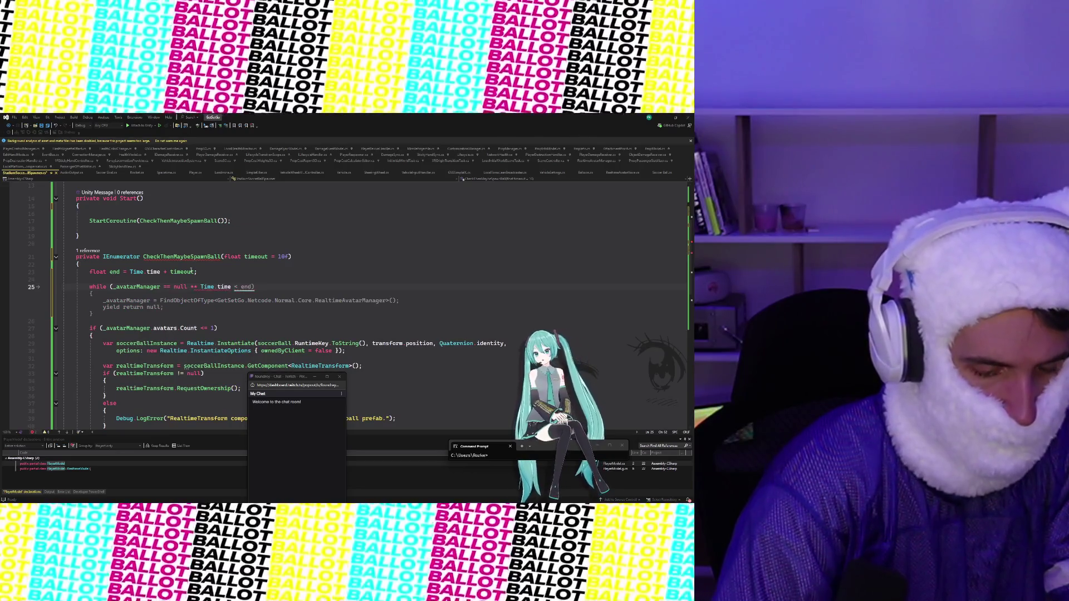
type("end)")
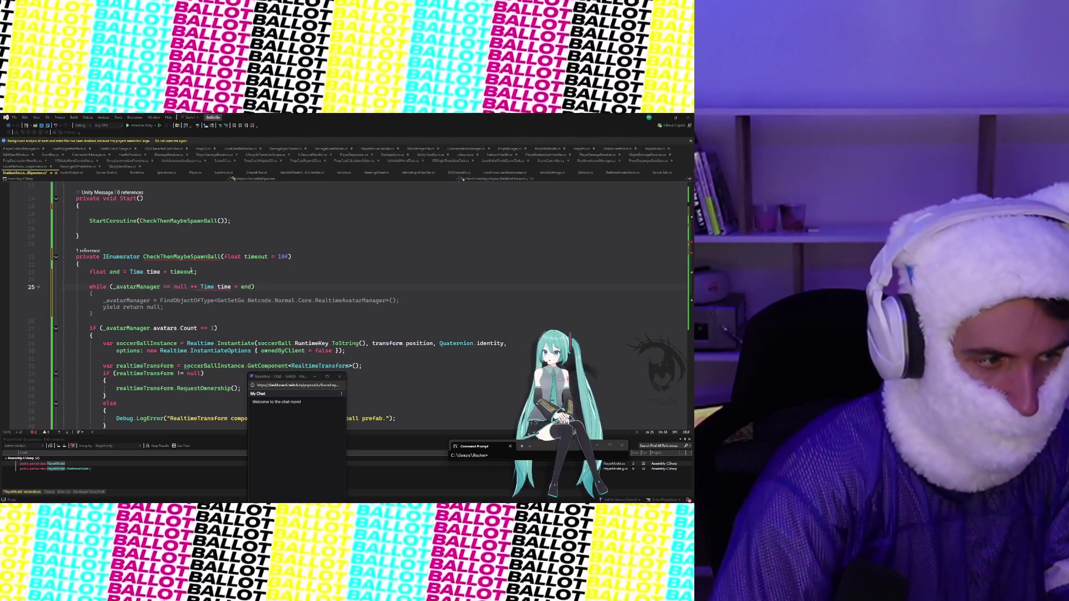
key("Return")
type("{")
key("Return")
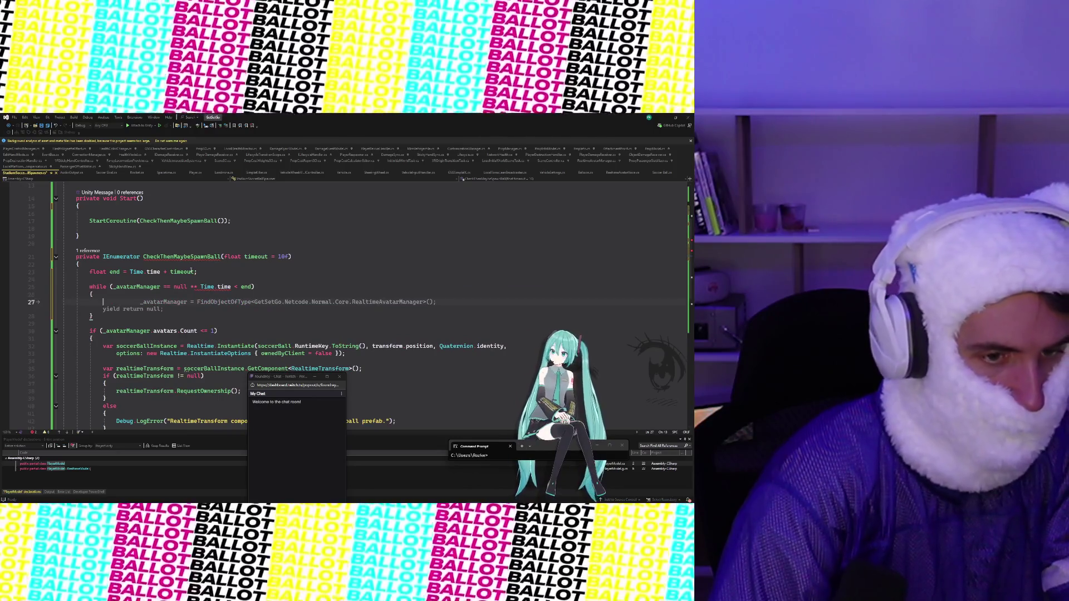
type("_avatarManage")
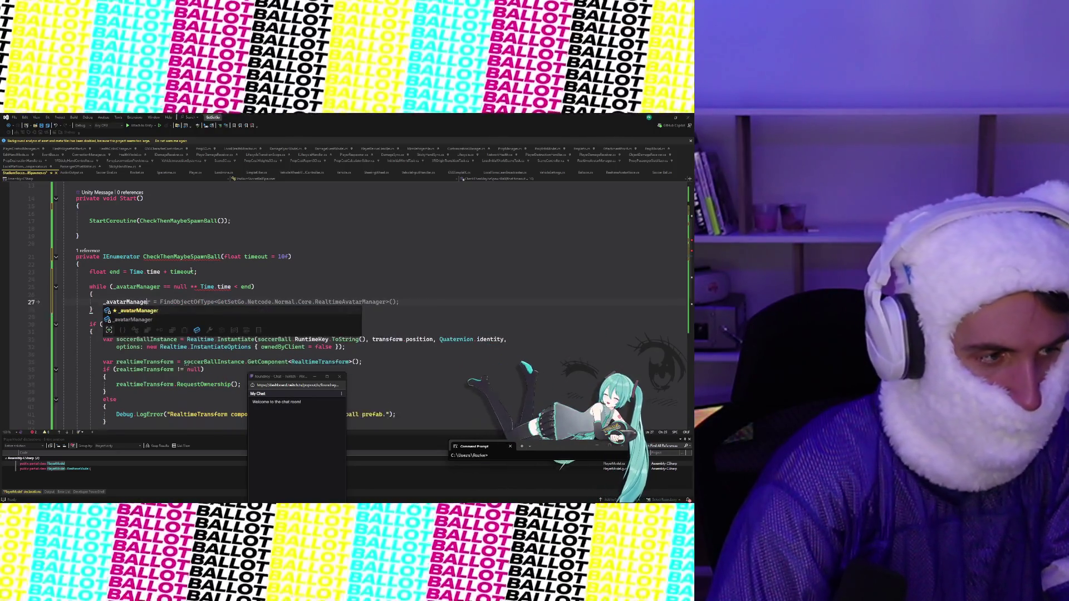
key("Tab")
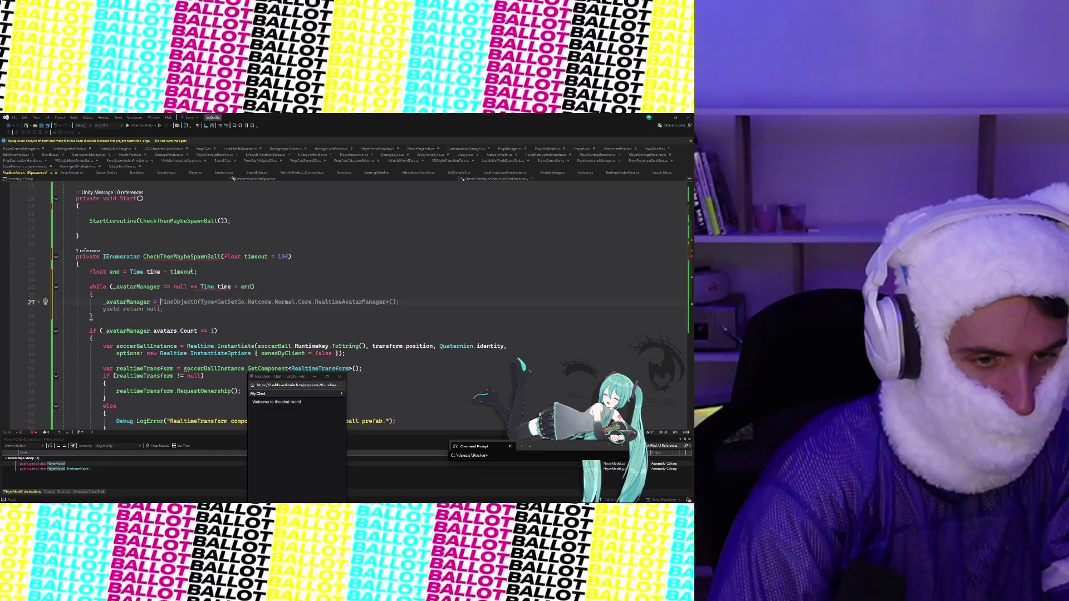
type("FindFirst")
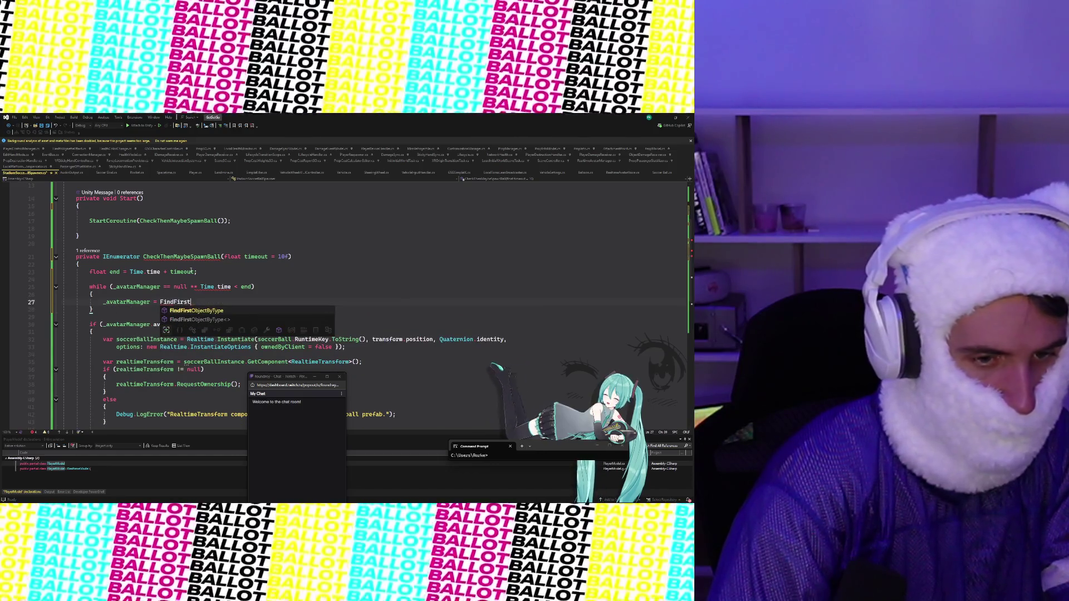
key("Tab")
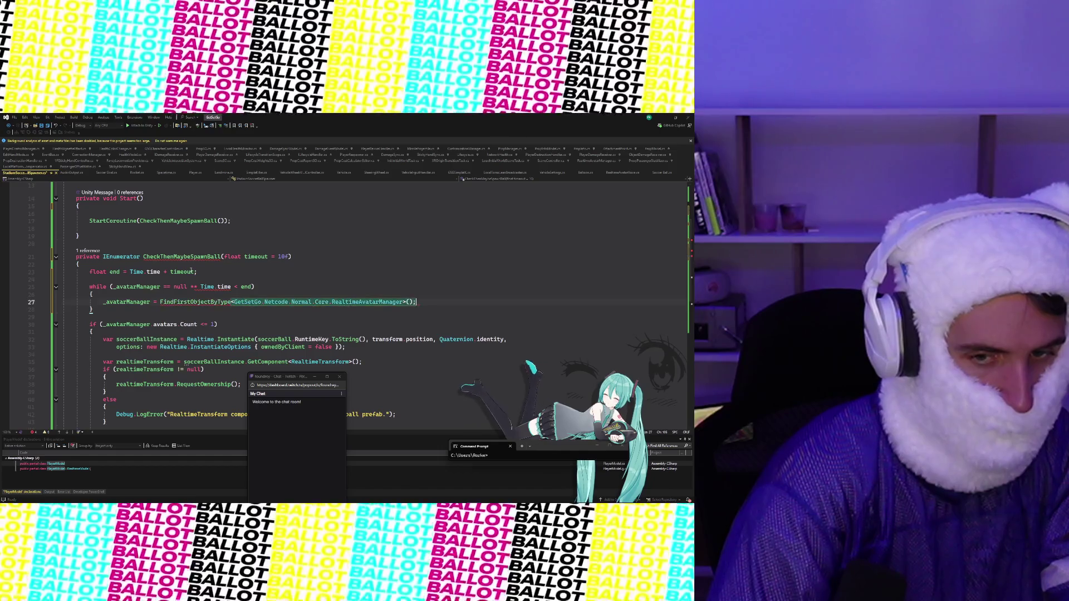
key("Return")
Step: Add 'if (_avatarManager != null) break;' inside the loop
type("if")
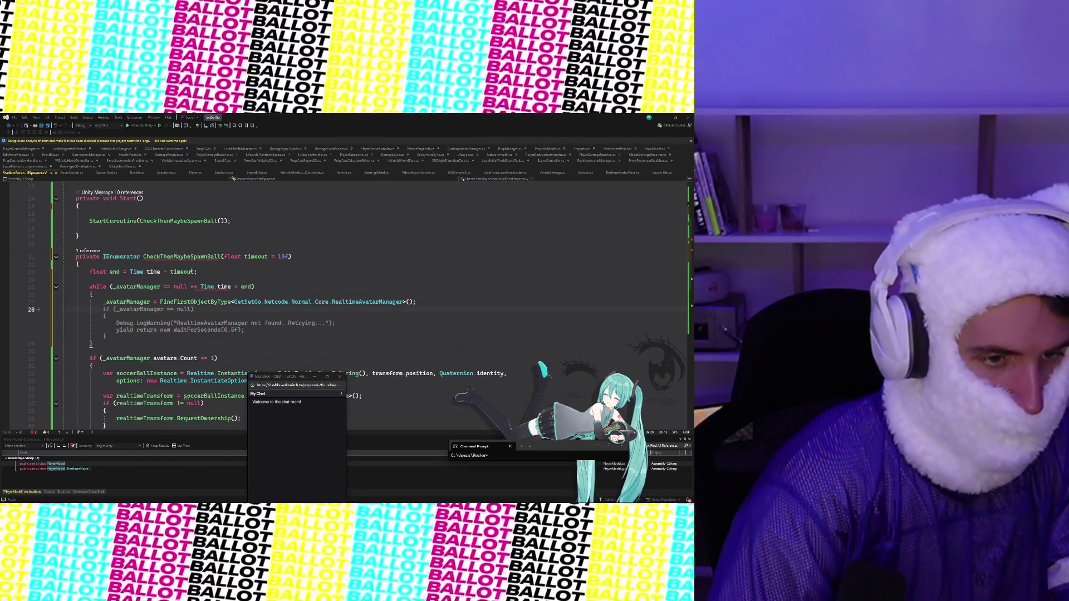
key("Tab")
key("Tab")
type("(manager")
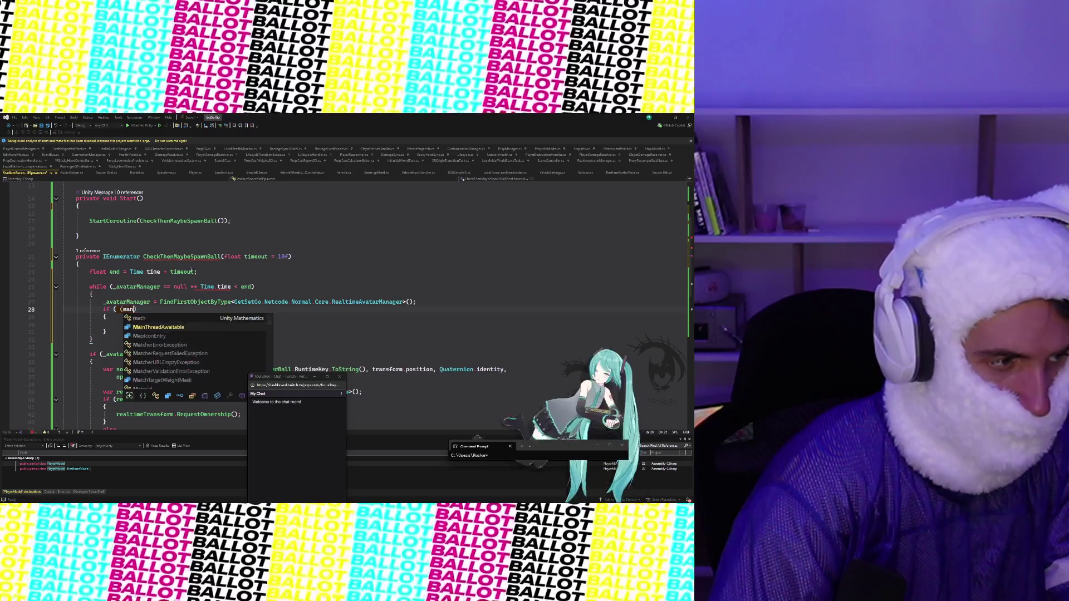
key("BackSpace")
key("BackSpace")
key("BackSpace")
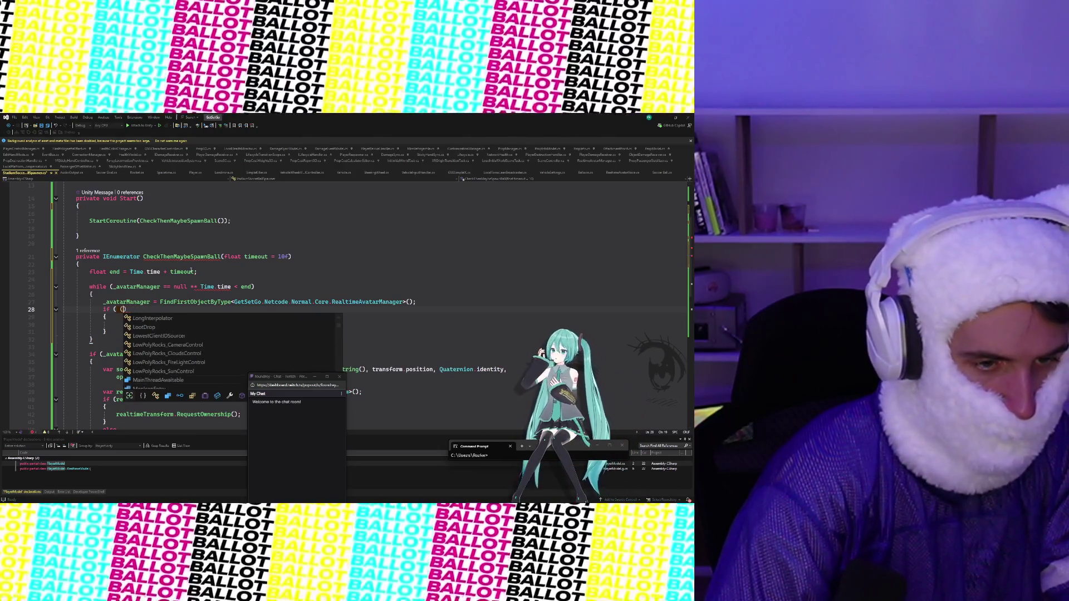
type("_")
key("Tab")
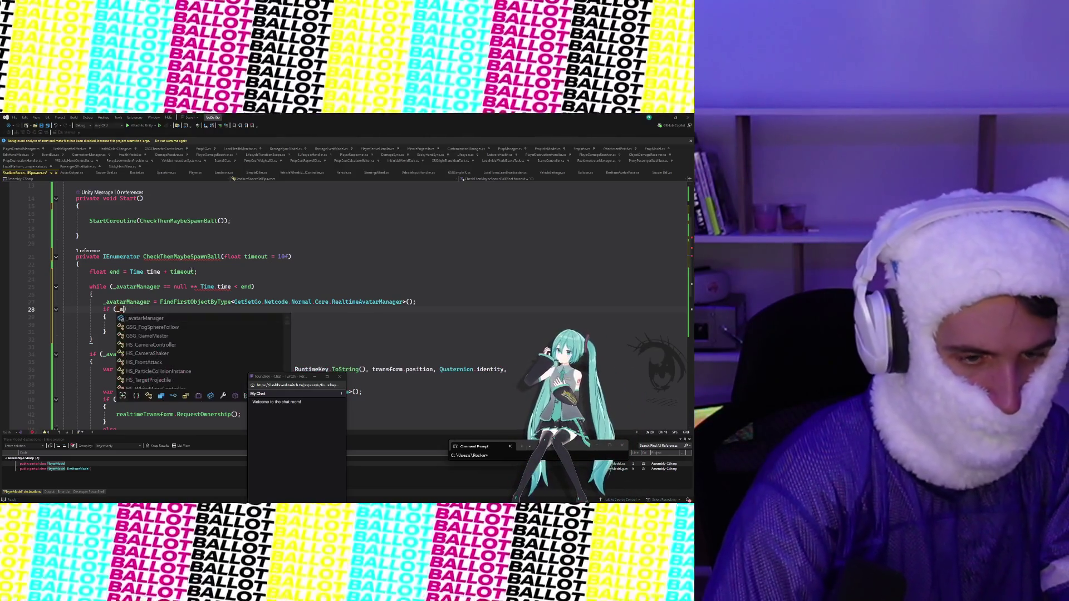
type("!")
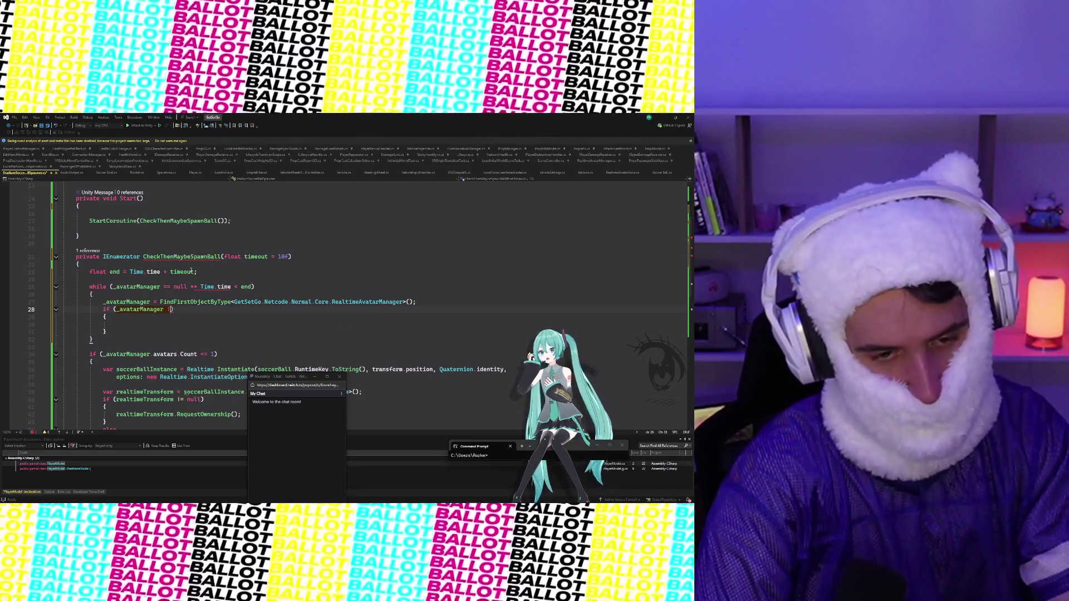
type("= null")
key("Escape")
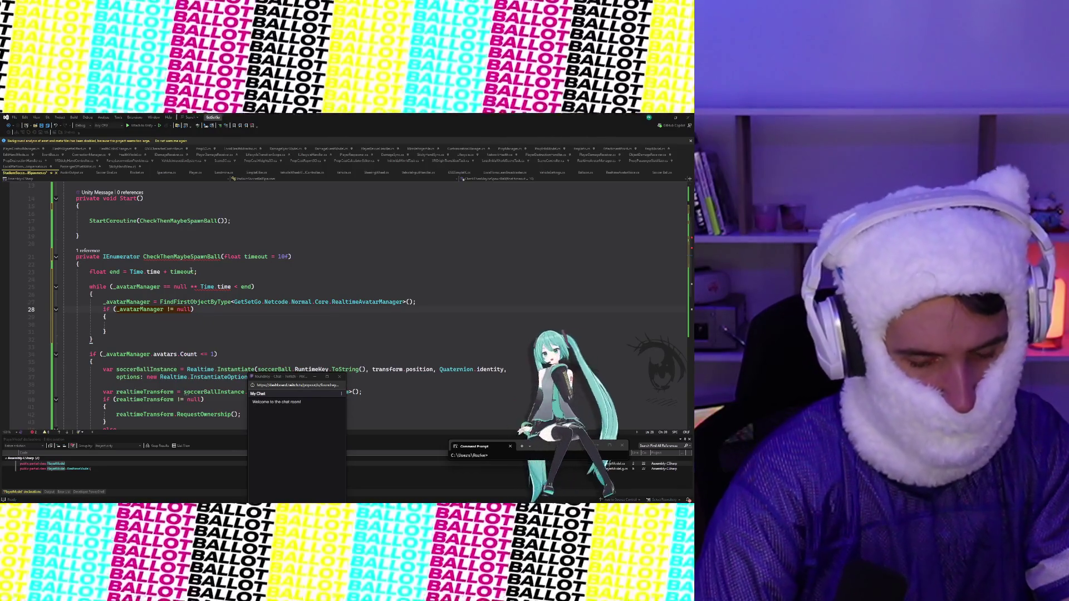
key("Return")
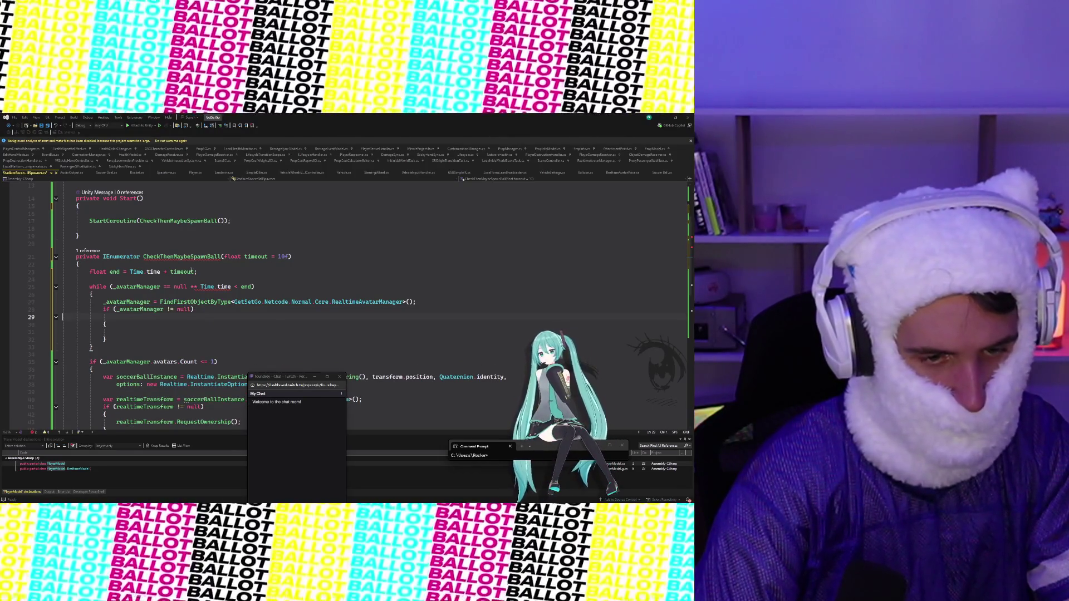
key("Delete")
type("break;")
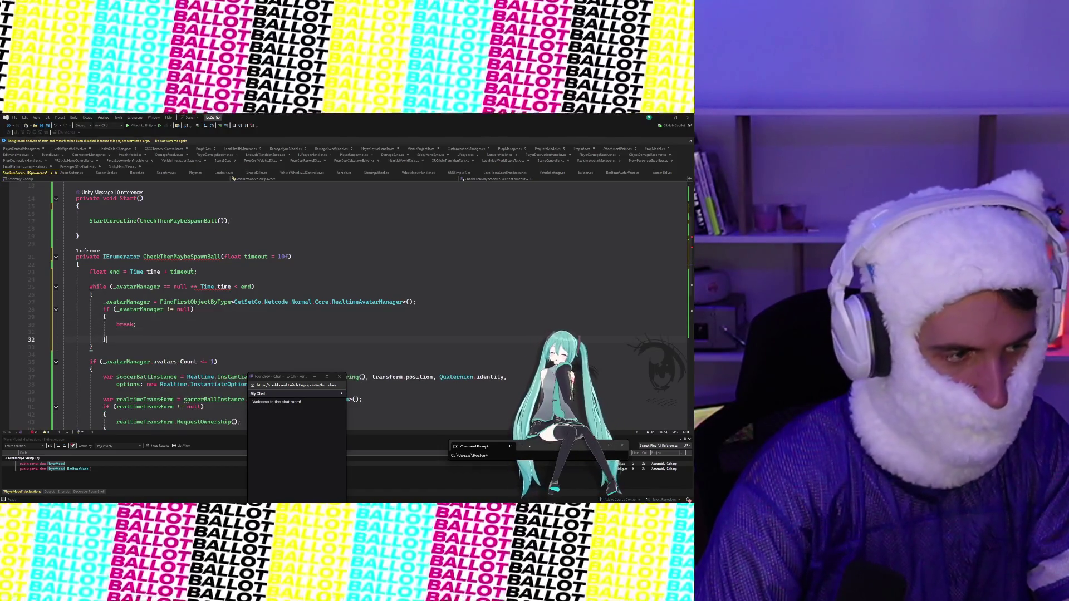
Step: End each loop pass with 'yield return new WaitForSeconds(0.5f);'
key("Return")
key("Return")
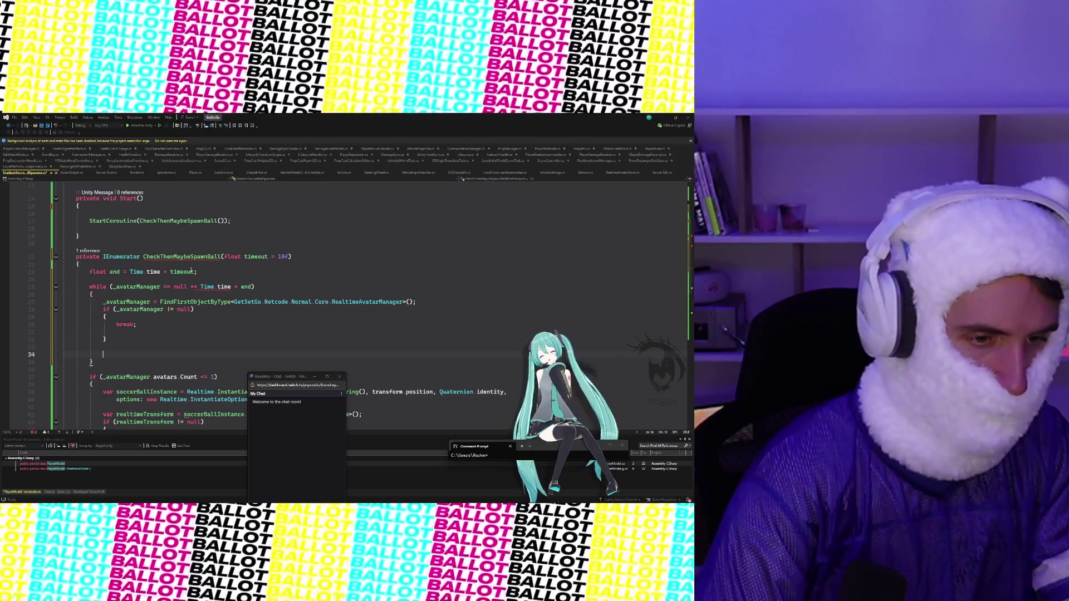
type("ye")
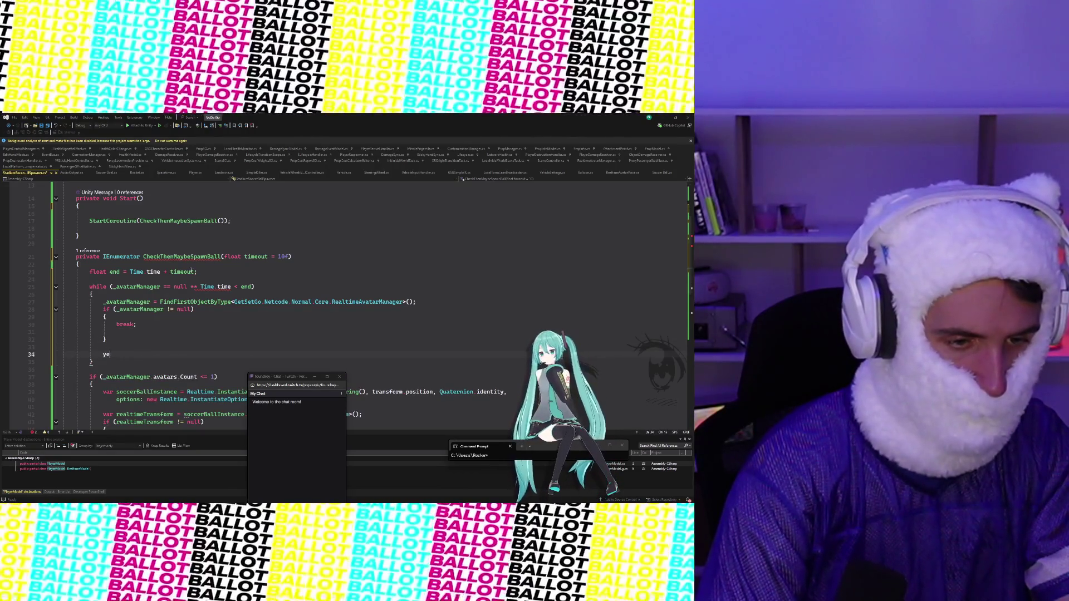
type("ildld return new")
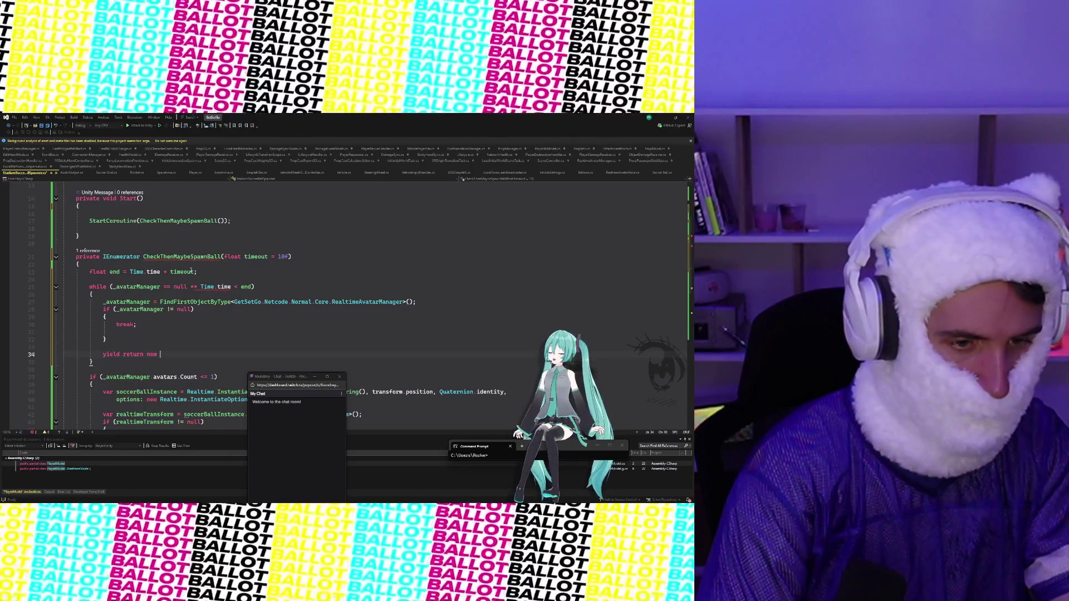
type("WaitForSeconds")
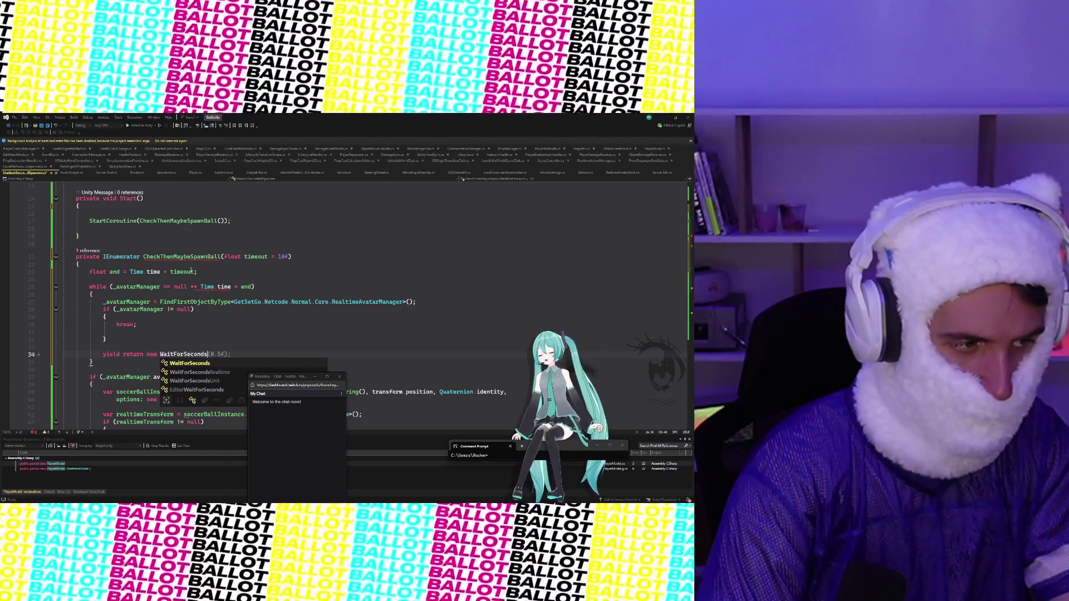
key("Tab")
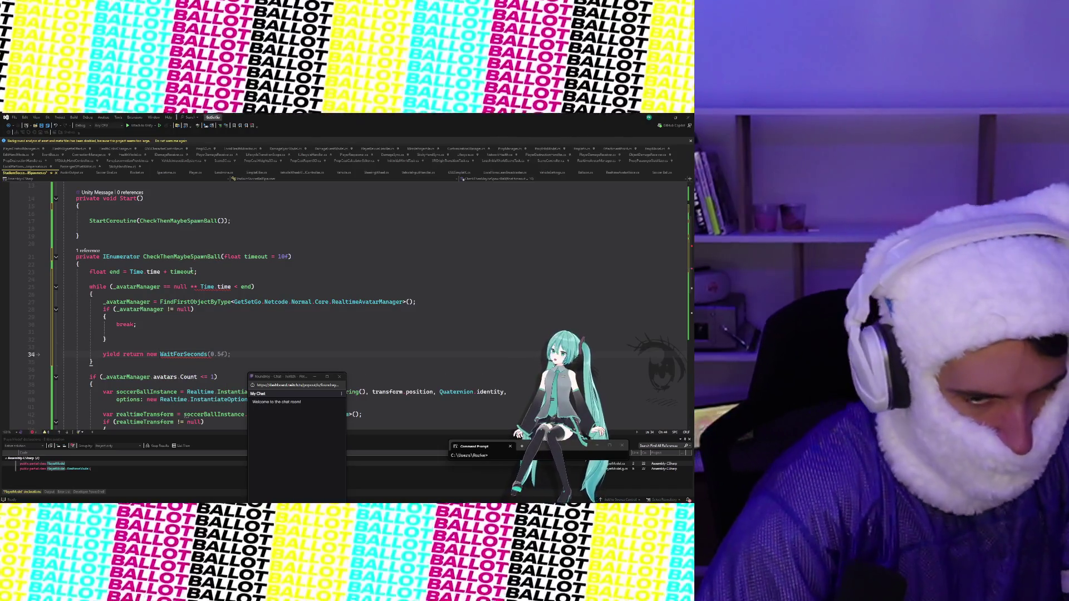
key("Tab")
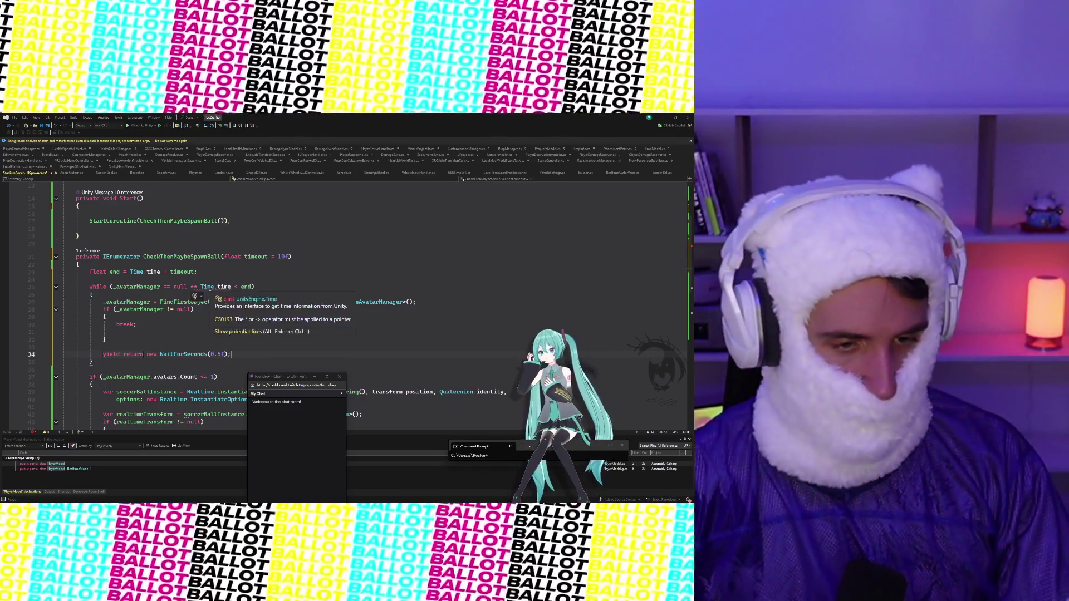
Step: Insert && between the null check and Time.time in the loop condition, removing the blank line after break
left_click(209, 287)
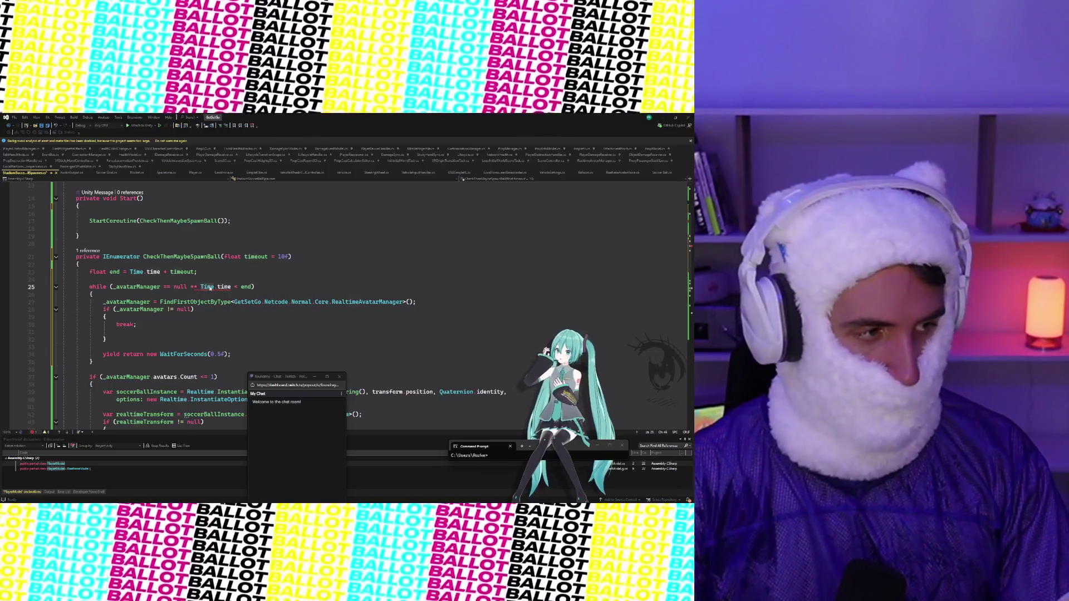
mouse_move(206, 289)
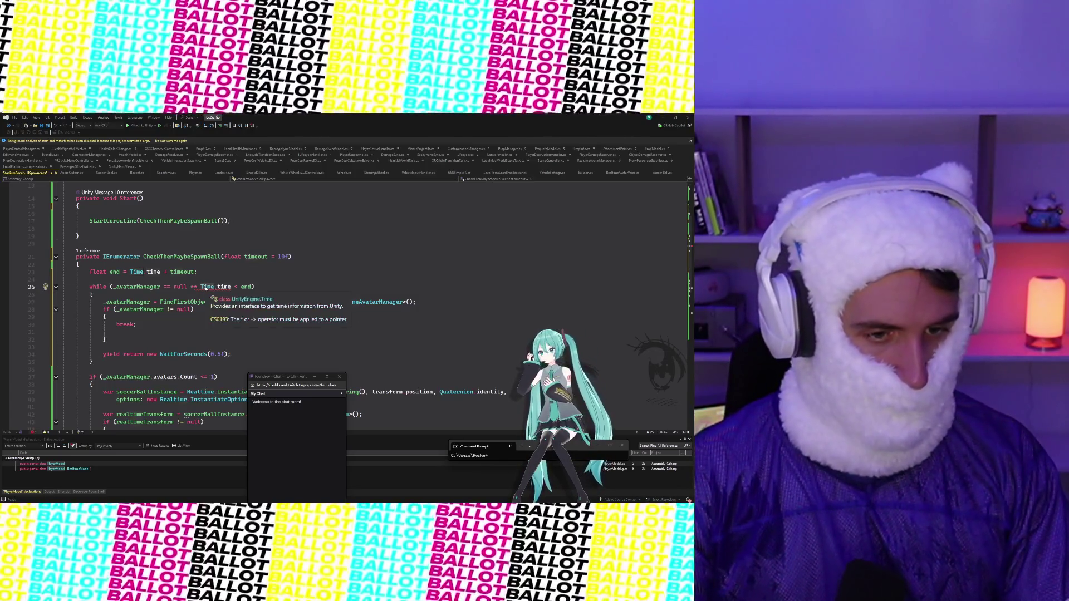
left_click(194, 286)
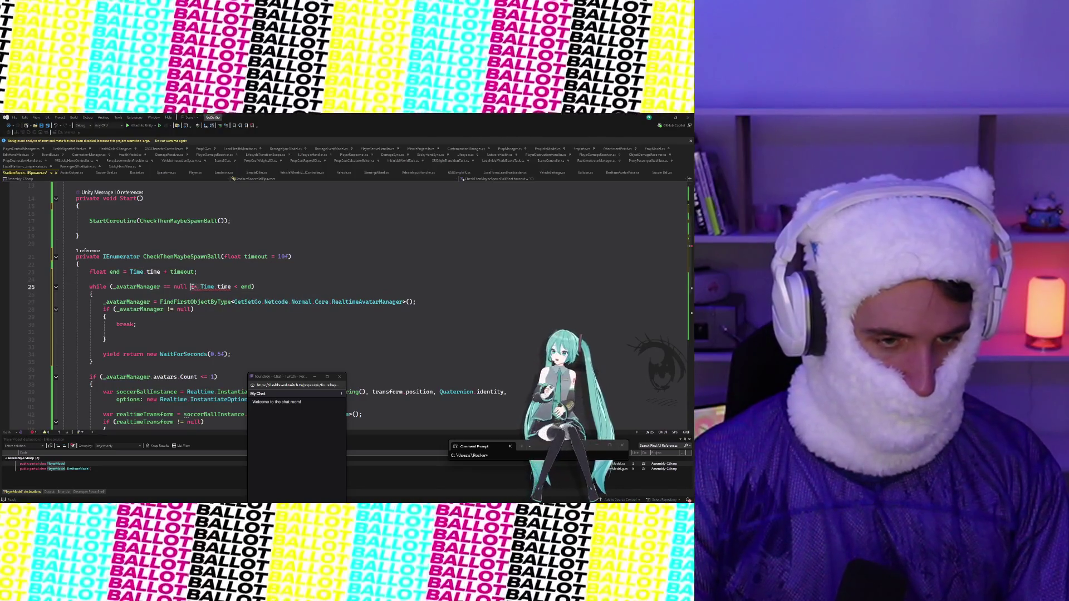
type("&&")
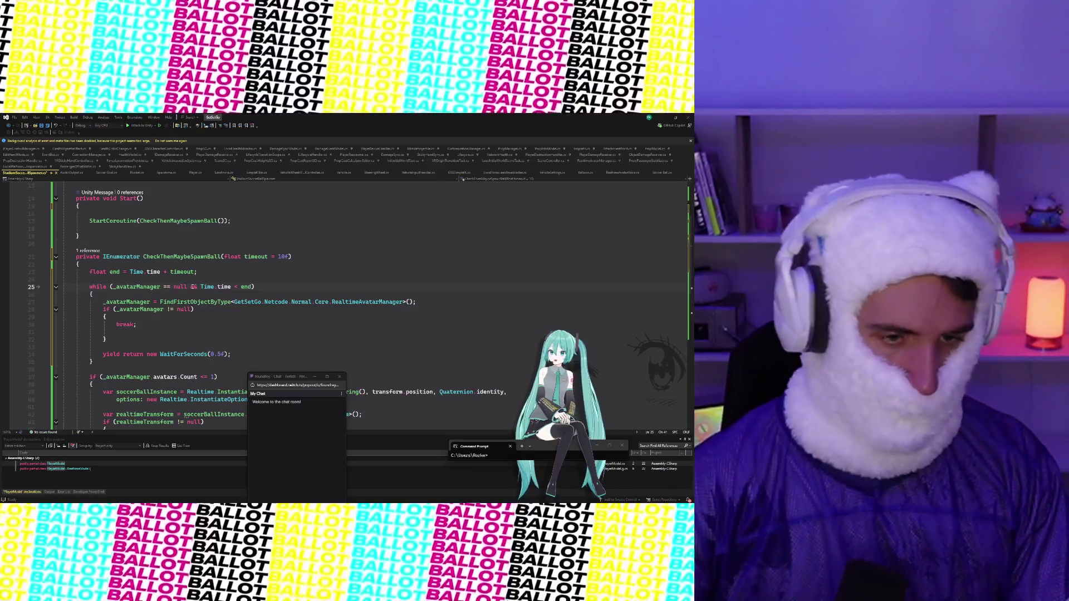
left_click(88, 332)
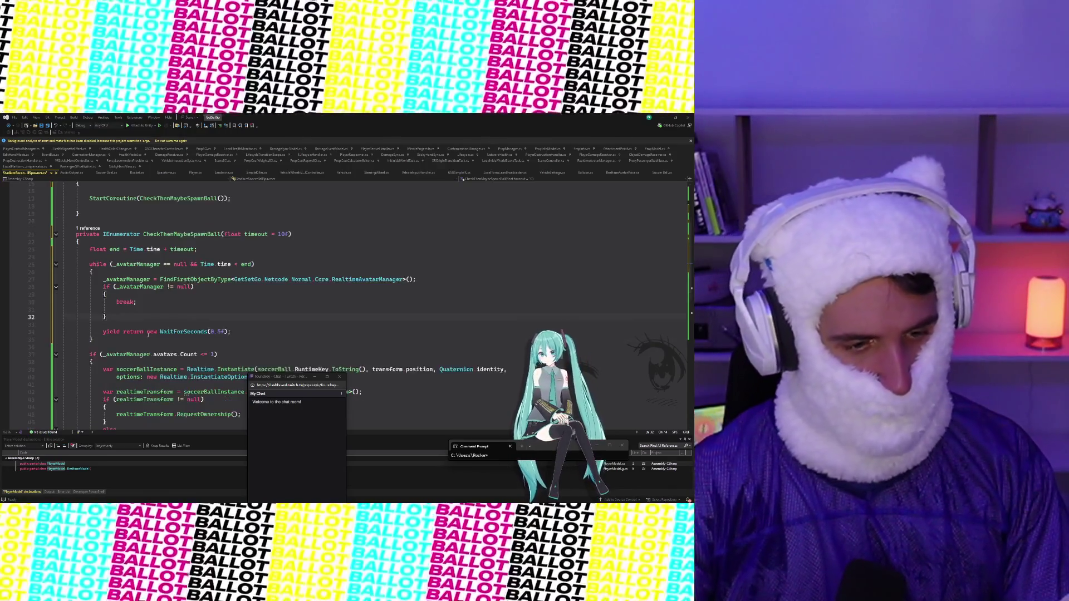
scroll(87, 295, "down", 2)
key("BackSpace")
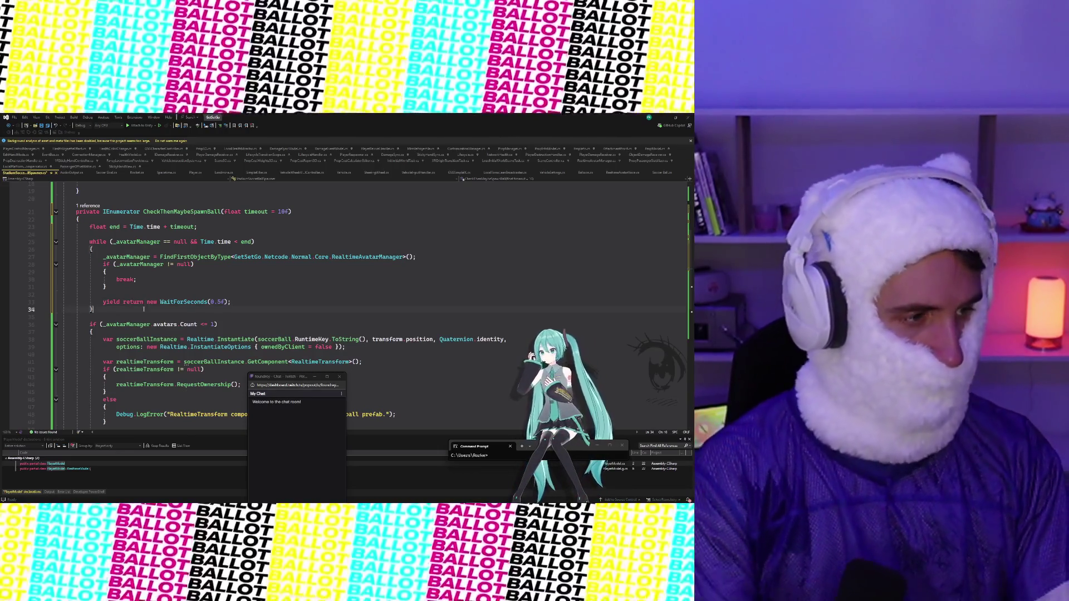
Step: After the loop, add an _avatarManager == null block with Debug.LogError and yield break
key("Return")
key("Return")
type("if (")
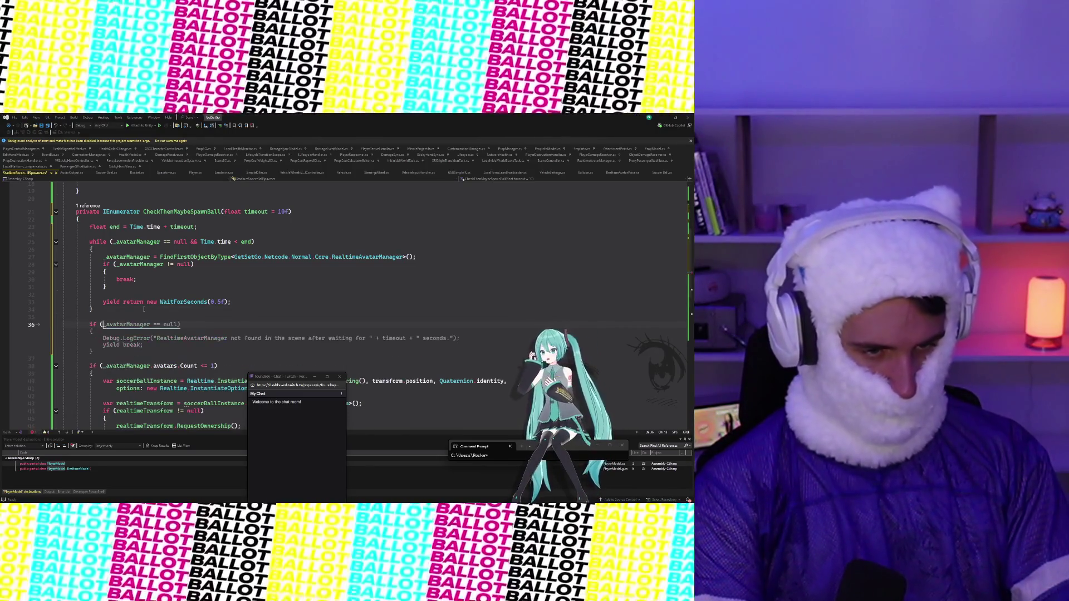
key("Tab")
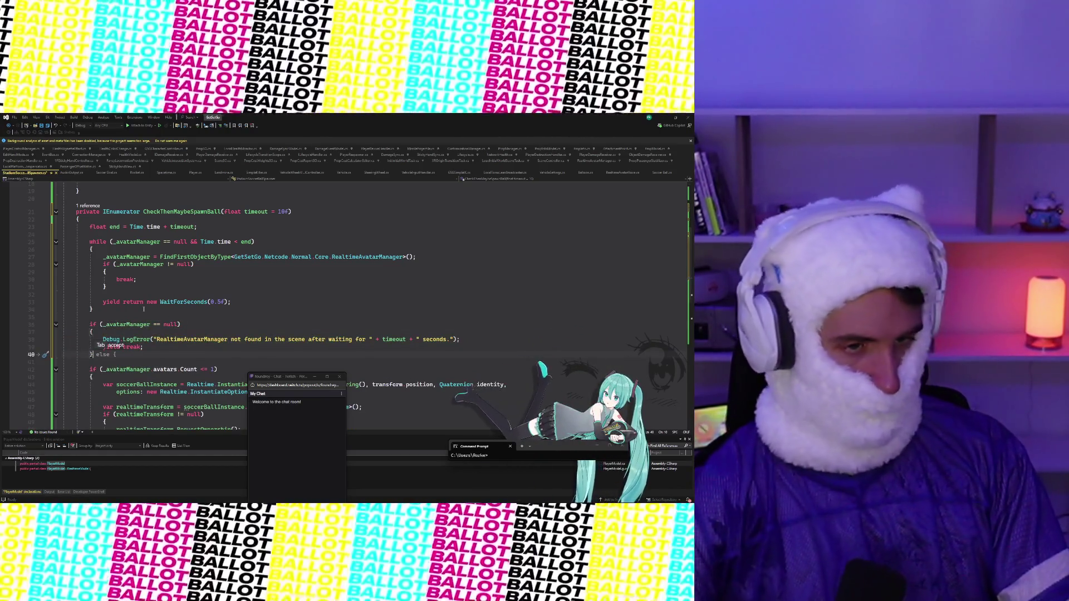
scroll(178, 264, "down", 1)
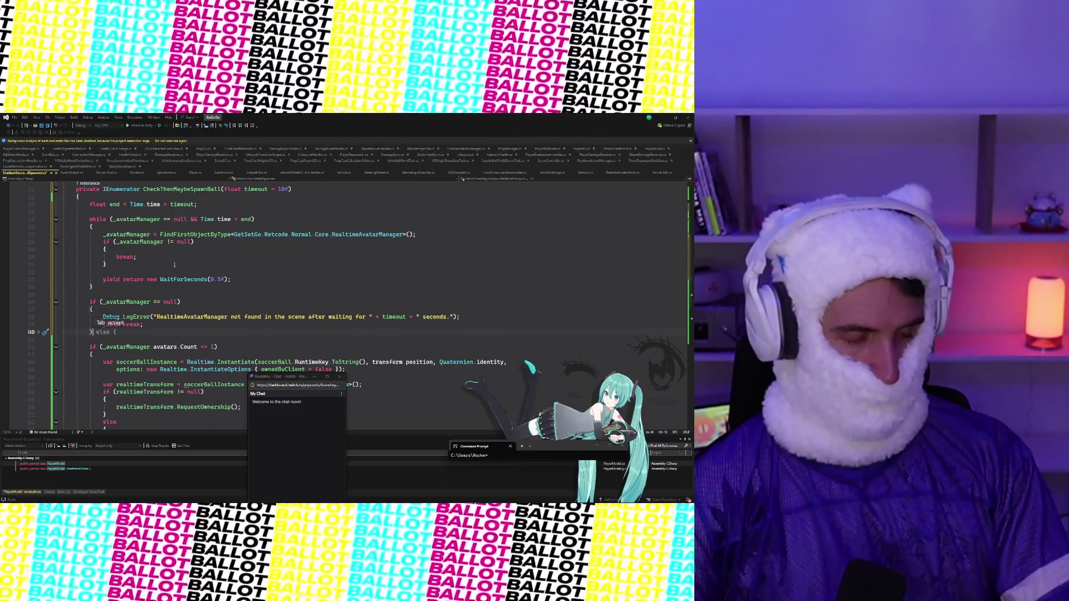
left_click(142, 263)
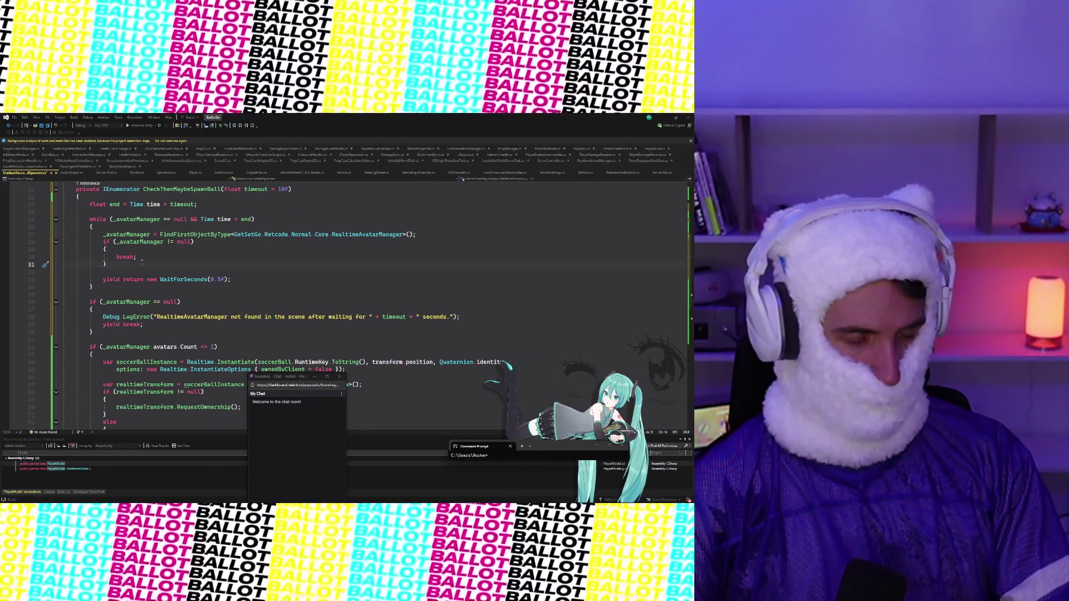
scroll(126, 312, "down", 10)
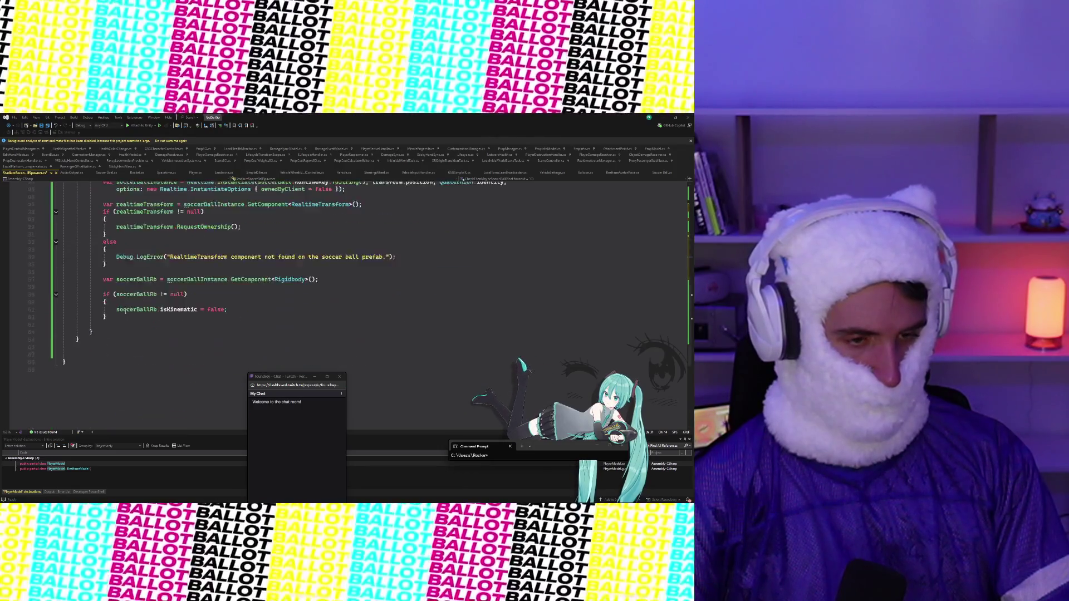
left_click(95, 288)
key("Return")
key("Return")
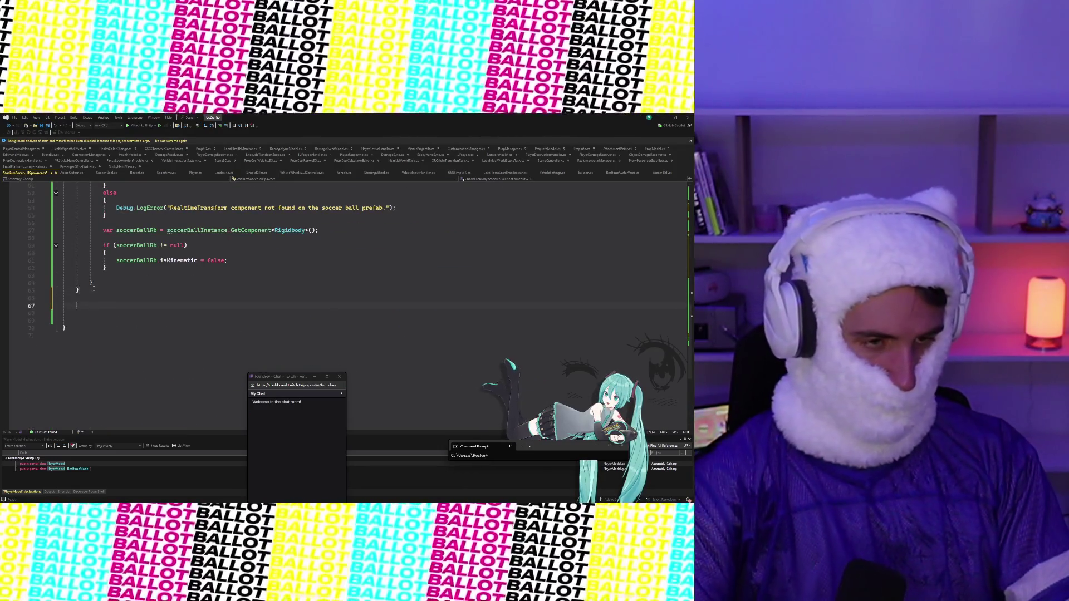
Step: Create a private IEnumerator FindRealtimeAvatarManager() coroutine with the suggested polling loop body
type("private IEnumerat")
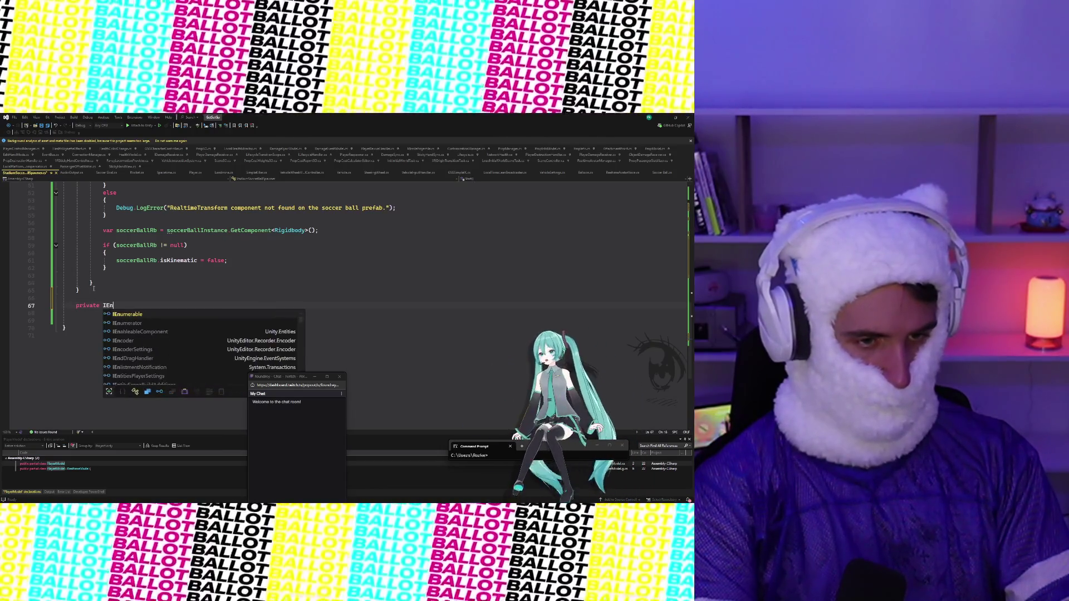
key("space")
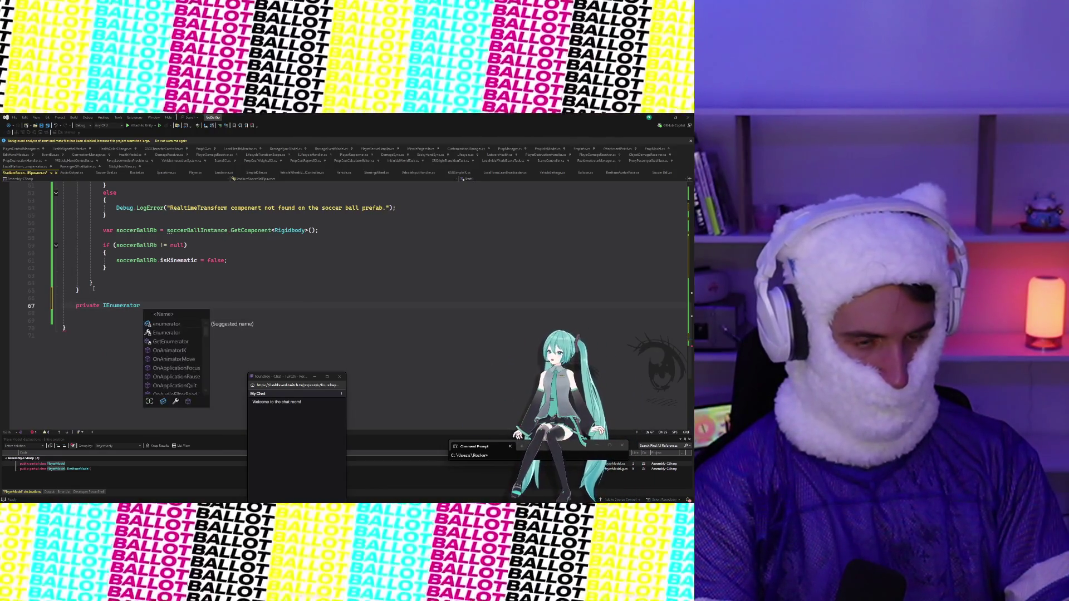
type("fi")
key("BackSpace")
key("BackSpace")
key("BackSpace")
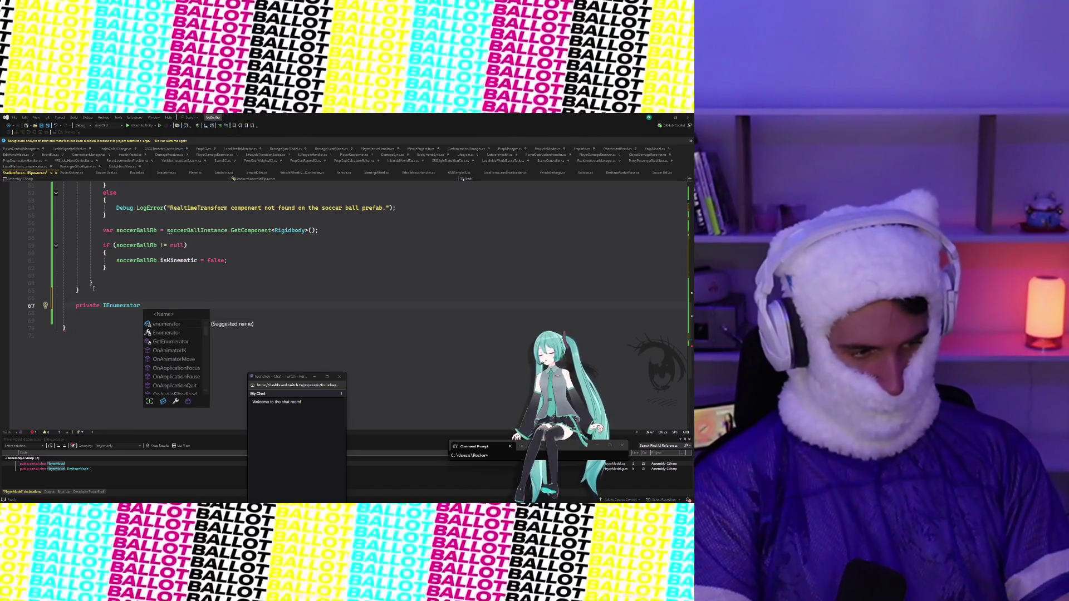
type("FindRealtimeAvat")
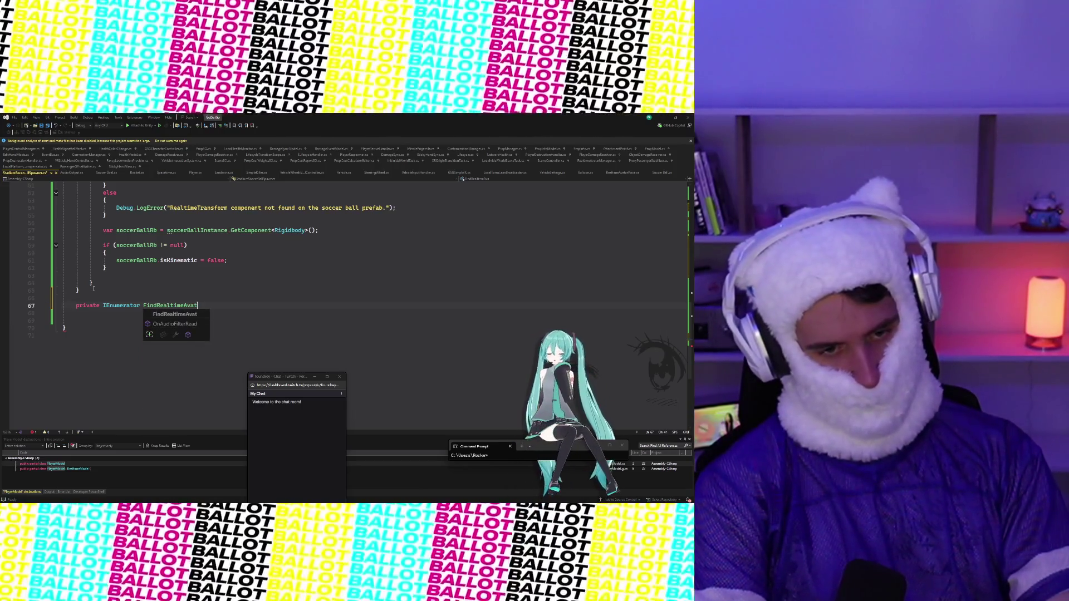
type("arManager()")
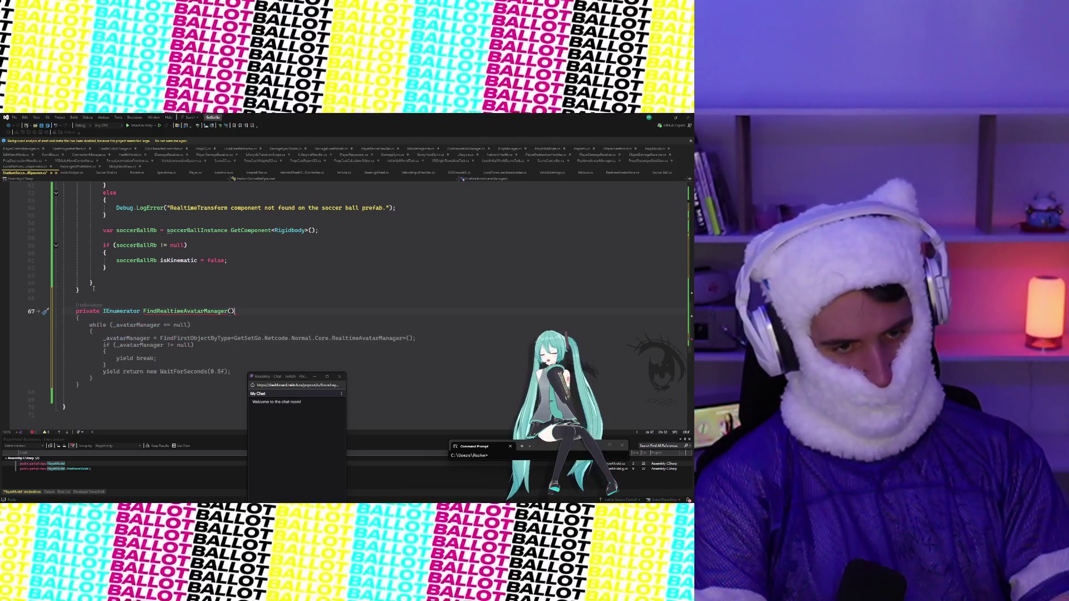
key("Tab")
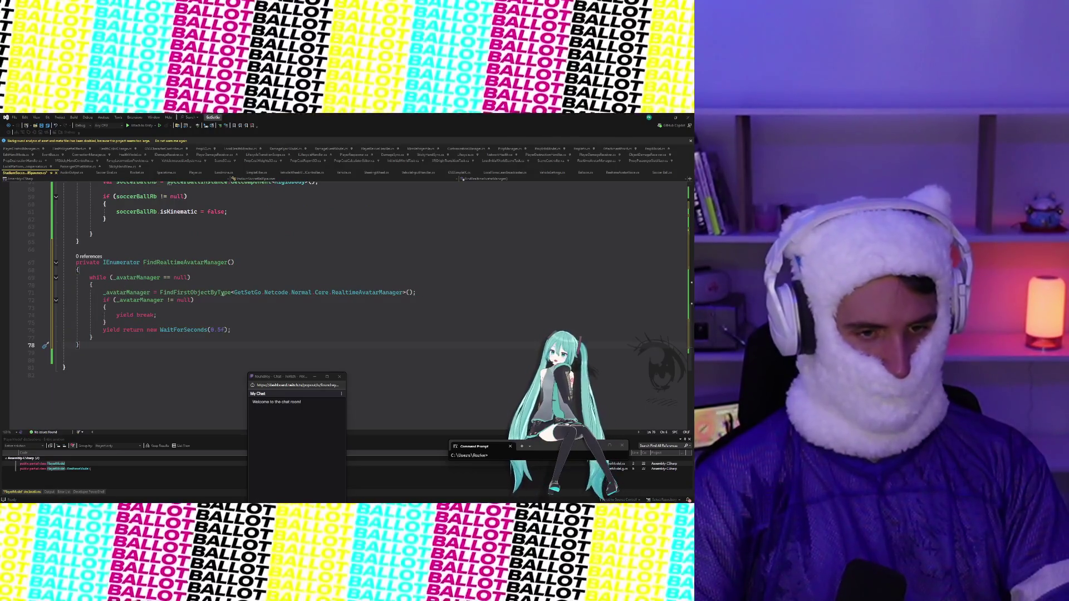
scroll(222, 294, "up", 2)
scroll(291, 258, "up", 4)
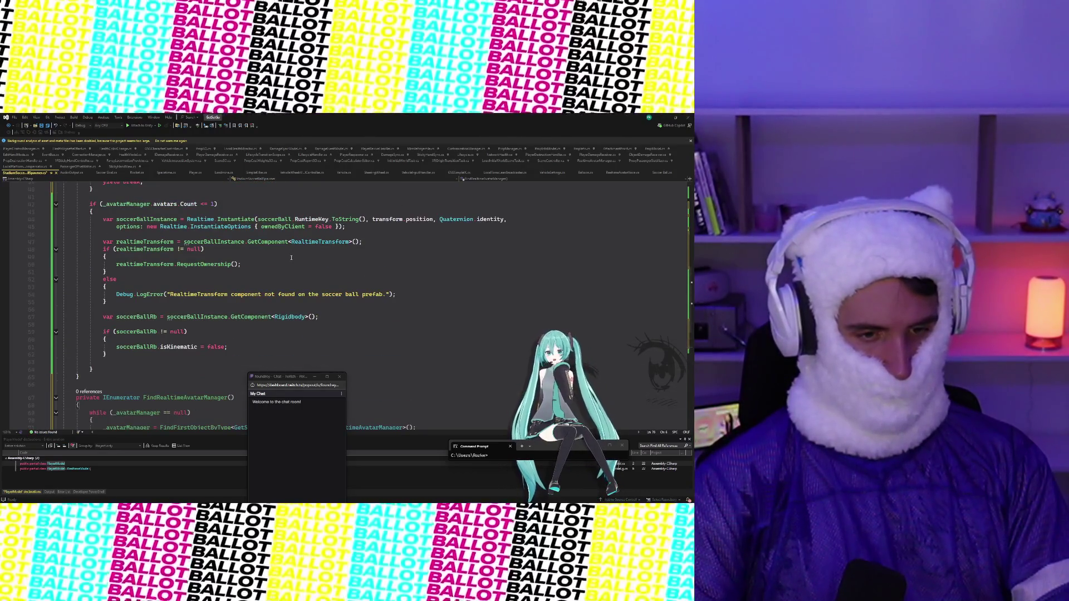
scroll(242, 330, "down", 3)
Step: Give it a 'float timeout = 10f' parameter and delete the old loop from CheckThenMaybeSpawnBall
left_click(229, 331)
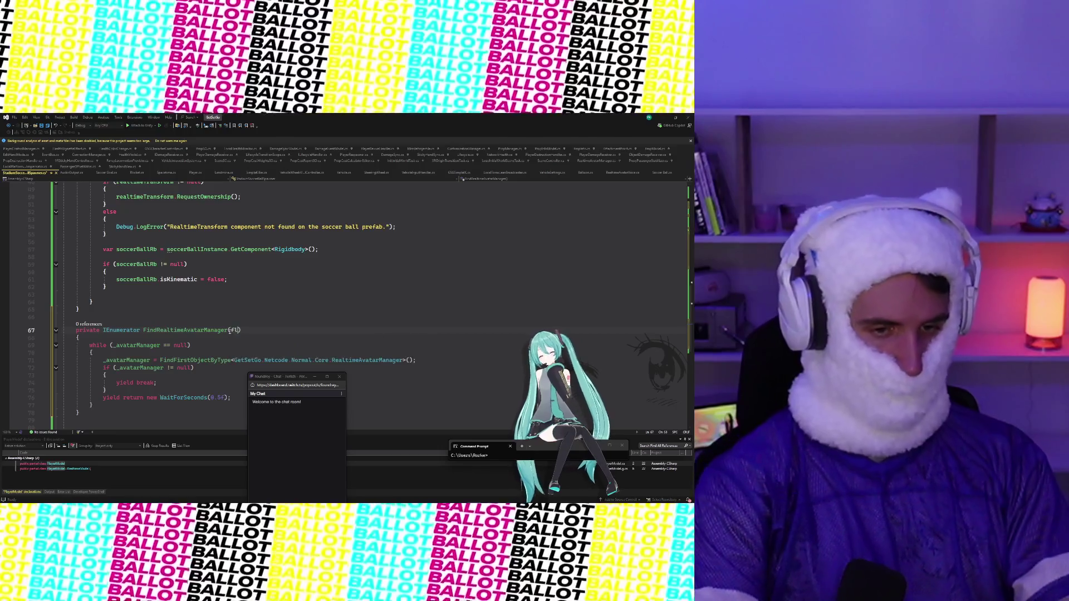
type("float timeo")
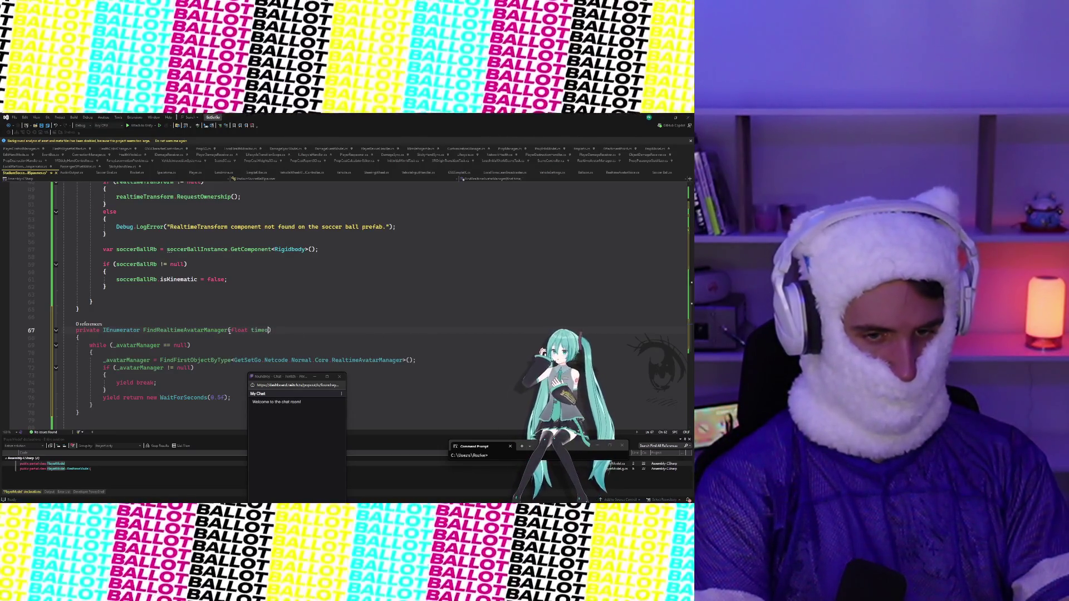
key("Tab")
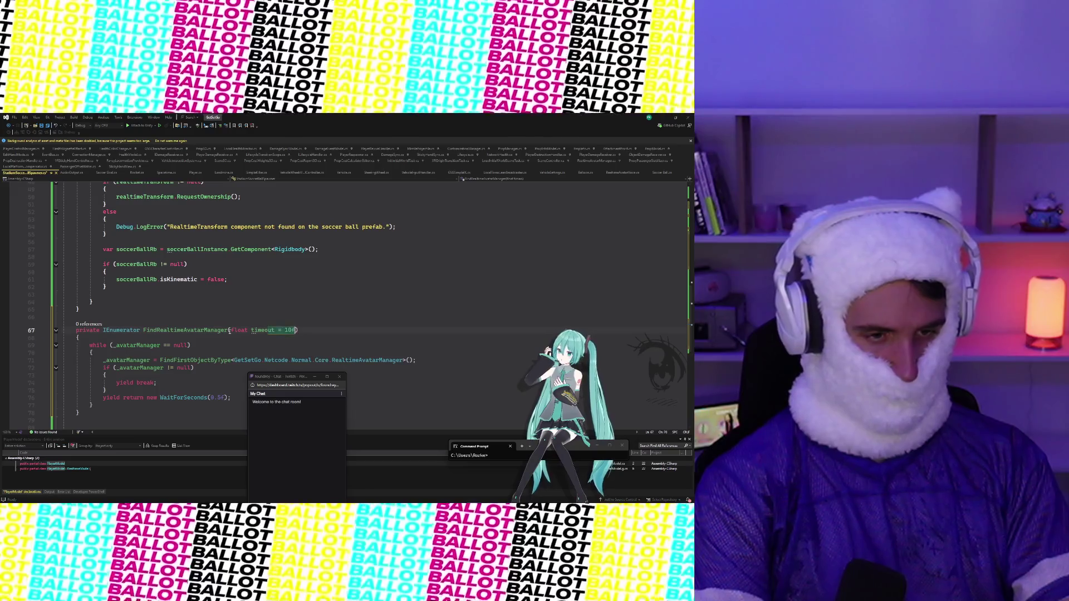
key("Tab")
scroll(229, 331, "up", 12)
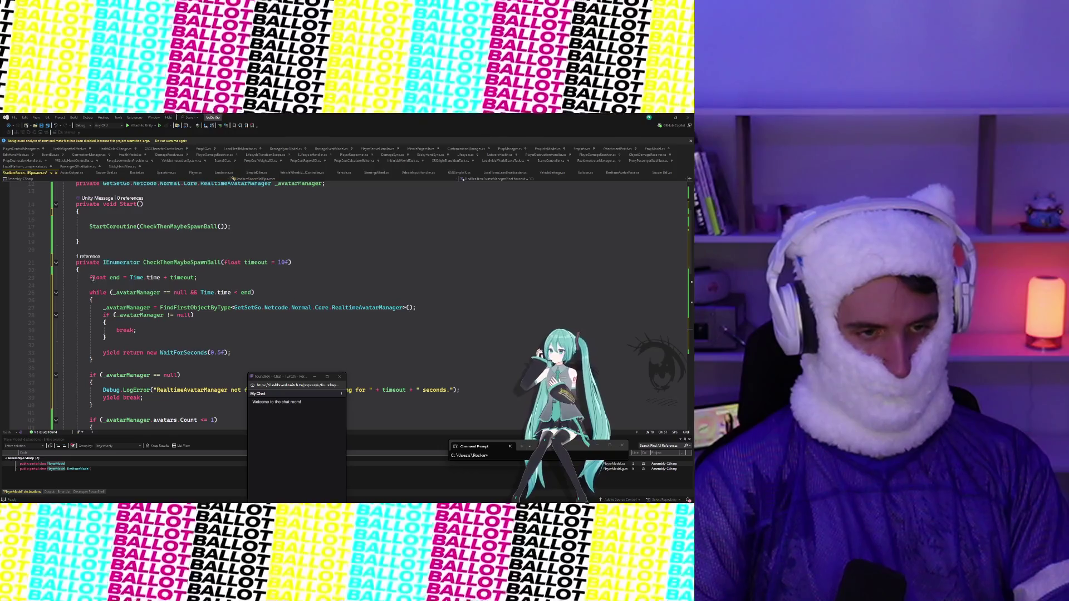
left_click_drag(92, 279, 128, 364)
key("Delete")
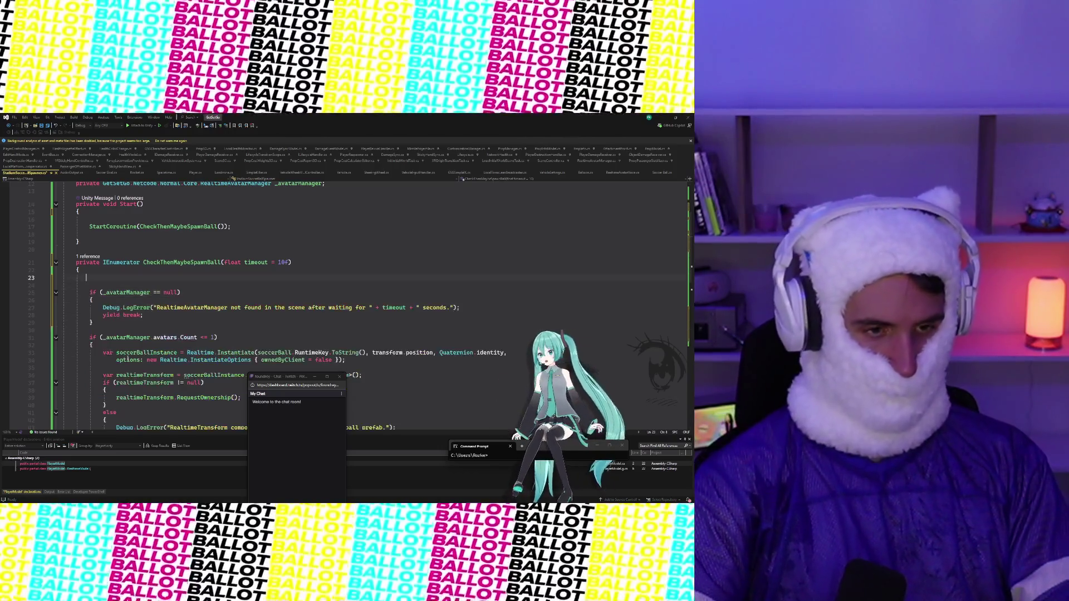
Step: Begin CheckThenMaybeSpawnBall with 'StartCoroutine(FindRealtimeAvatarManager(timeout));'
type("StartCoroutine(FindRealtimeAvatarManager(timeout));")
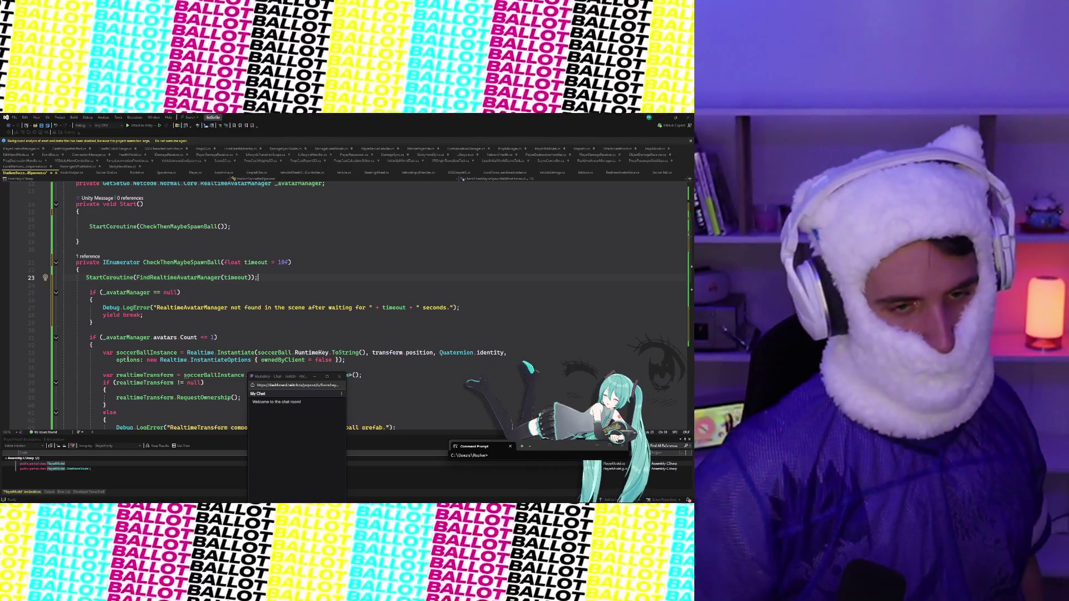
left_click(86, 277)
key("Caps_Lock")
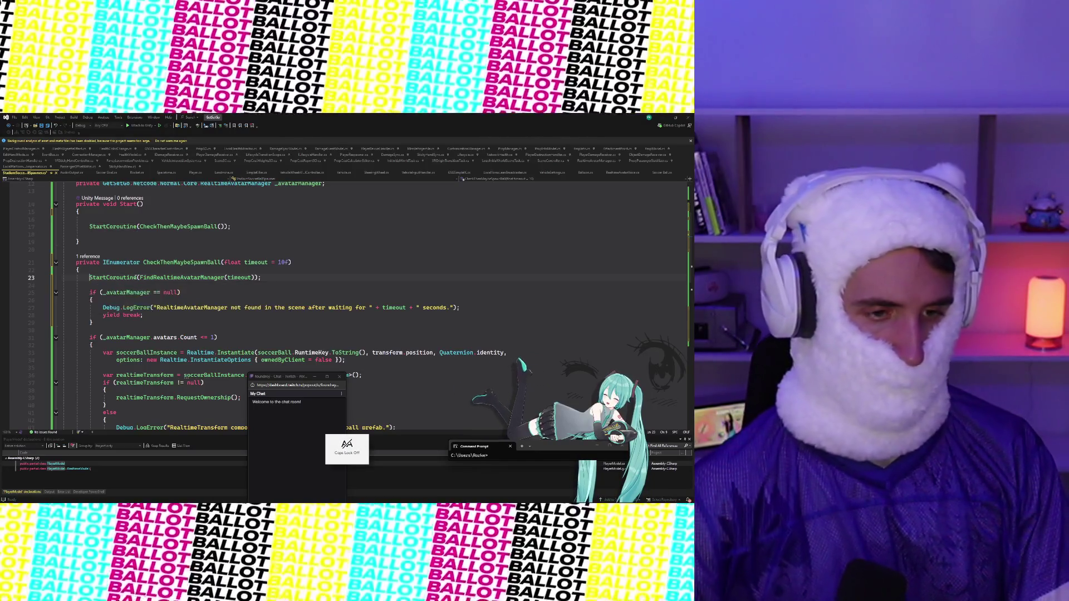
Step: Add the avatar-manager-not-found LogError and yield break block after FindRealtimeAvatarManager's loop
scroll(137, 284, "down", 12)
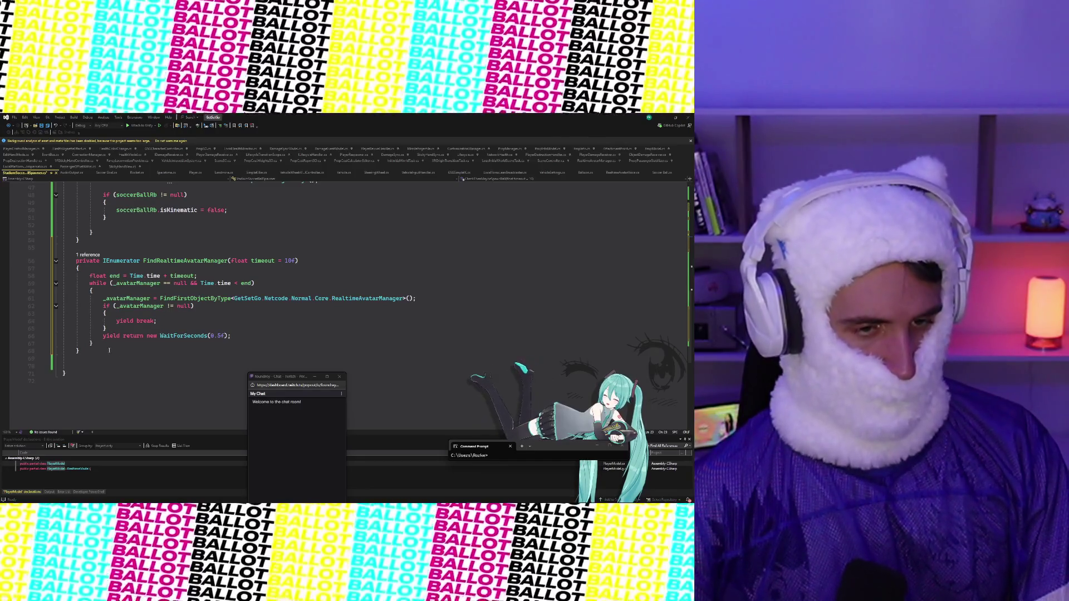
scroll(111, 334, "up", 11)
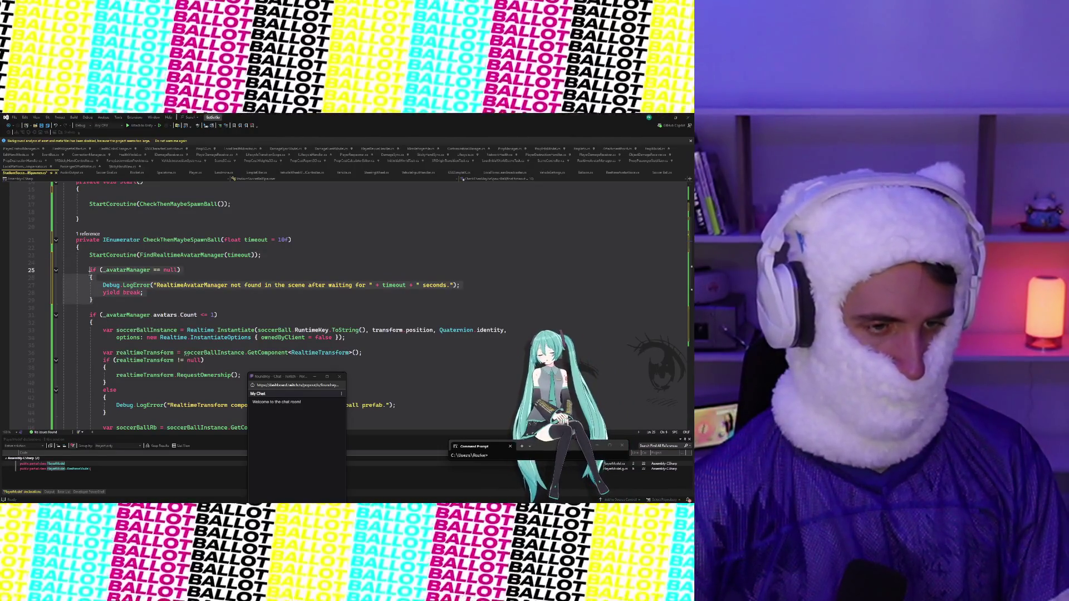
scroll(107, 299, "down", 8)
scroll(123, 285, "down", 3)
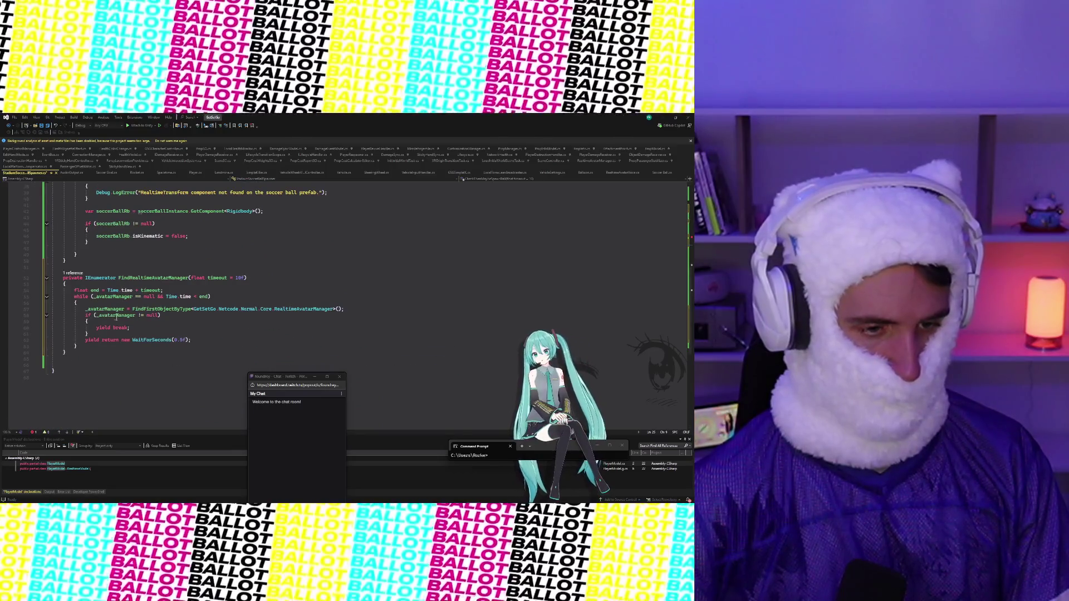
key("Return")
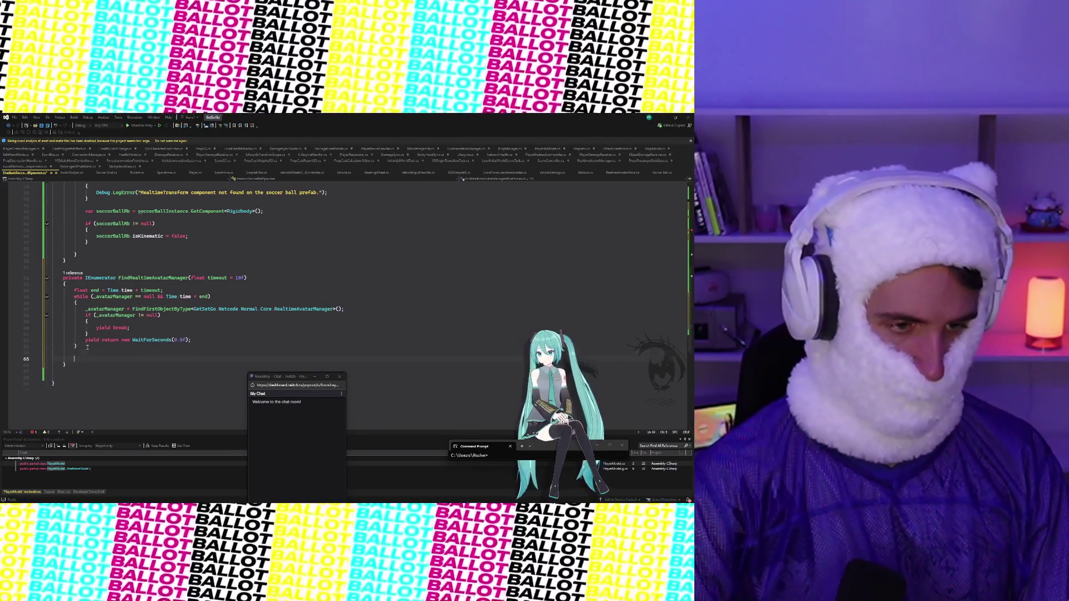
key("Tab")
scroll(88, 347, "up", 10)
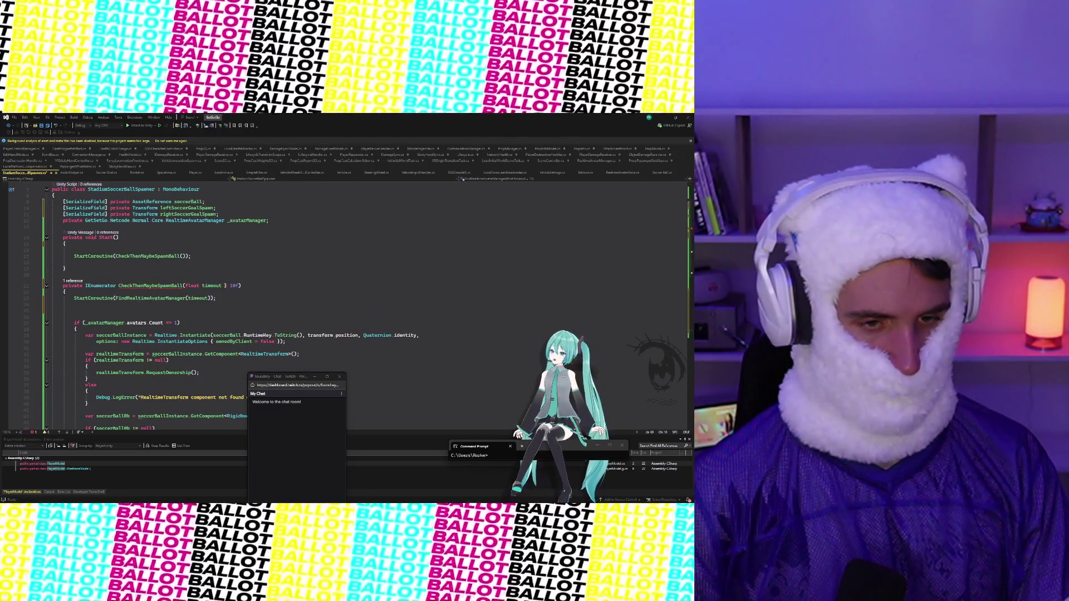
left_click(206, 286)
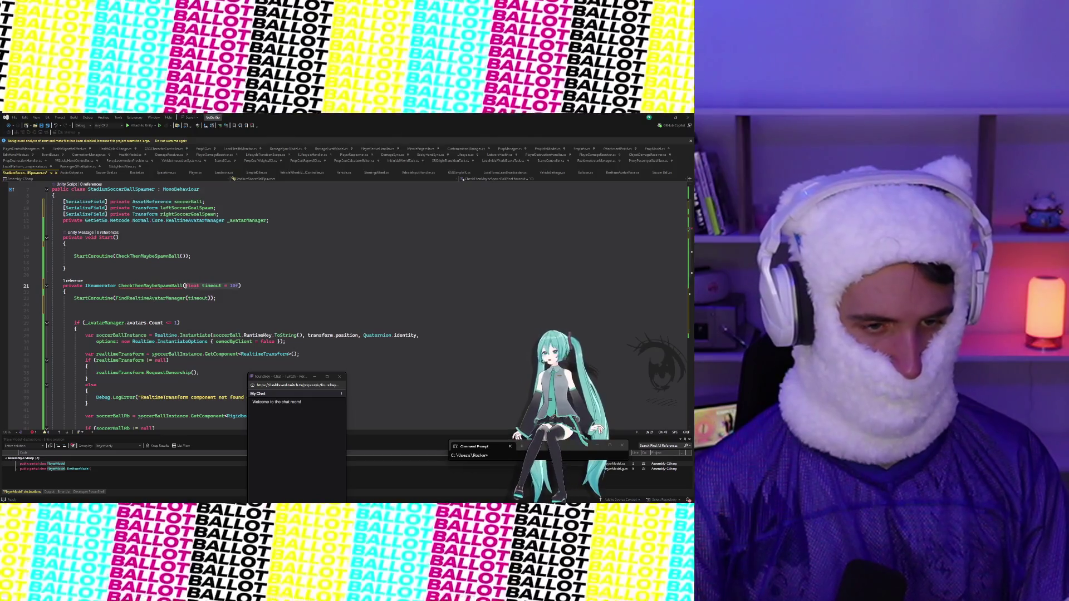
key("BackSpace")
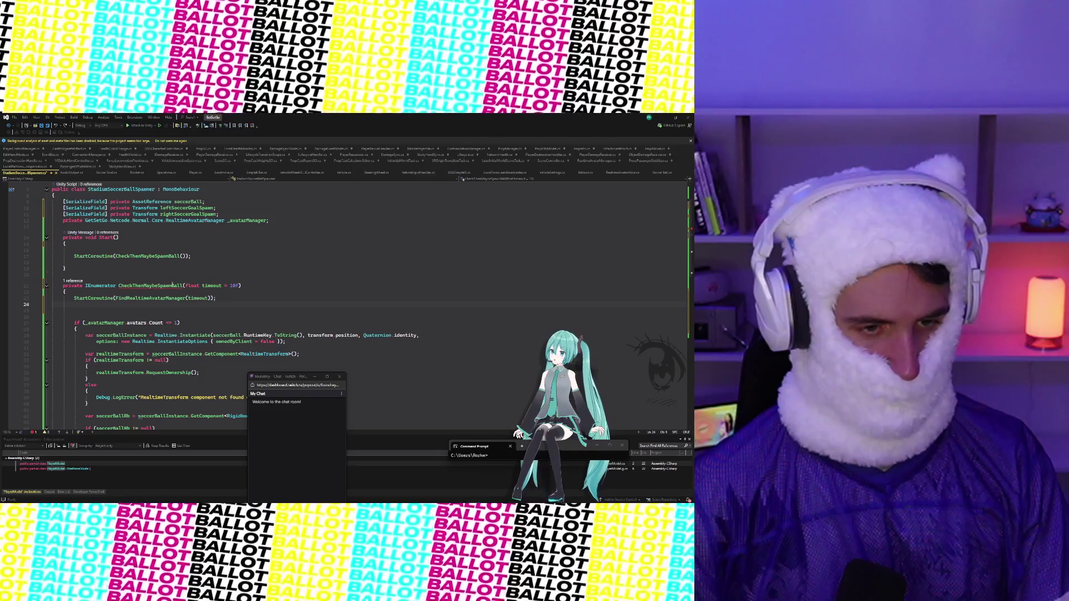
mouse_move(172, 285)
scroll(94, 346, "up", 4, "ctrl")
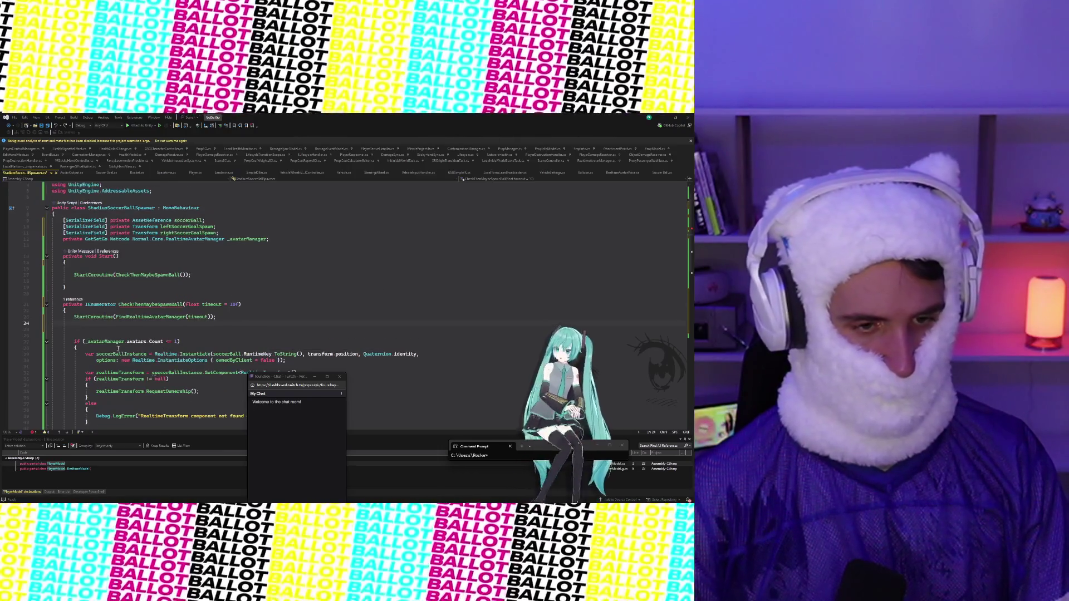
scroll(94, 345, "up", 4, "ctrl")
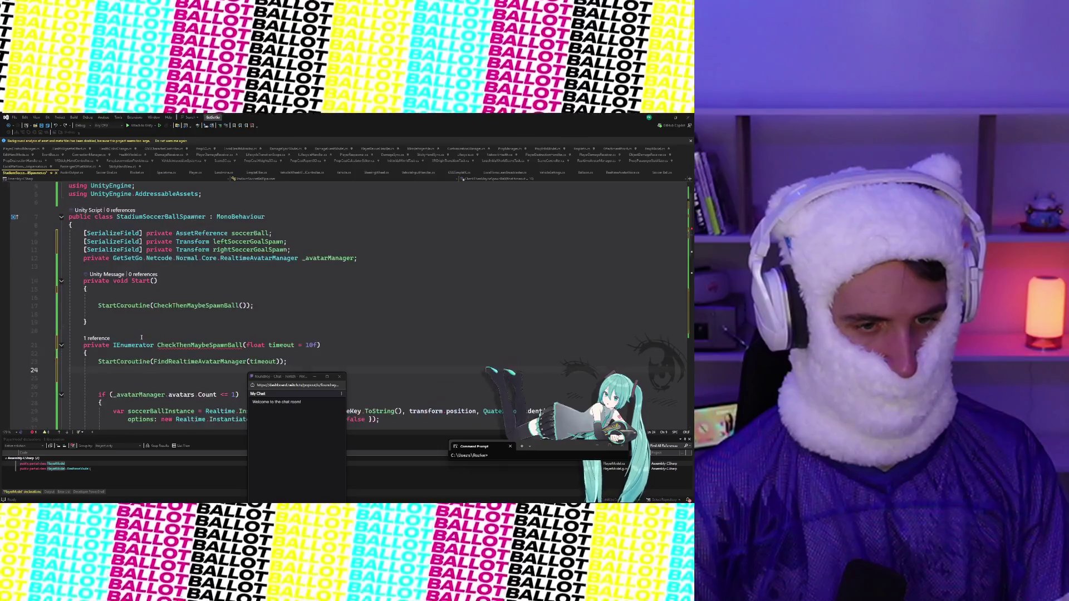
left_click(230, 271)
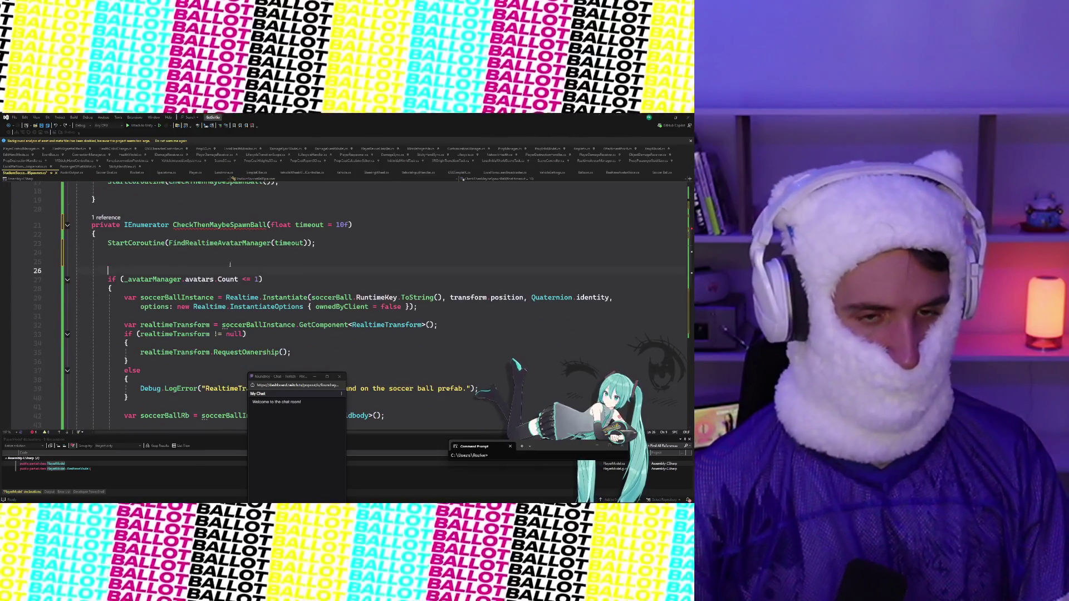
scroll(230, 271, "up", 3)
scroll(207, 342, "down", 6)
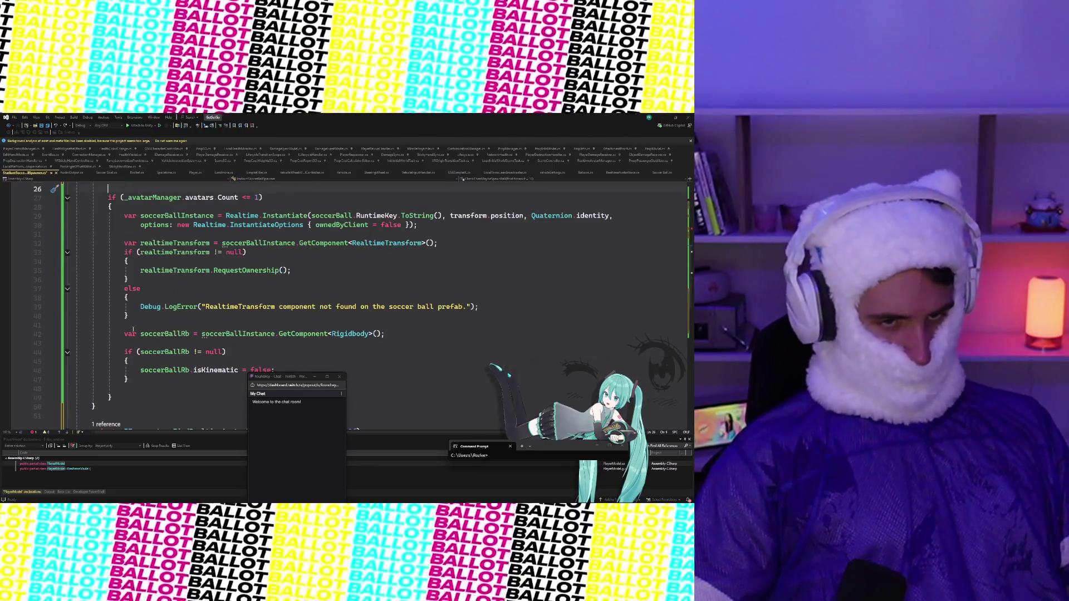
mouse_move(133, 333)
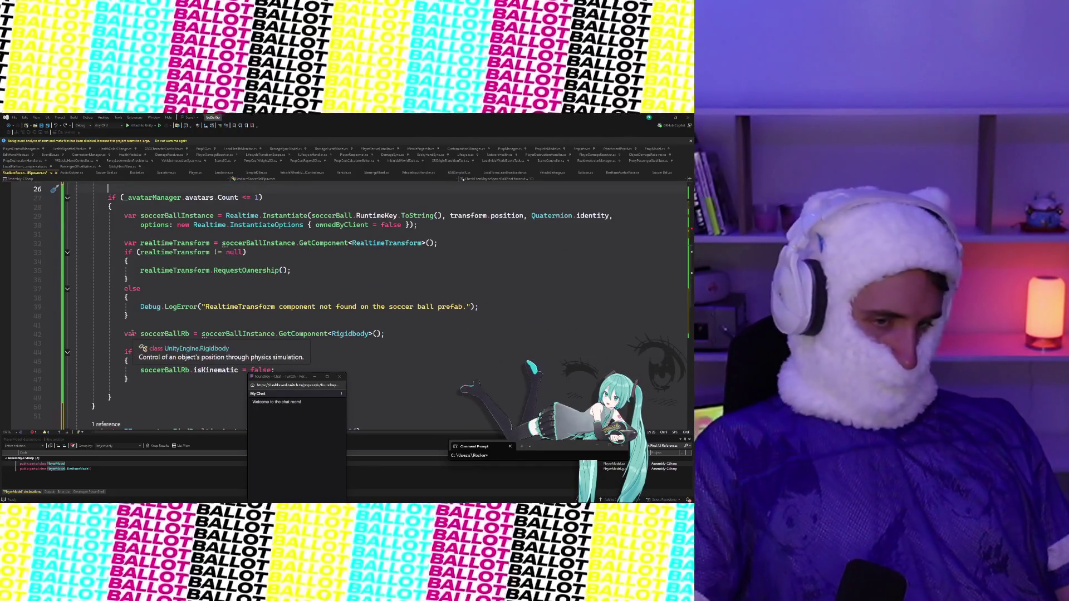
scroll(133, 335, "up", 2)
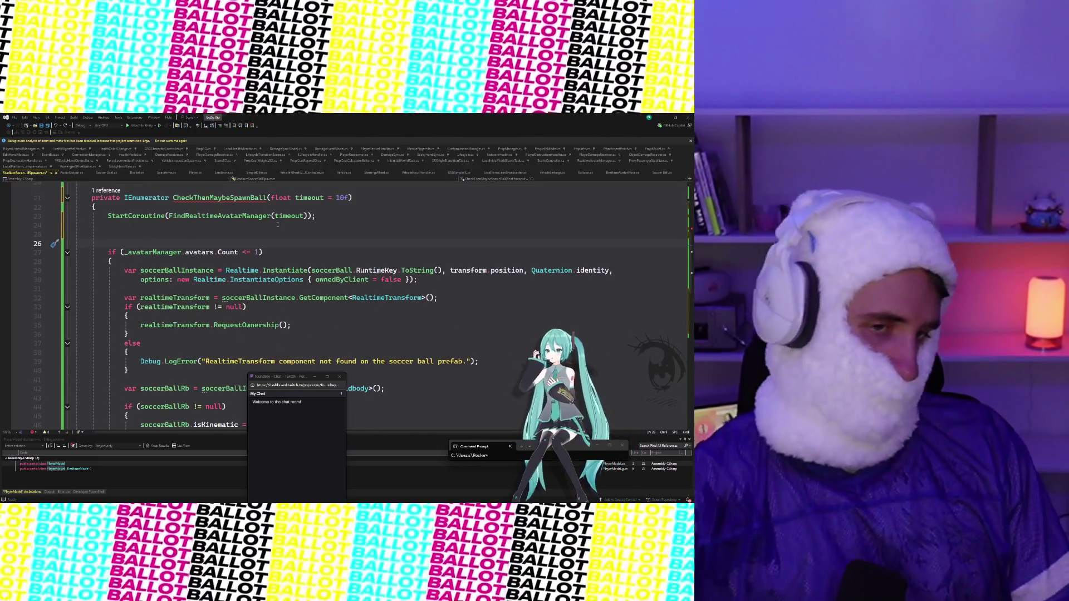
scroll(275, 253, "down", 2)
scroll(275, 253, "down", 13)
scroll(275, 253, "up", 7)
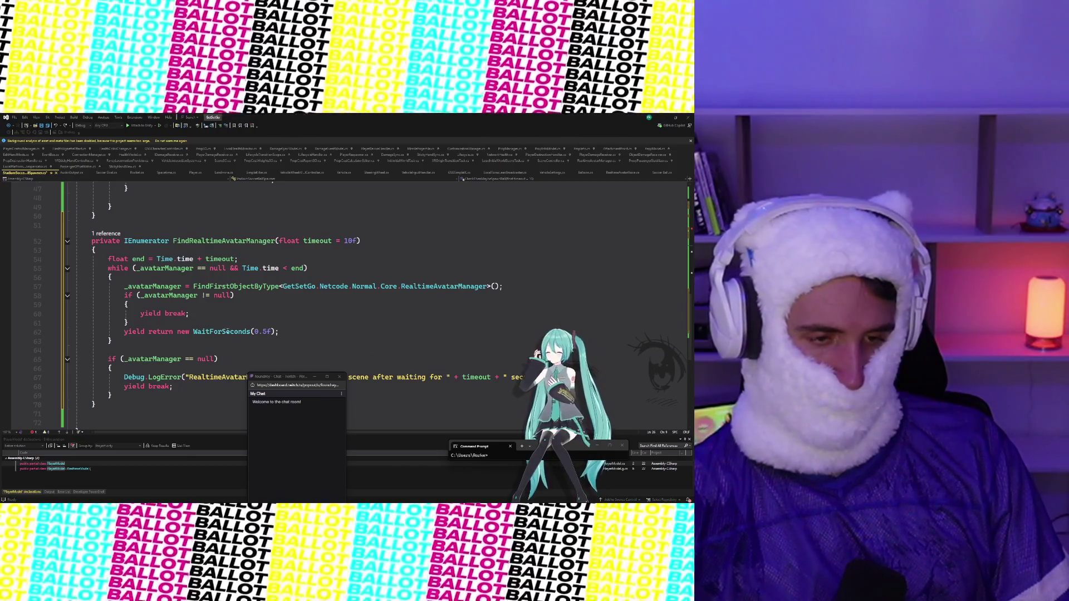
Step: Add a blank line after the '{' of the avatar-manager null check on line 59, discarding the half-typed Realtime condition
scroll(191, 346, "down", 1)
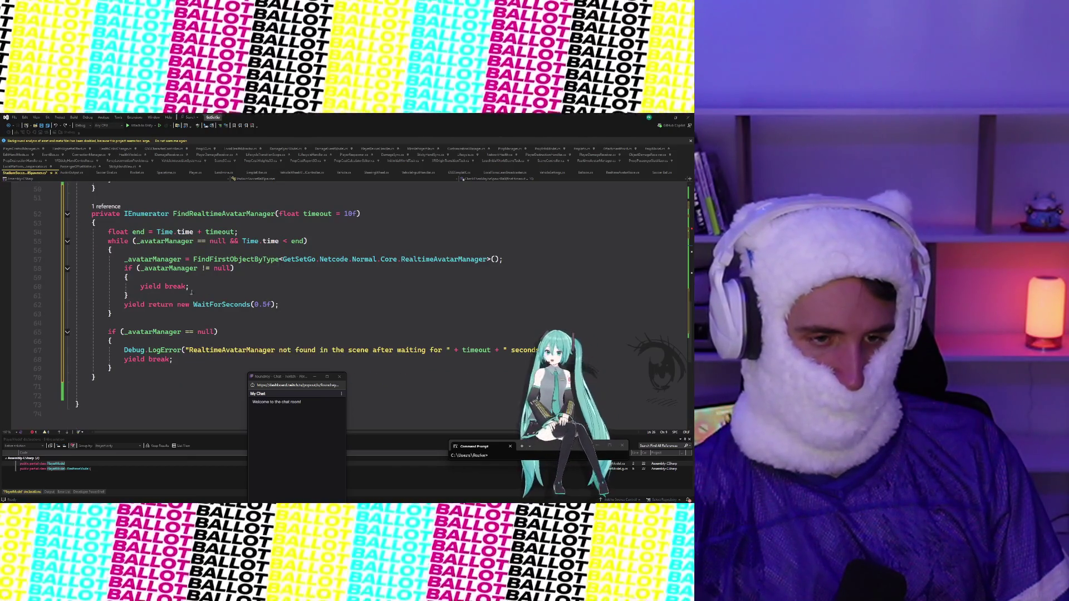
left_click(190, 278)
key("Return")
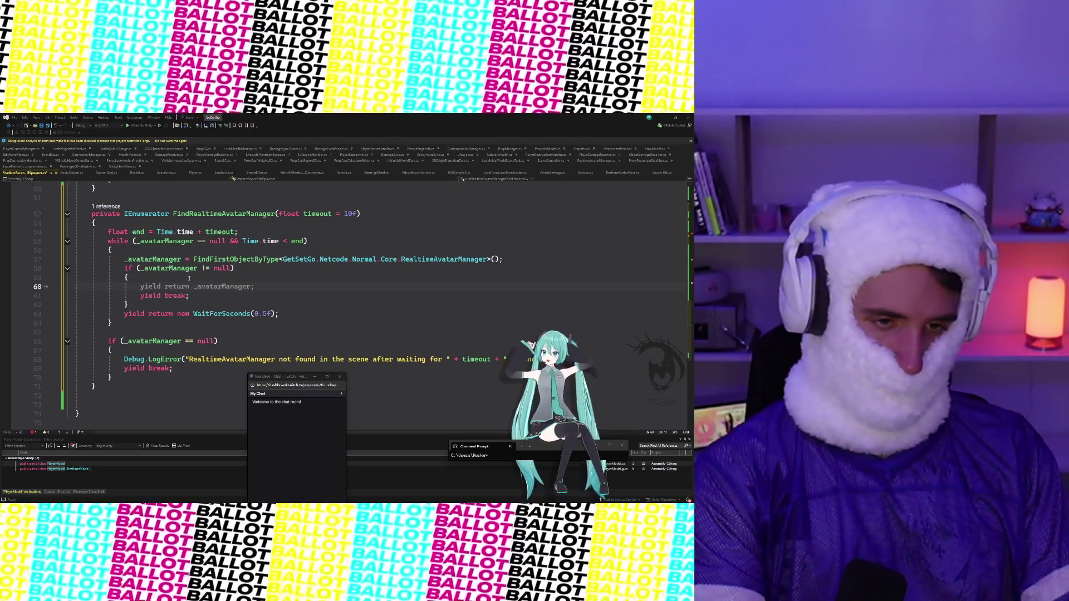
type("if RE")
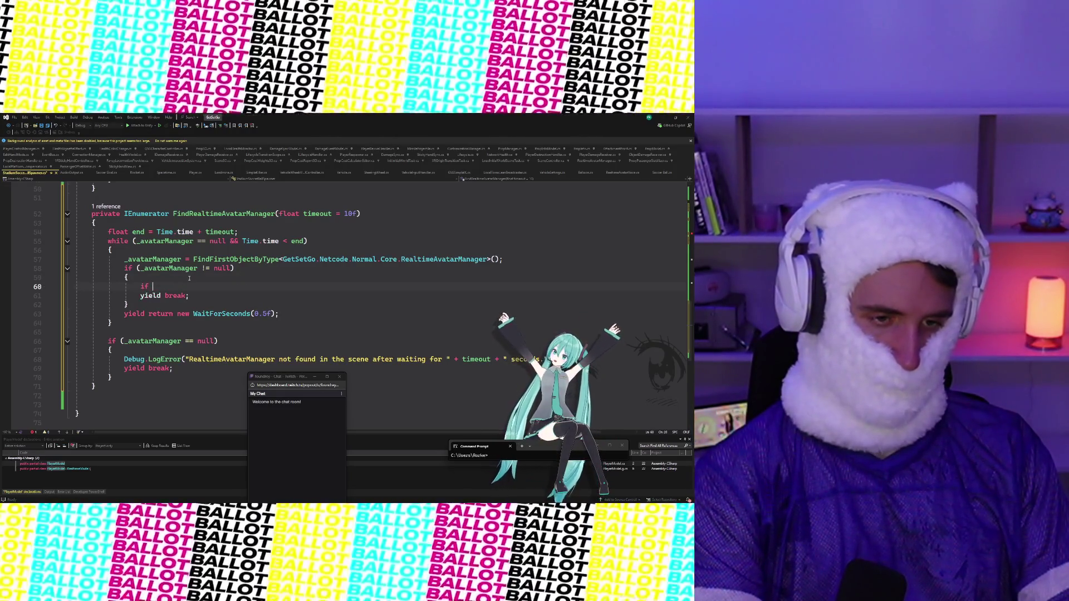
key("BackSpace")
key("BackSpace")
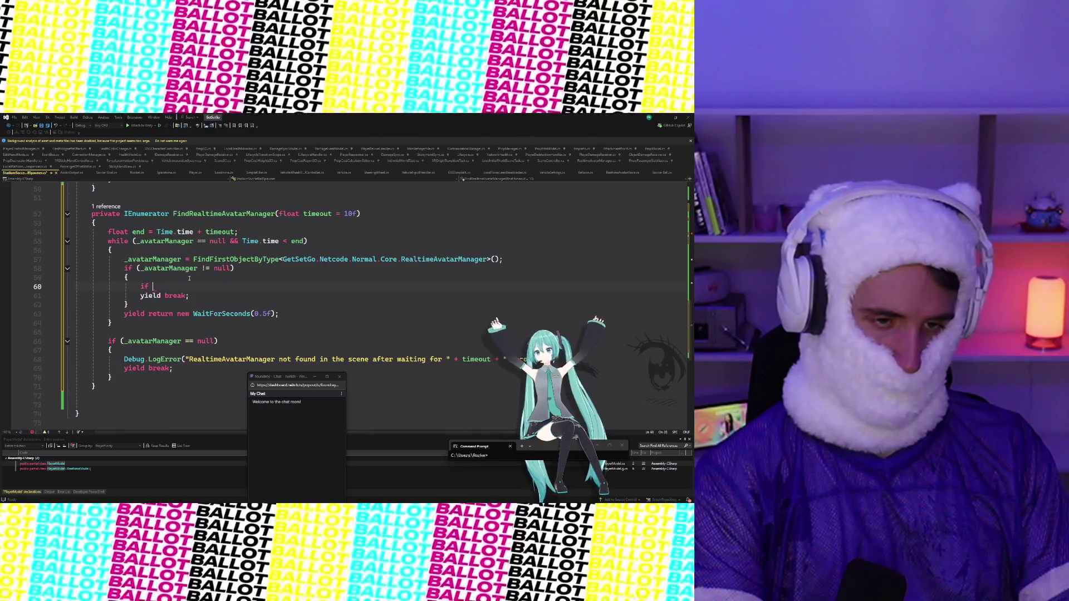
type("(REA")
type("ltime.")
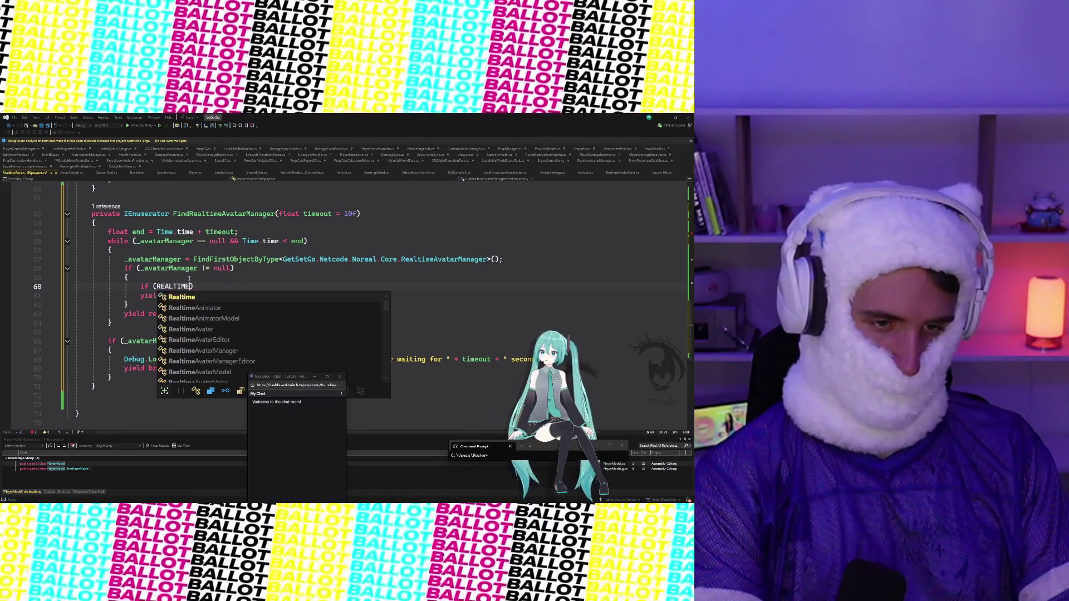
type("Co")
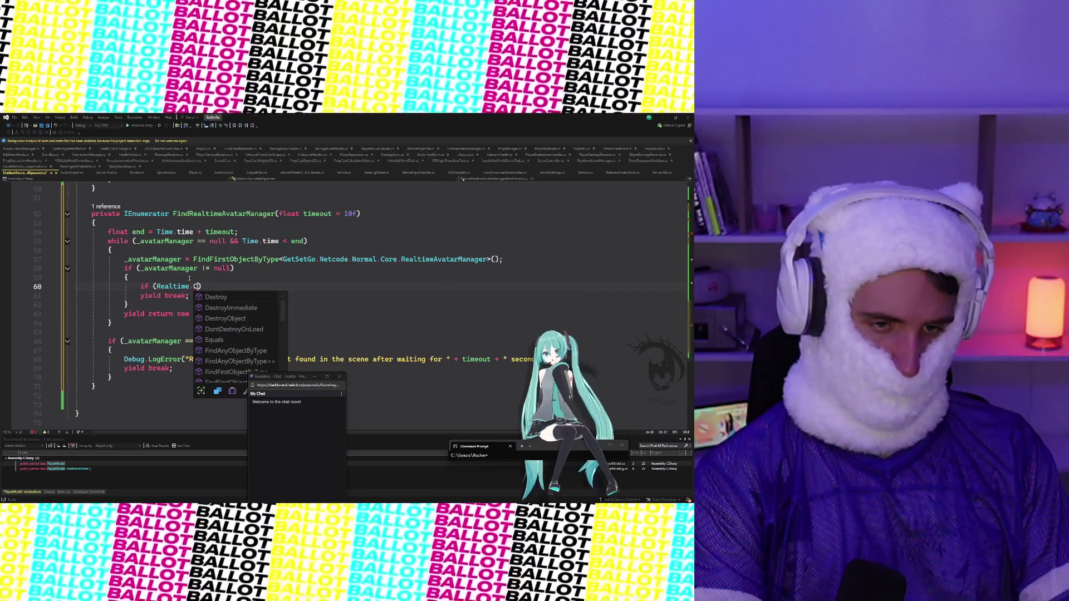
type("onn")
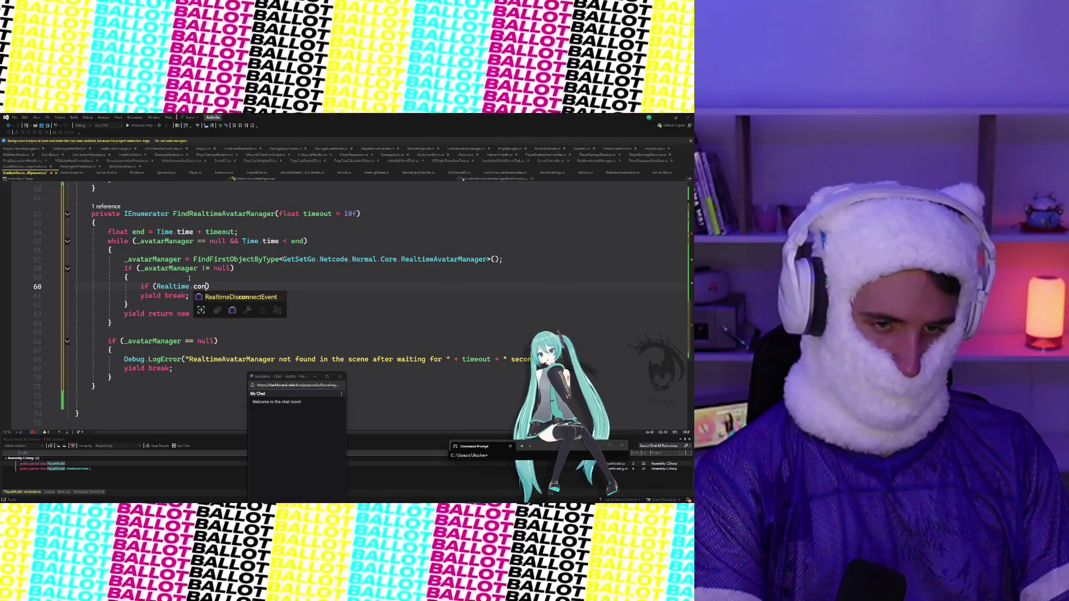
key("BackSpace")
key("BackSpace")
key("BackSpace")
key("BackSpace")
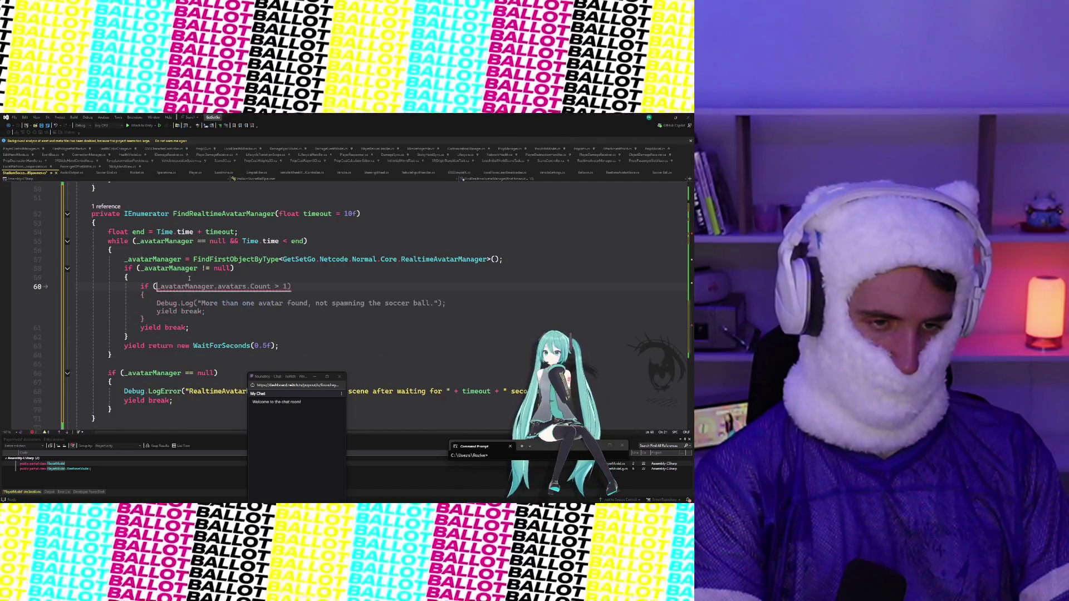
key("BackSpace")
key("BackSpace")
key("BackSpace")
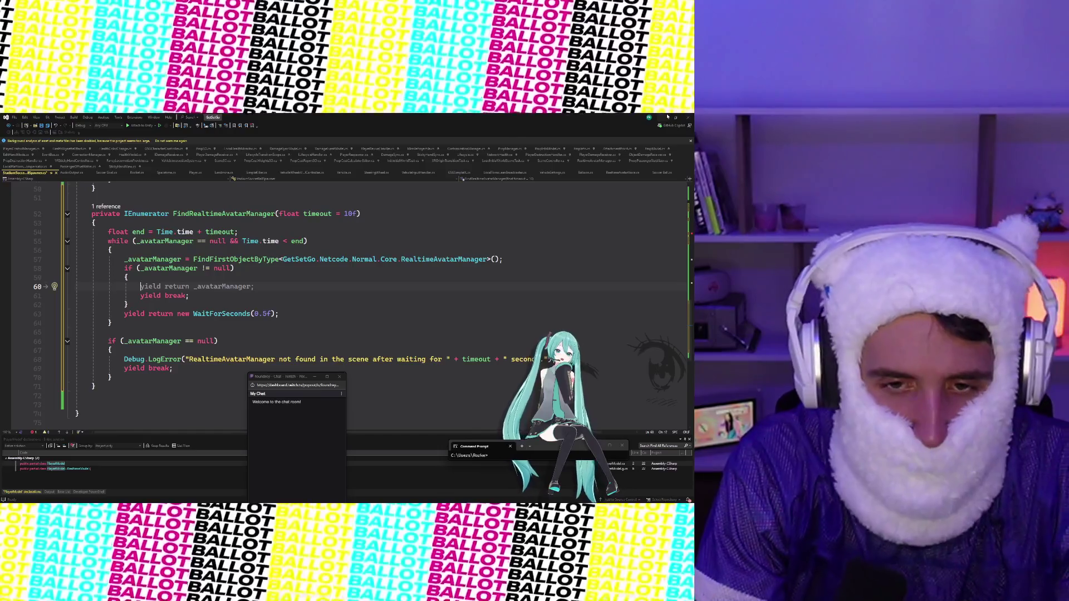
left_click(667, 117)
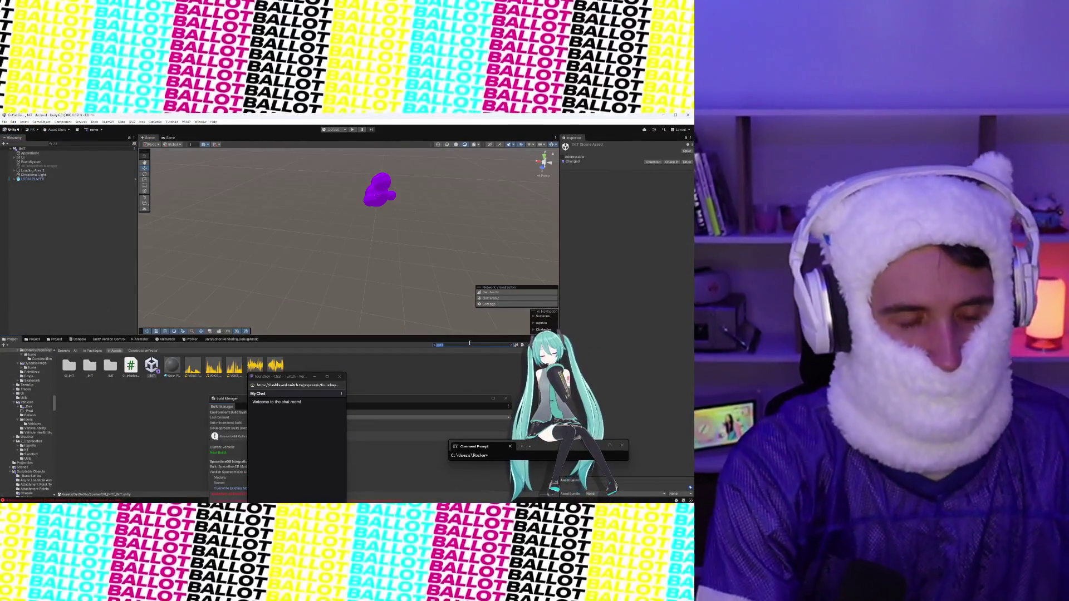
Step: Search the Project window for connectionManager and inspect the matching scripts and assets
type("connectionManager")
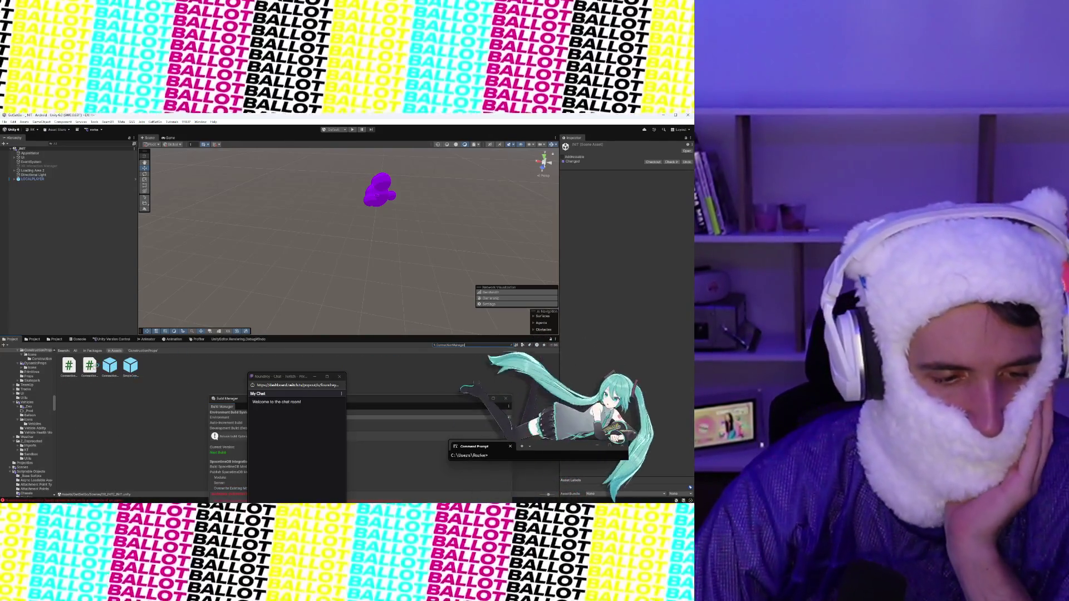
left_click(90, 365)
left_click(77, 366)
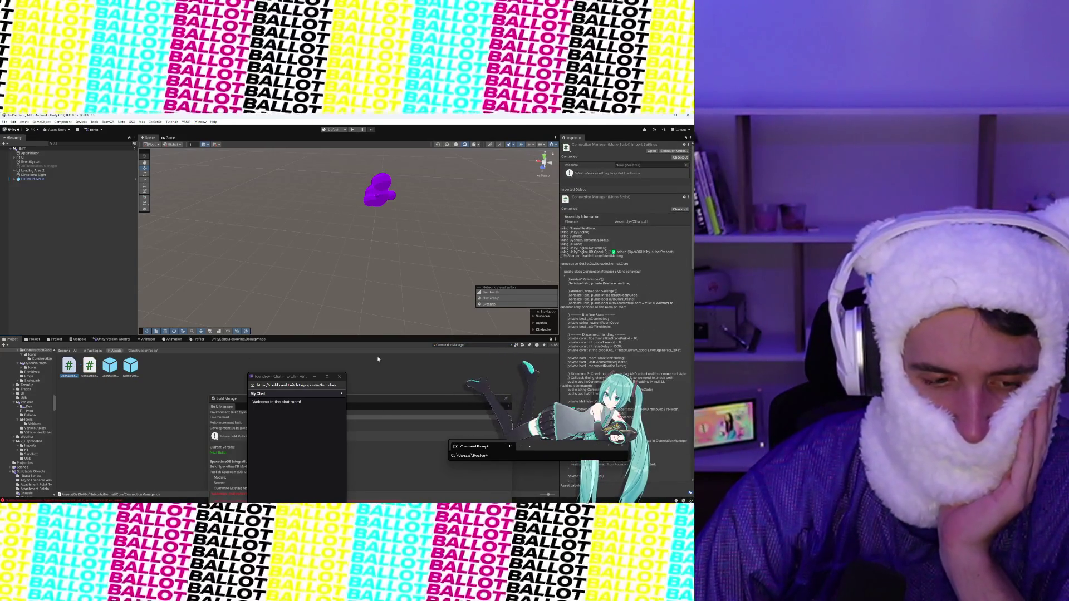
left_click(111, 367)
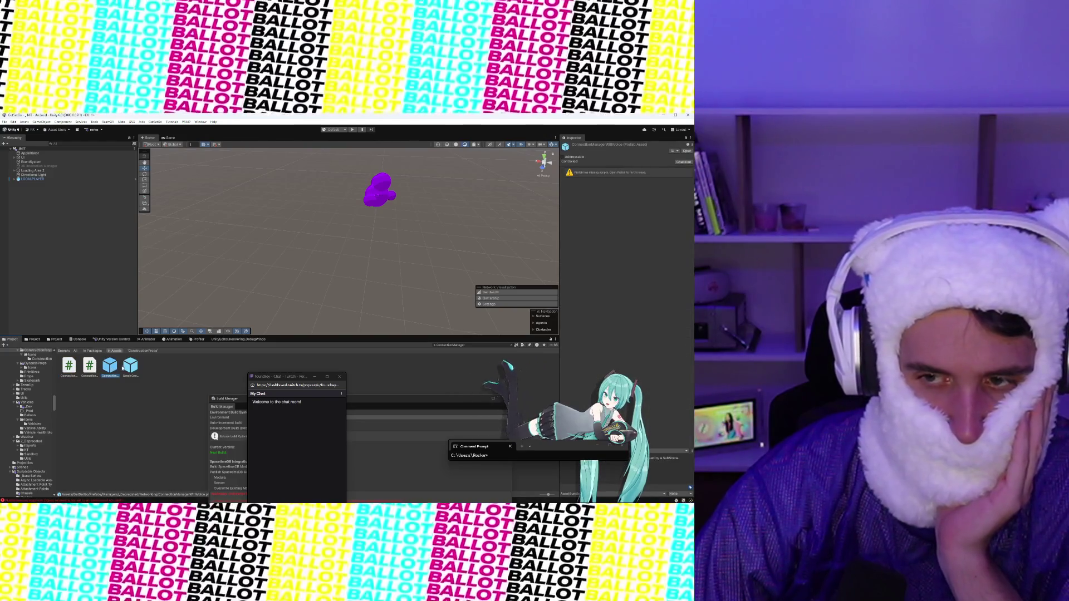
left_click(131, 366)
left_click(69, 366)
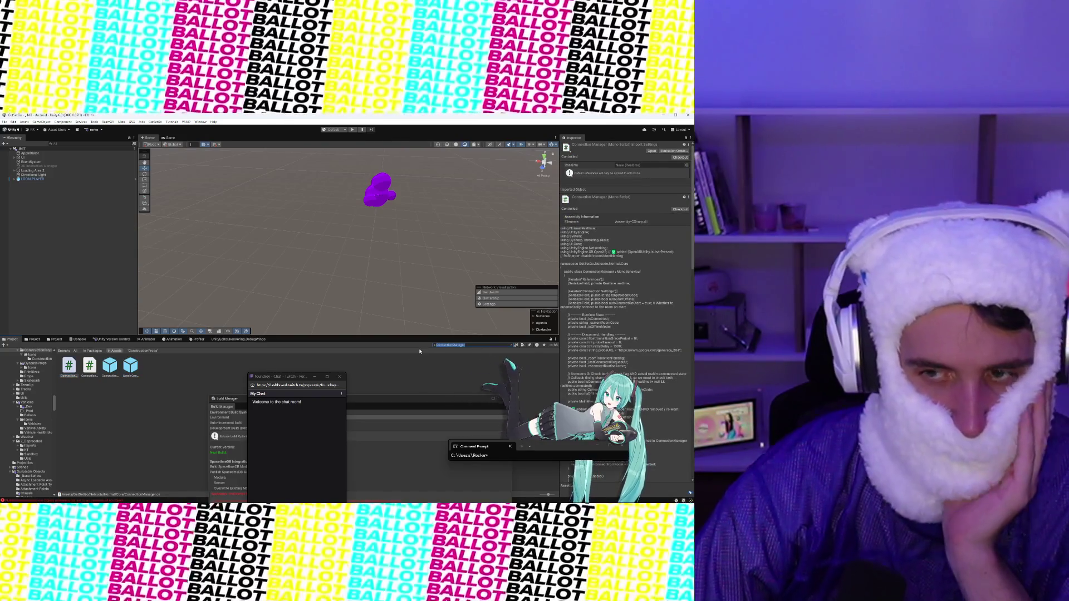
Step: Filter the Project window with 't:Script Connect' and inspect the CONNECTION_MANAGER prefab's settings
type("t:Script")
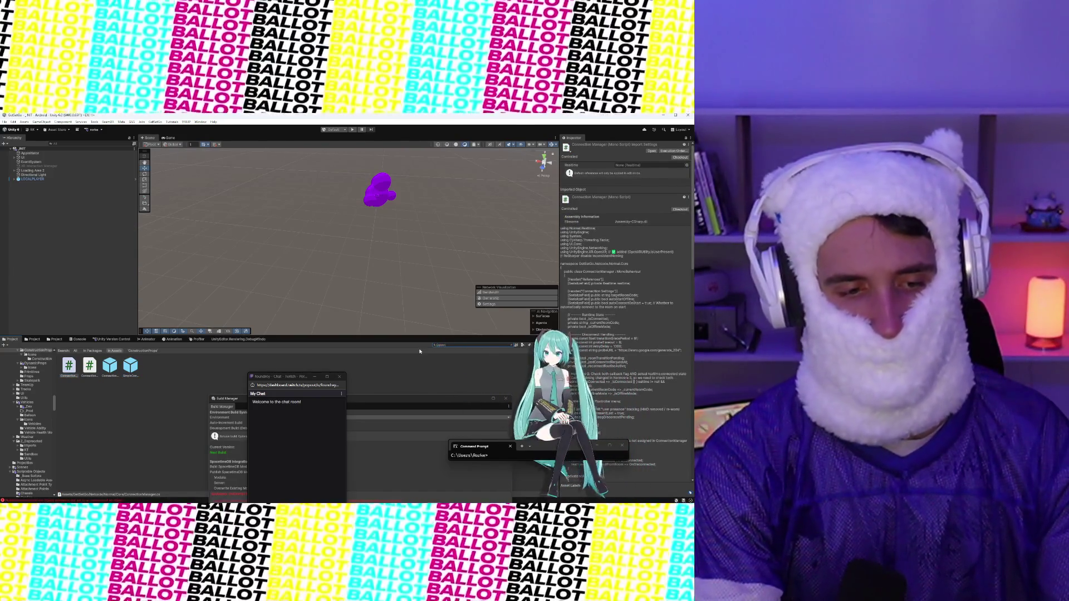
type(" Conn")
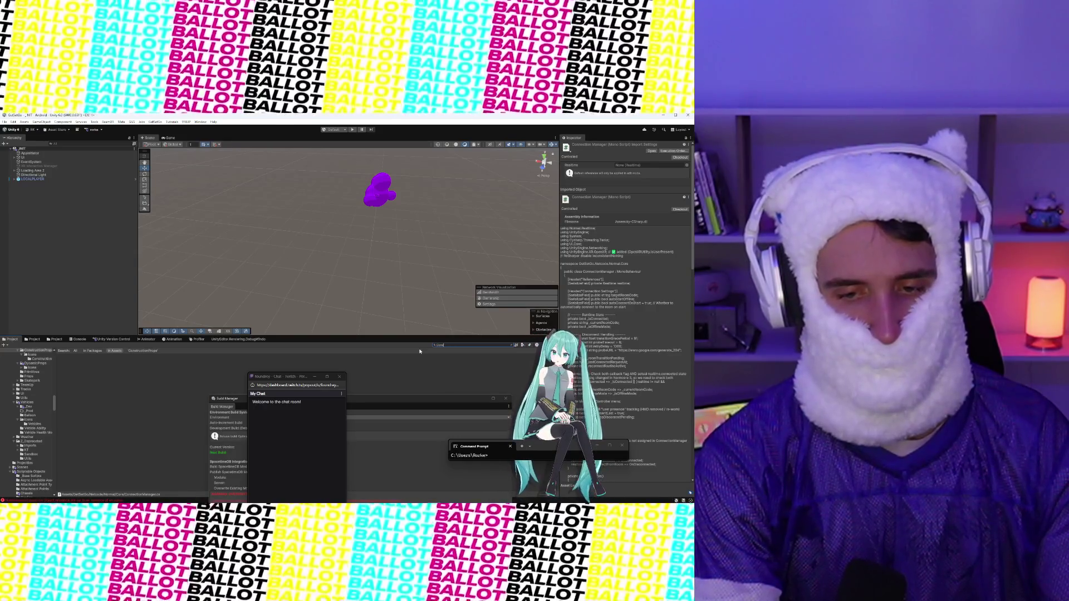
type("ect")
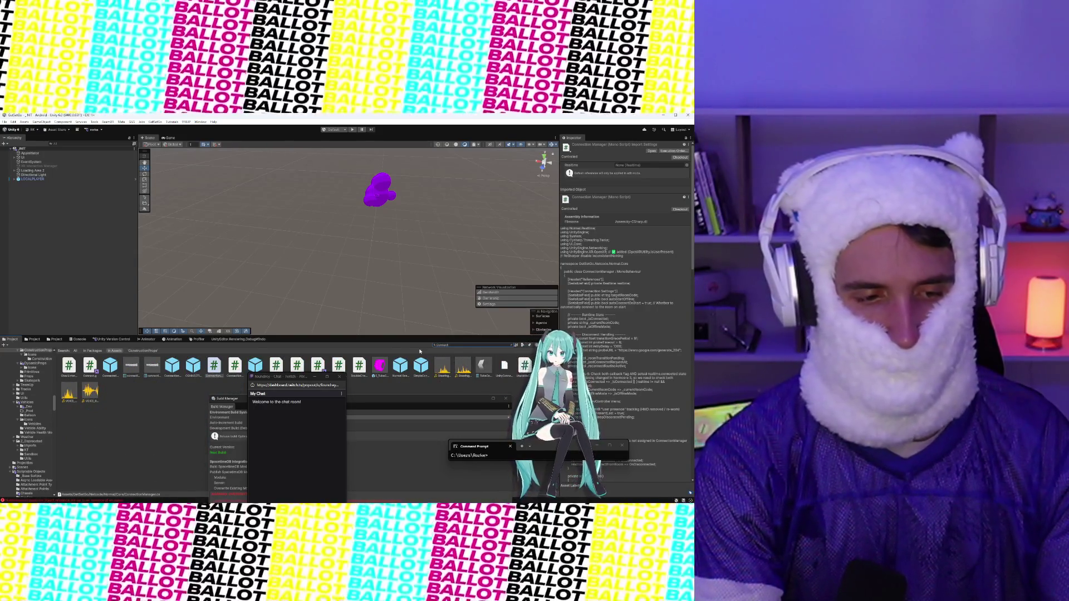
left_click(195, 366)
scroll(606, 292, "down", 5)
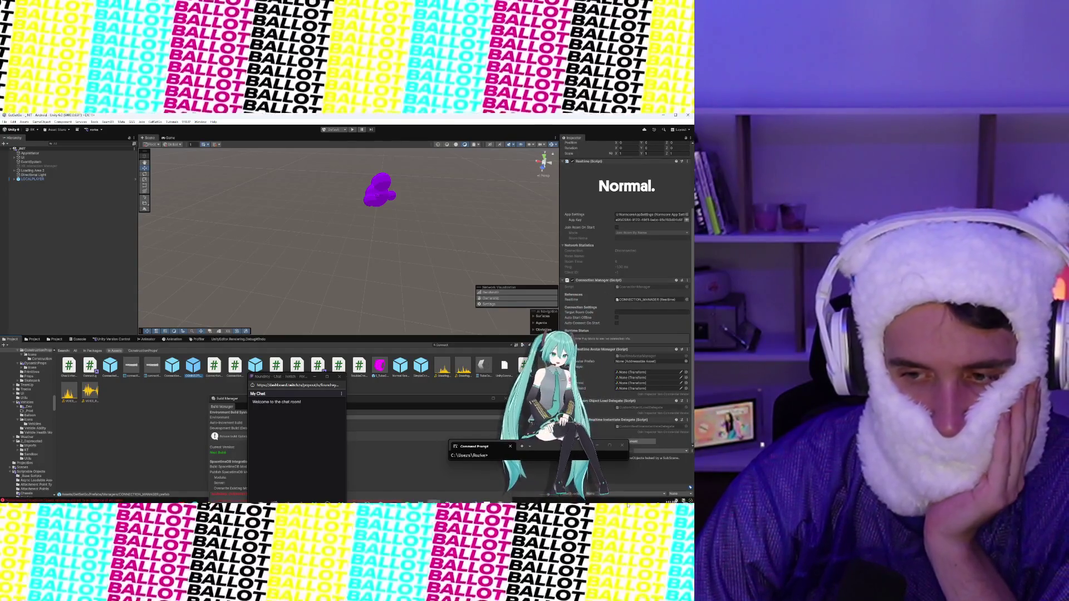
mouse_move(616, 504)
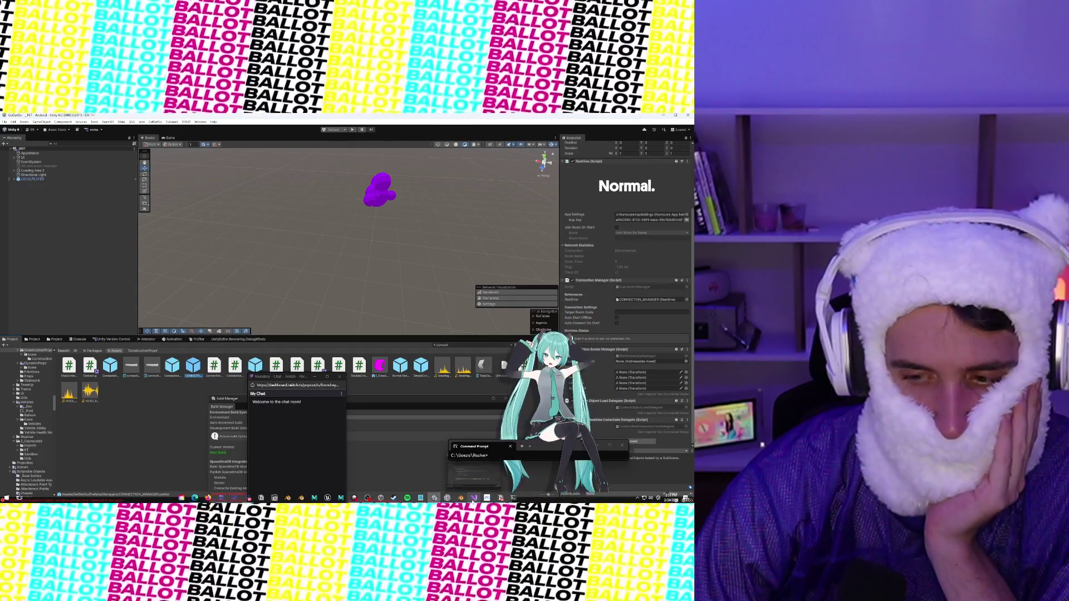
left_click(473, 497)
left_click(187, 277)
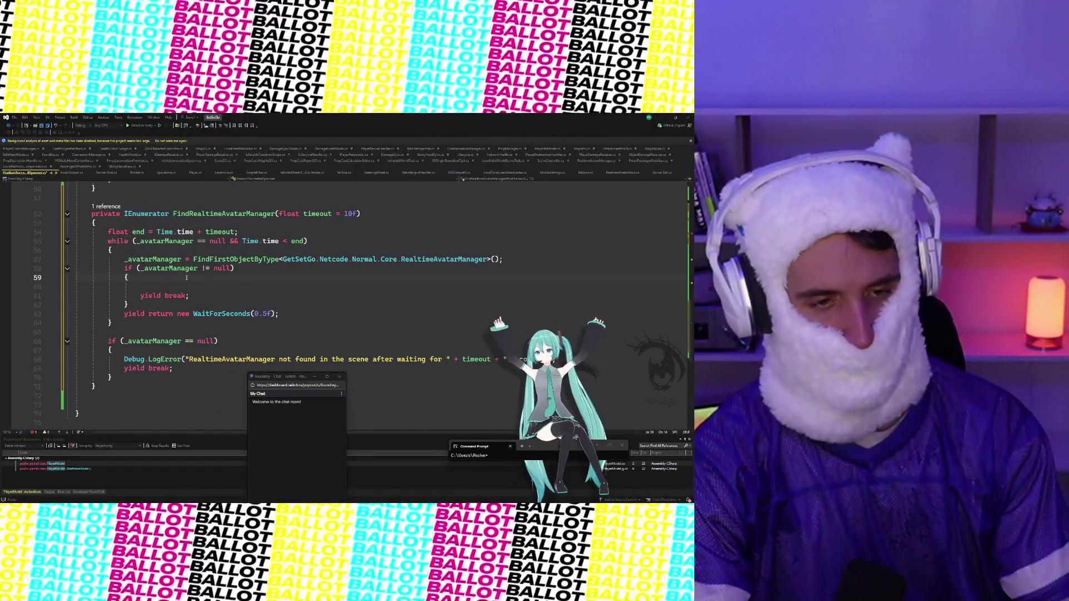
Step: On line 60, store _avatarManager._realtime in a 'var realtime' variable
left_click(186, 286)
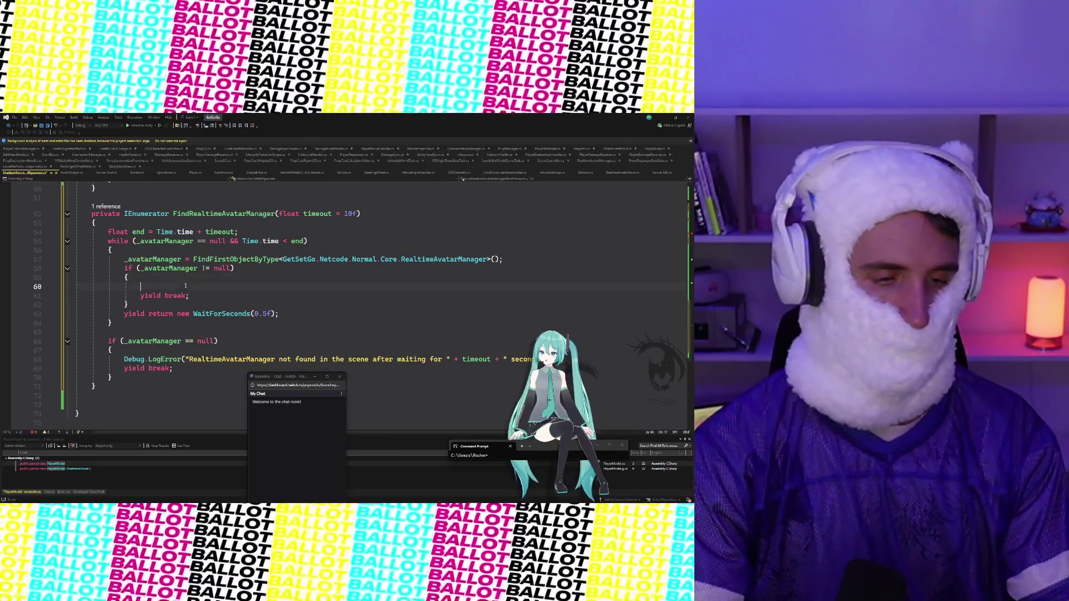
type("var realtime = _")
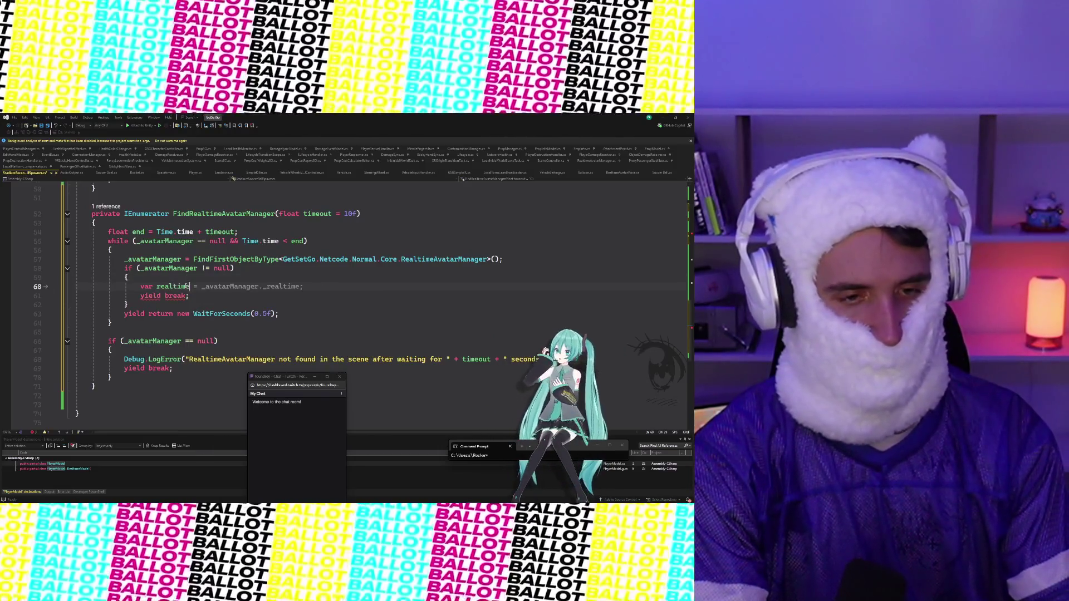
type("avatarManager.")
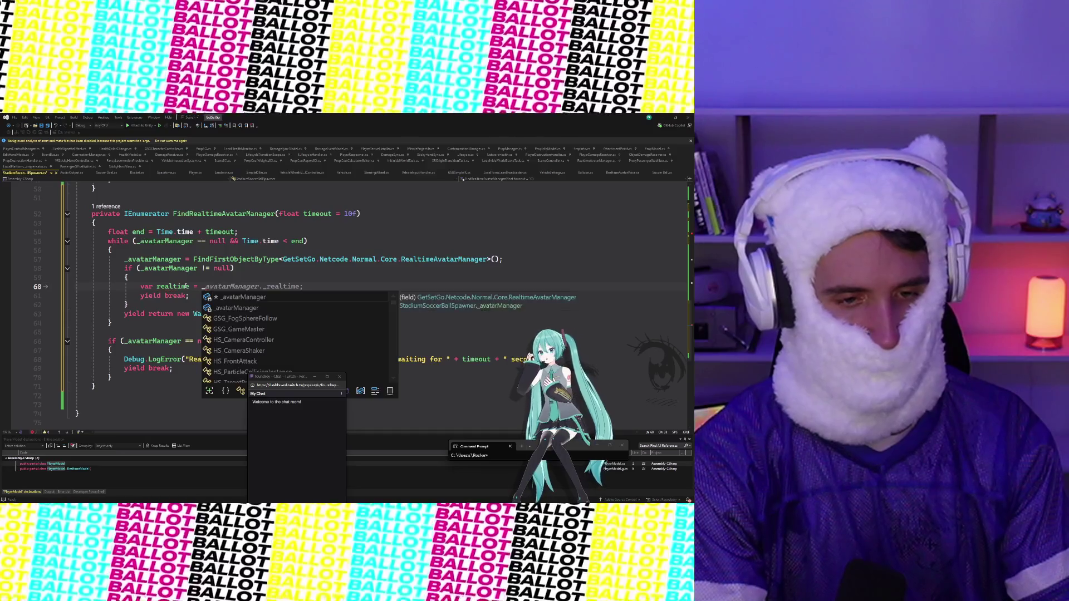
key("Tab")
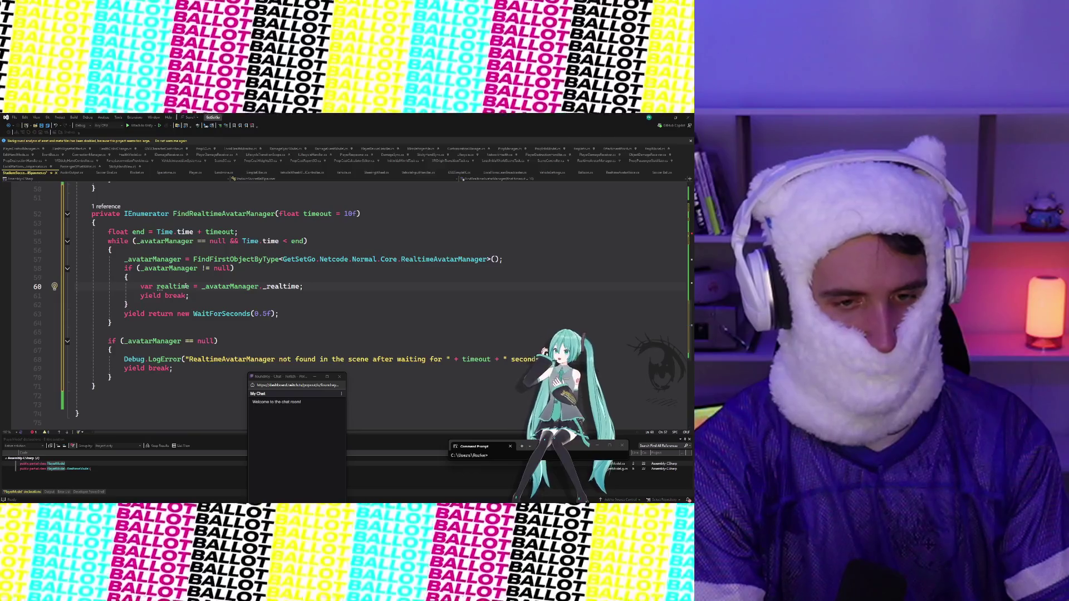
key("Return")
Step: Add 'yield return new WaitUntil(() => realtime != null && realtime.connected);' before the yield break
type("if (")
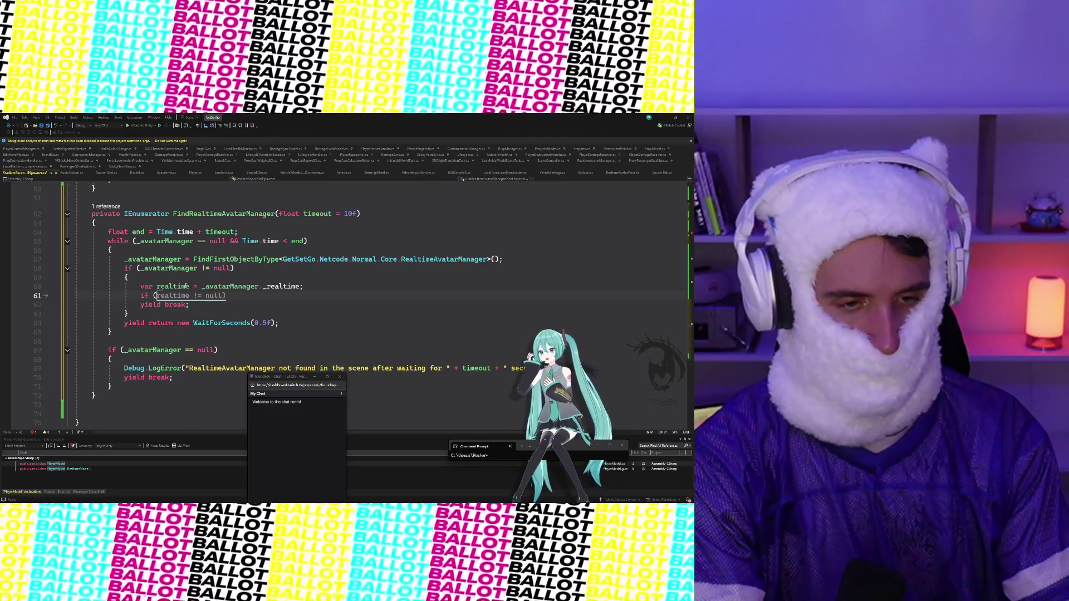
type("realtime !=")
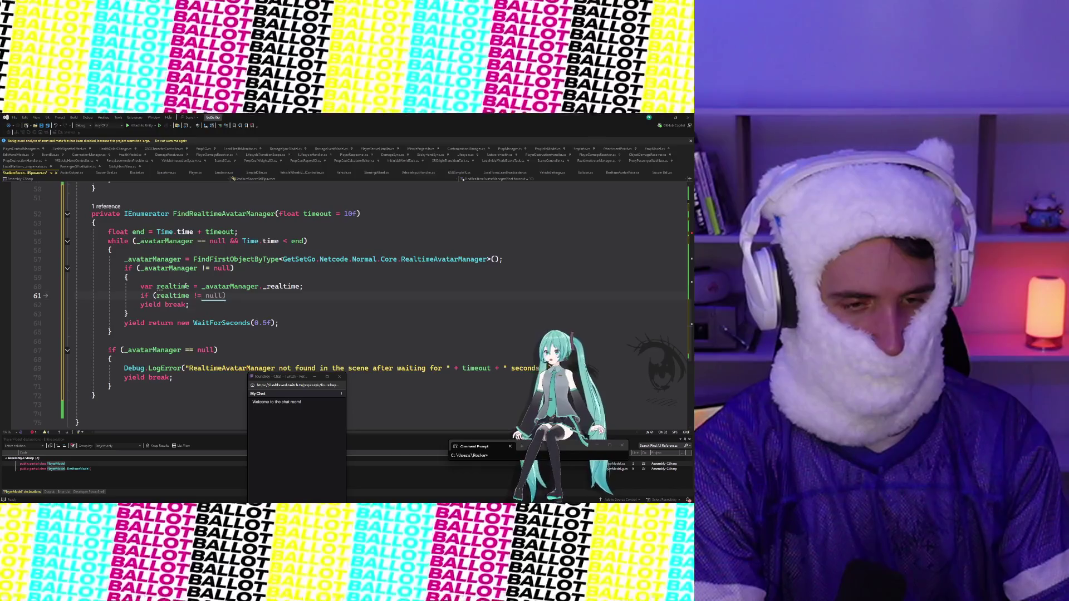
key("BackSpace")
key("BackSpace")
key("BackSpace")
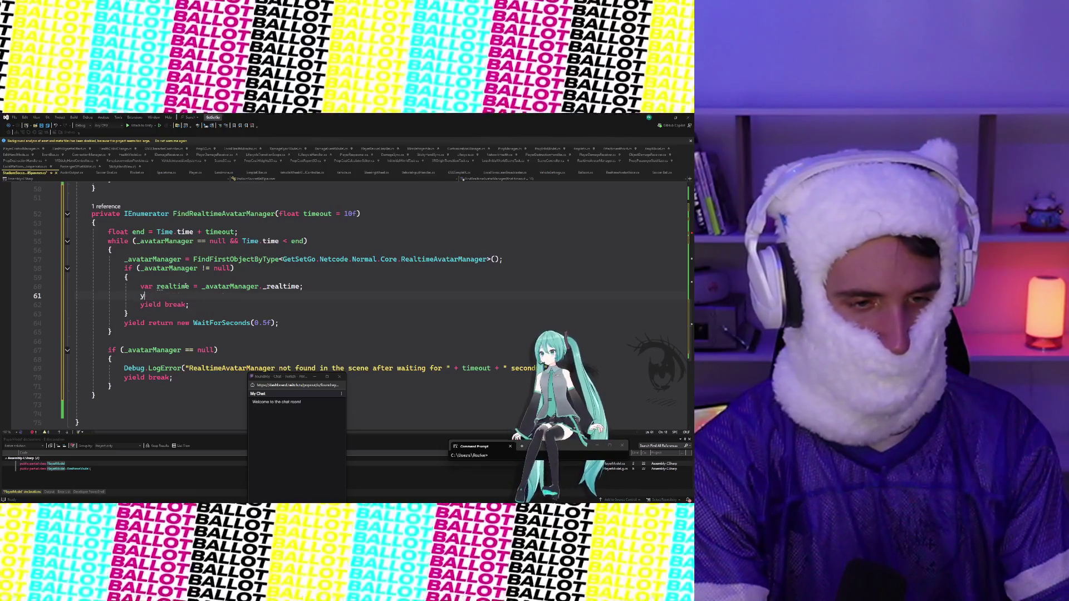
type("yield")
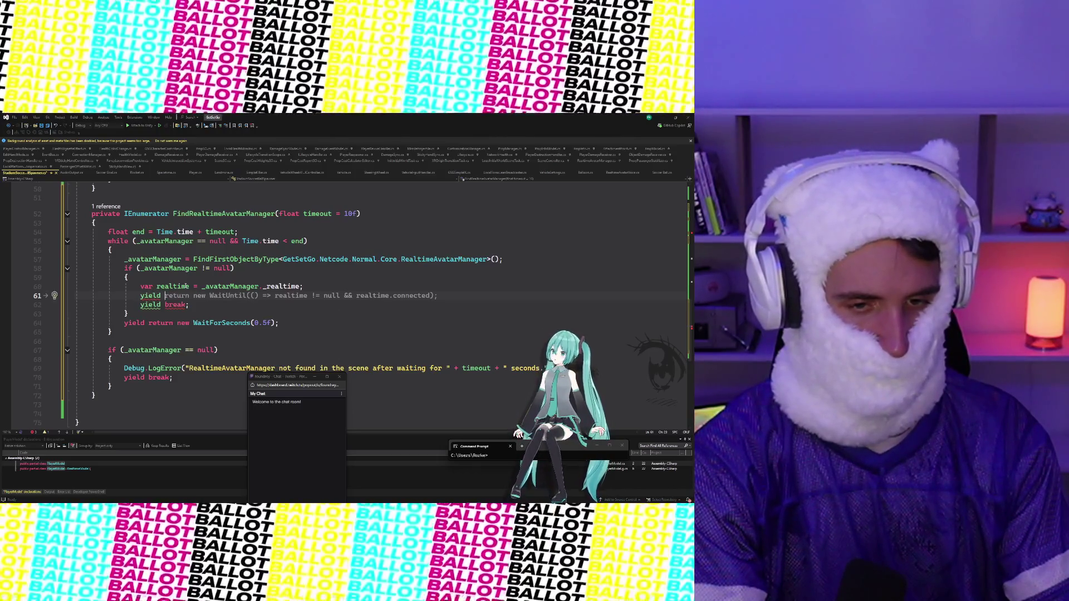
key("Tab")
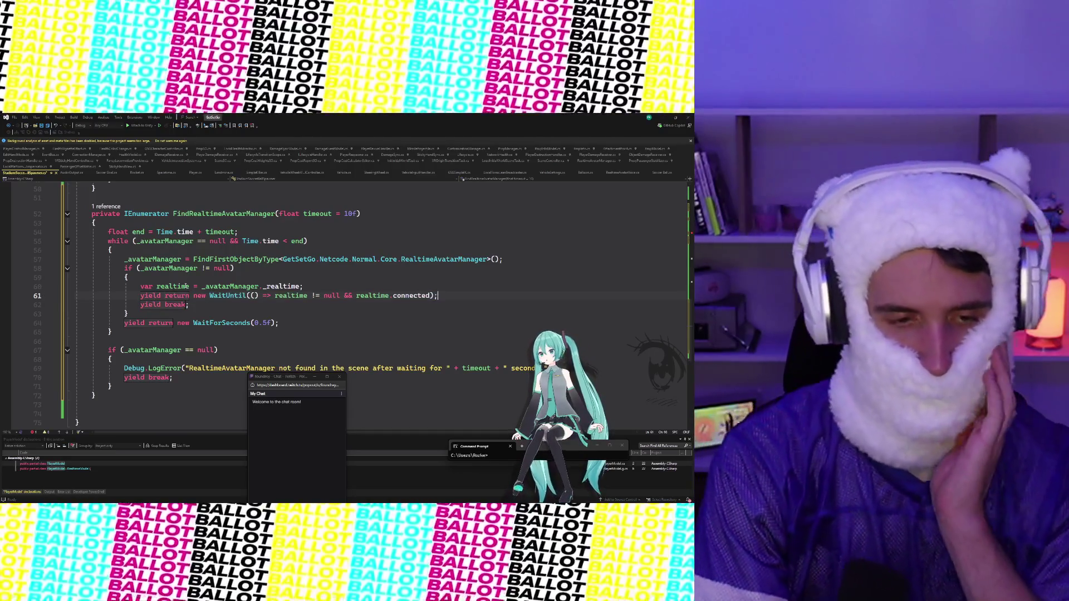
key("Down")
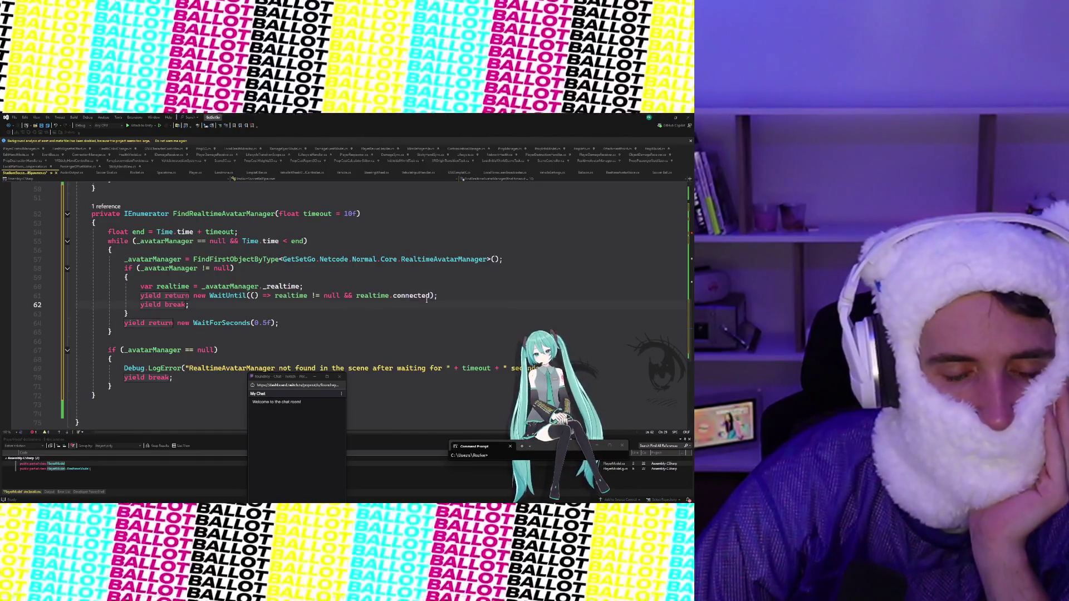
scroll(463, 292, "up", 1)
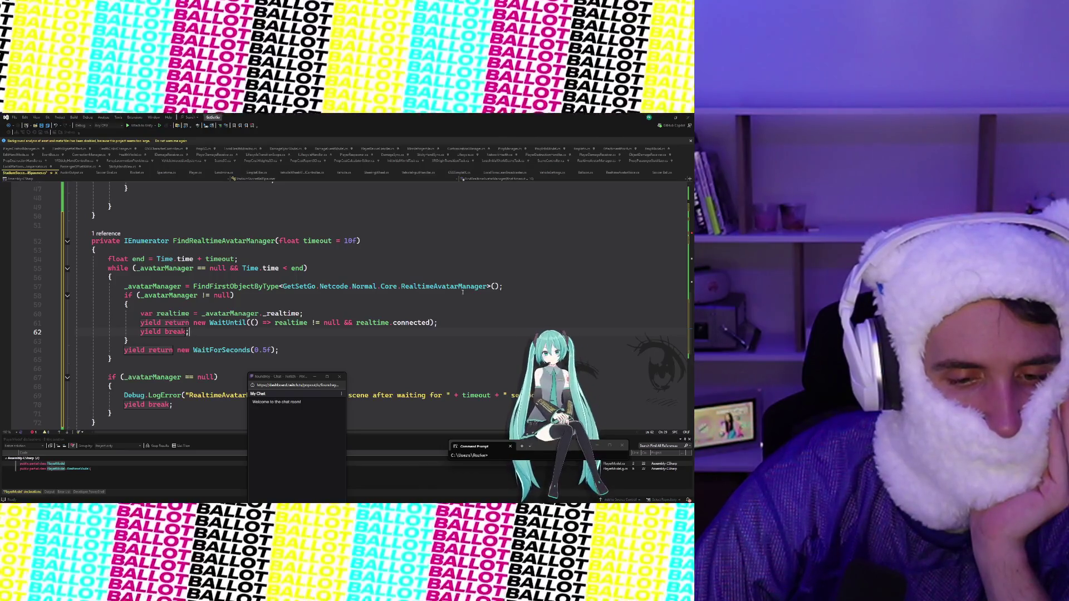
Step: On line 25, add 'yield return new WaitForSeconds(1f);' with its comment about letting the avatar manager initialize
scroll(462, 292, "up", 6)
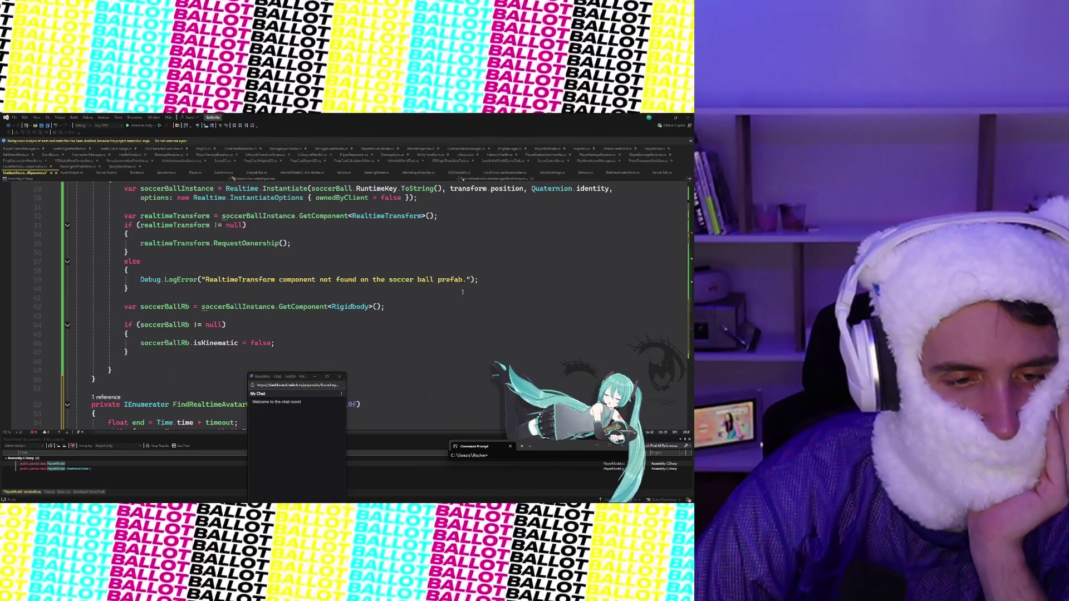
scroll(462, 292, "down", 4)
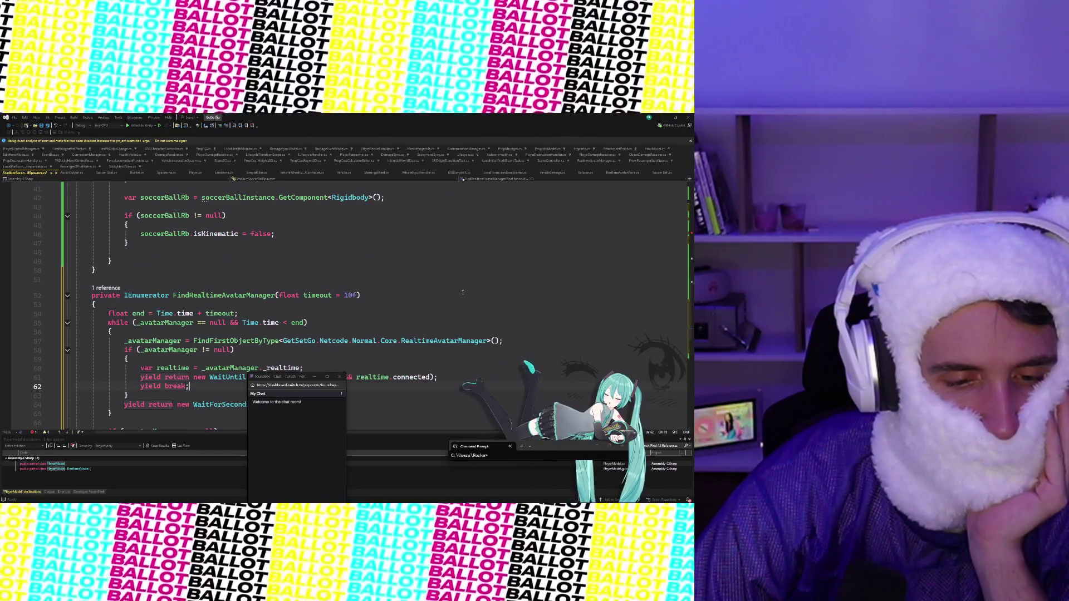
scroll(462, 292, "down", 2)
scroll(462, 292, "up", 10)
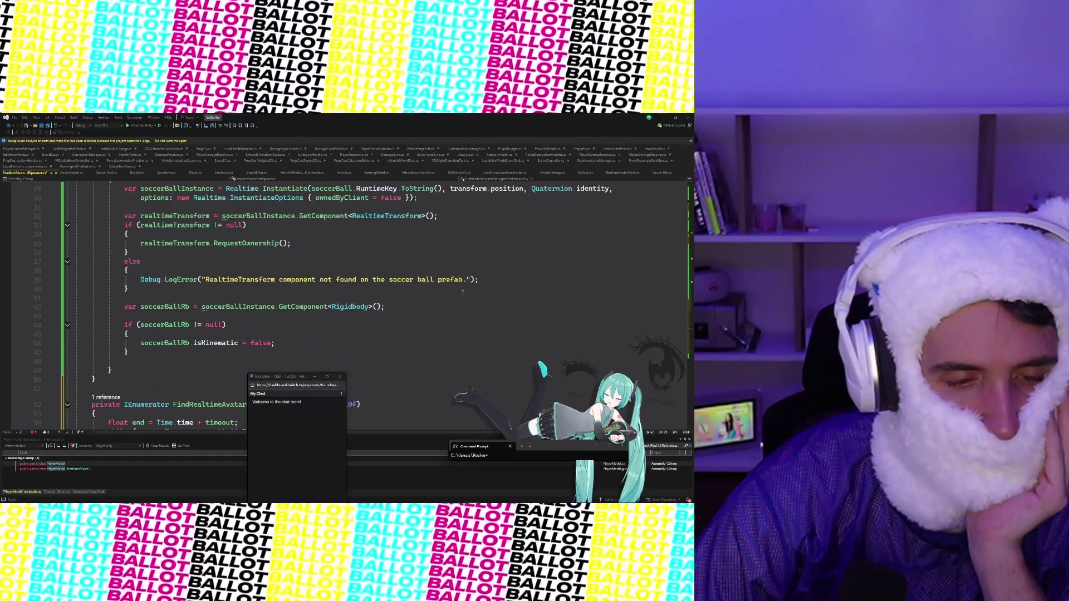
left_click(237, 262)
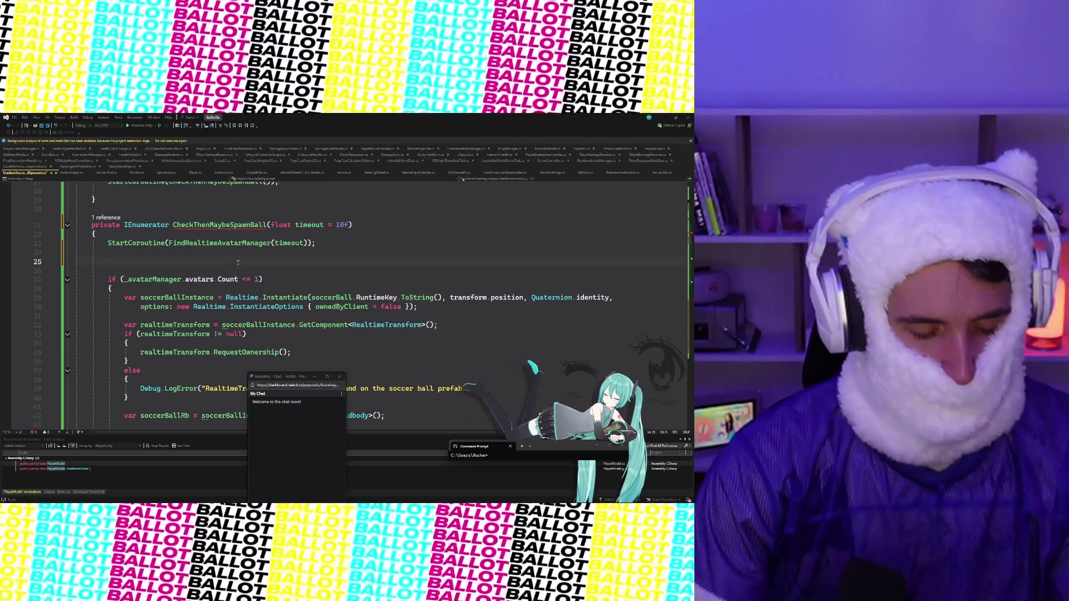
type("yield return ")
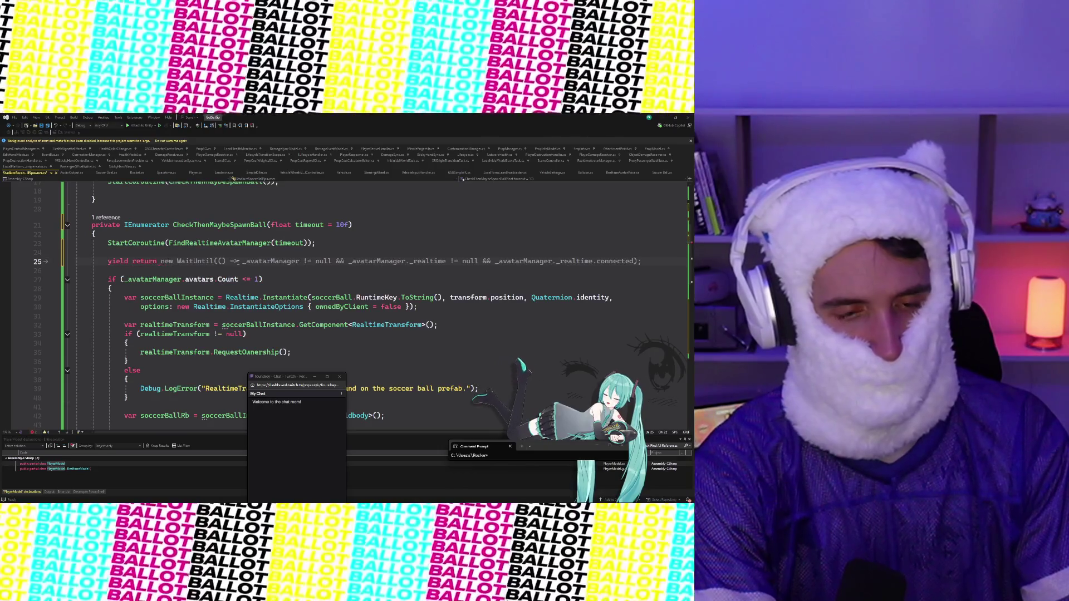
type("w")
key("BackSpace")
type("new wai")
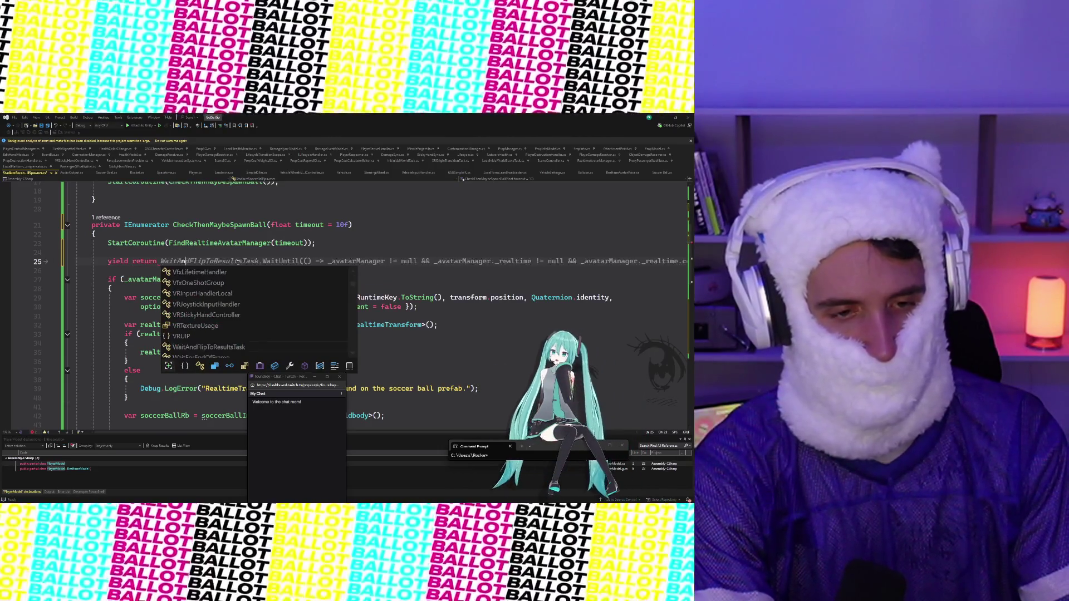
type("tforSeconds")
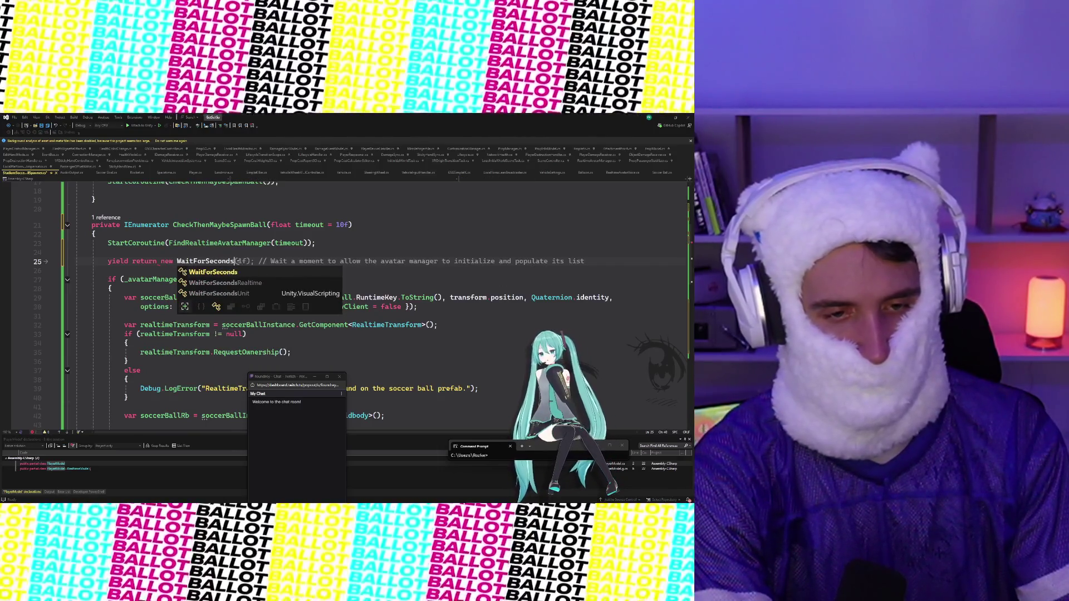
type("(")
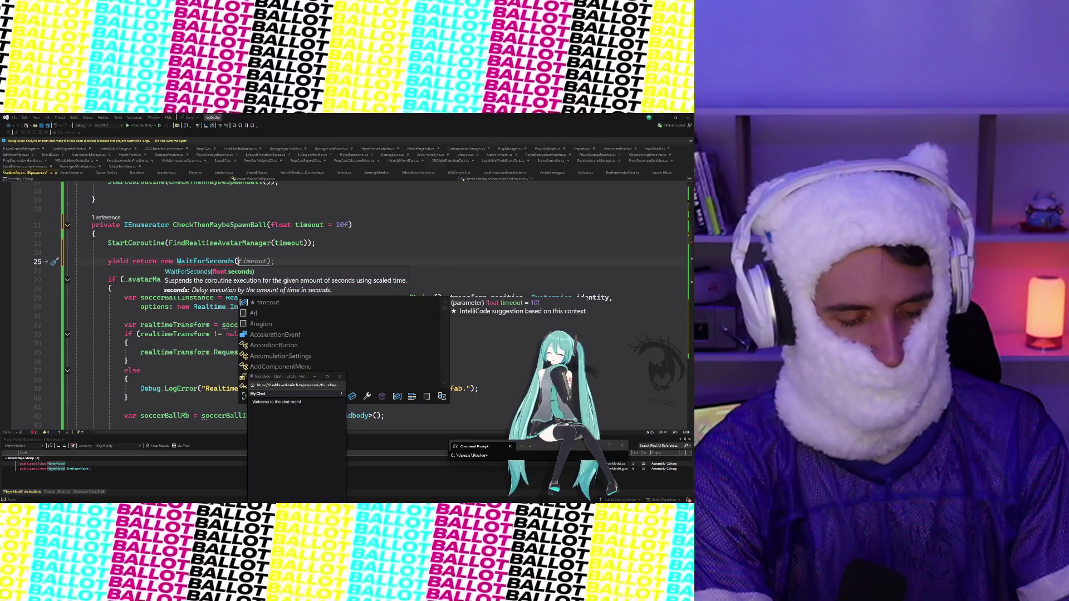
type("4")
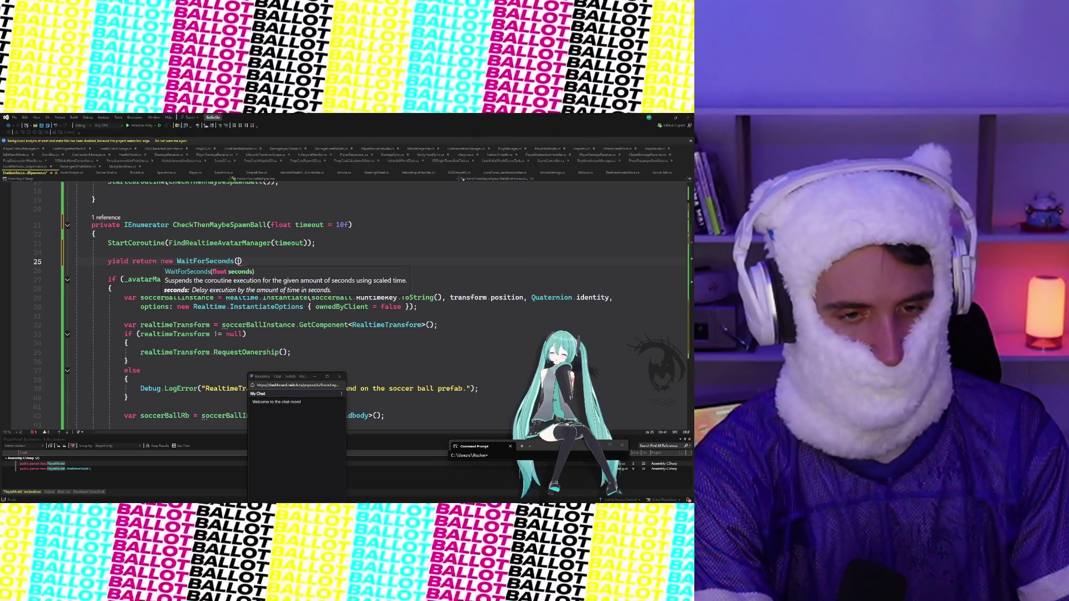
key("BackSpace")
key("BackSpace")
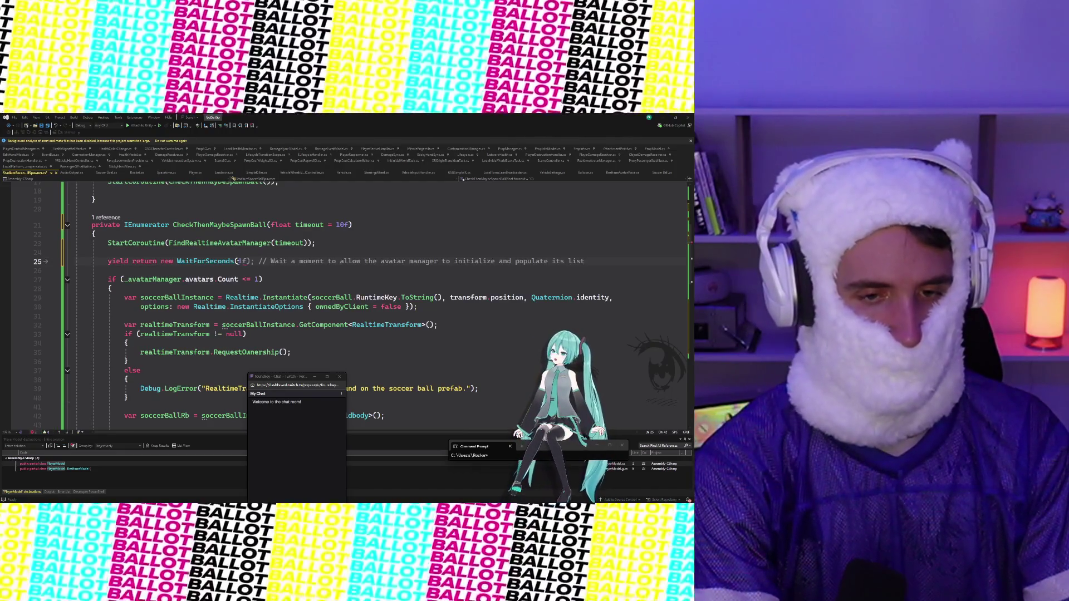
key("Tab")
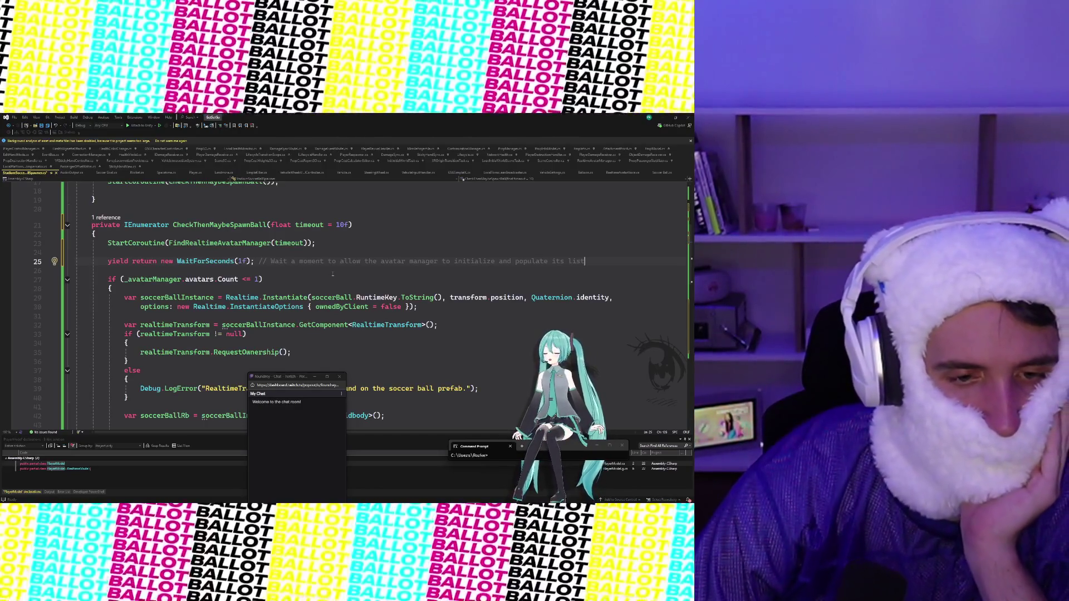
scroll(335, 273, "down", 2)
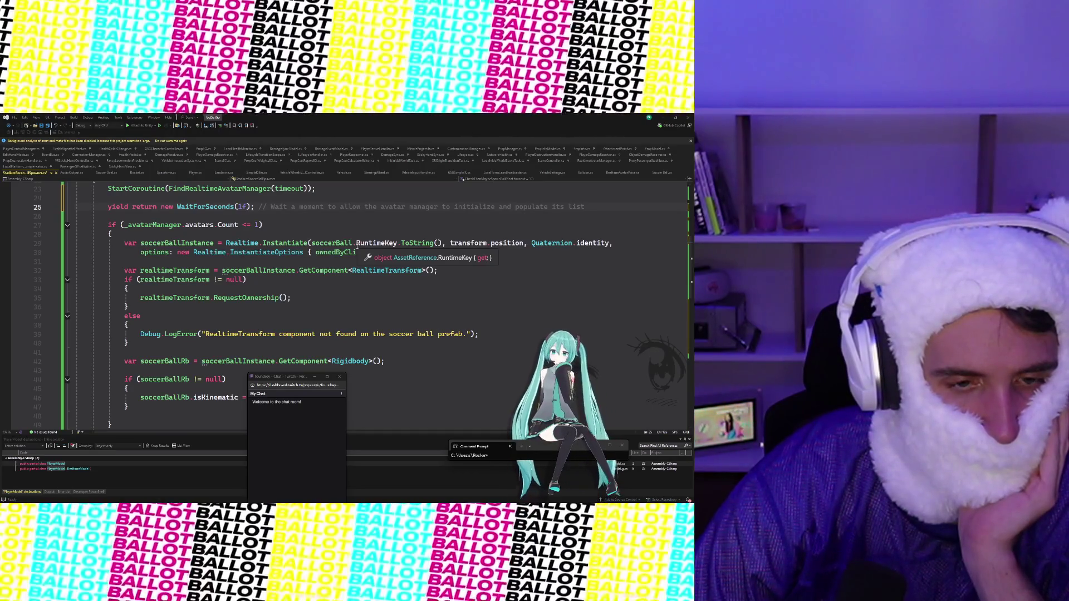
Step: Open blank lines after the rigidbody check on line 47, erasing a half-typed Realtime.Instantiate call
scroll(357, 247, "down", 1)
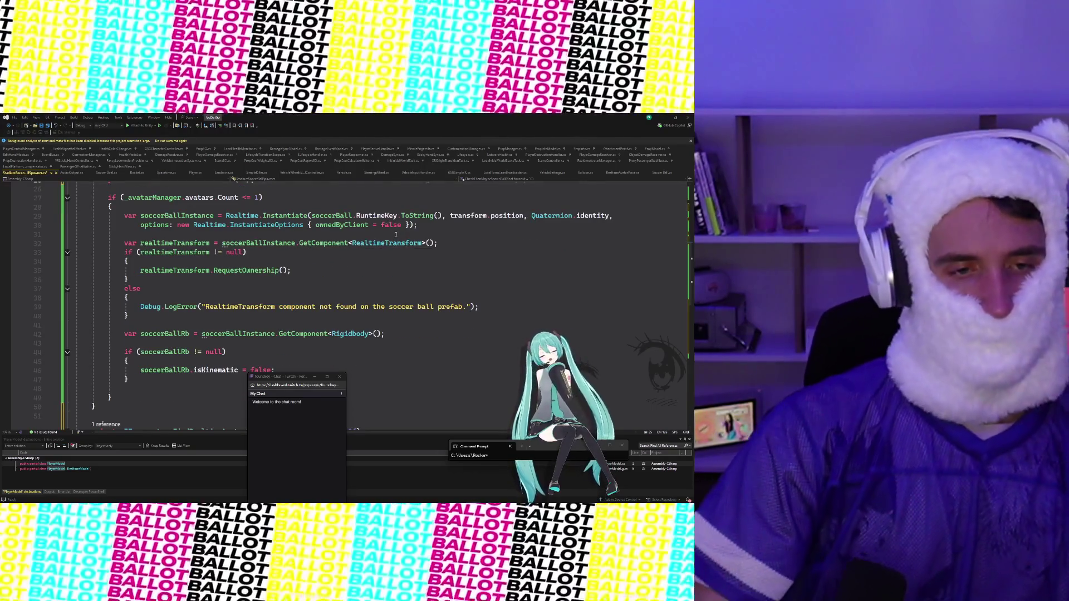
scroll(229, 352, "down", 1)
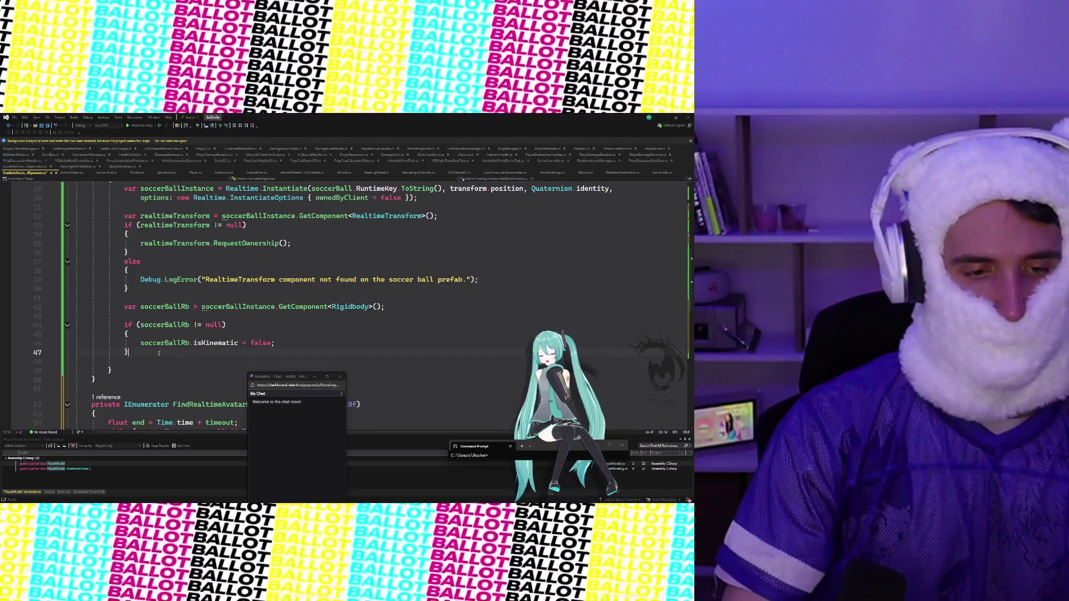
scroll(229, 351, "up", 3)
scroll(229, 352, "down", 1)
left_click(128, 407)
scroll(289, 338, "down", 2)
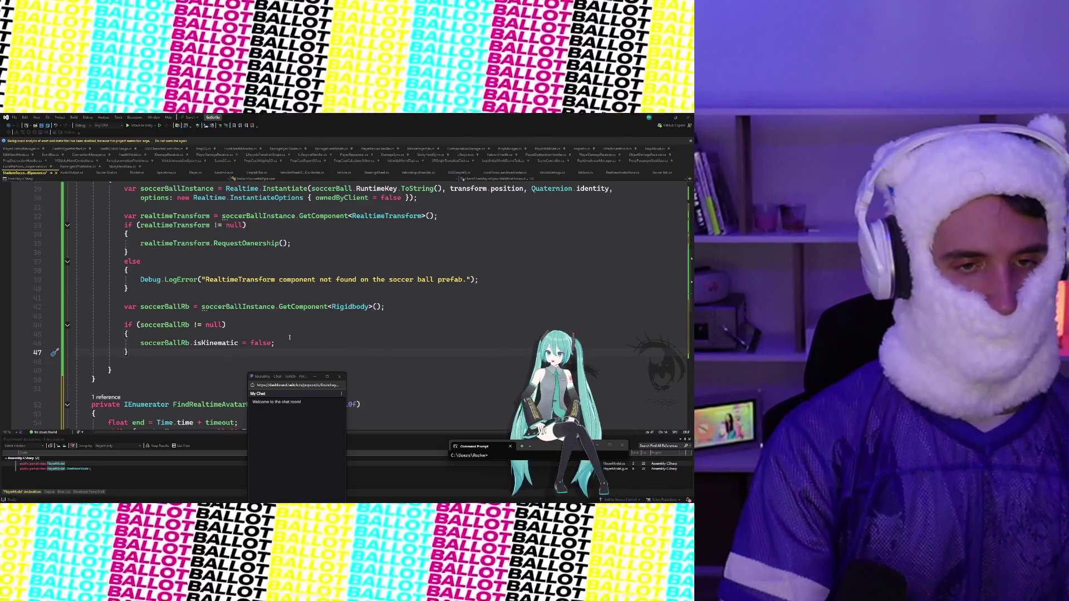
key("Return")
key("Return")
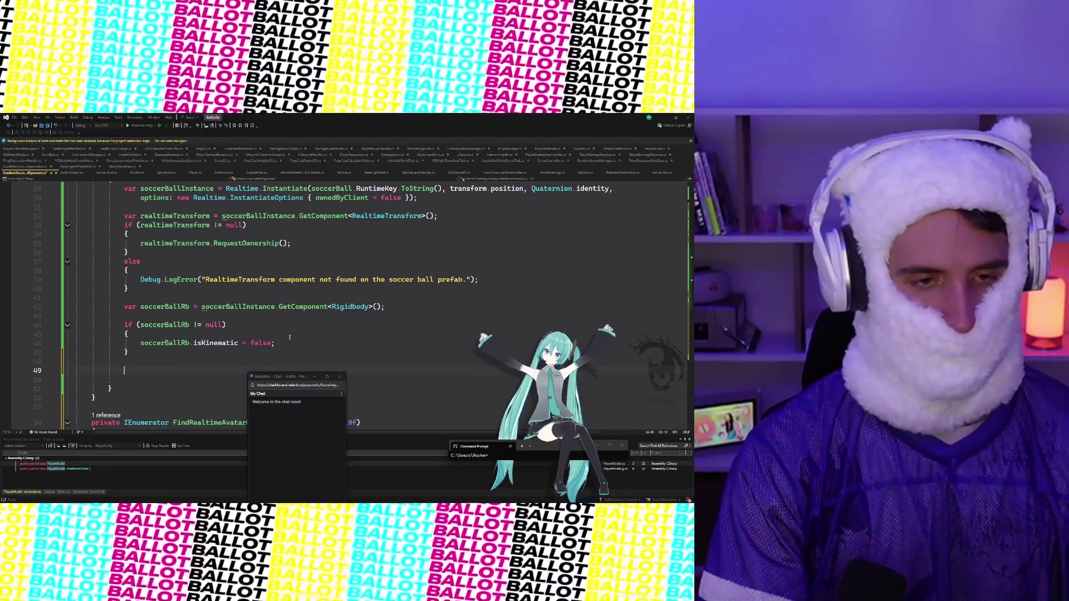
type("Realtime.I")
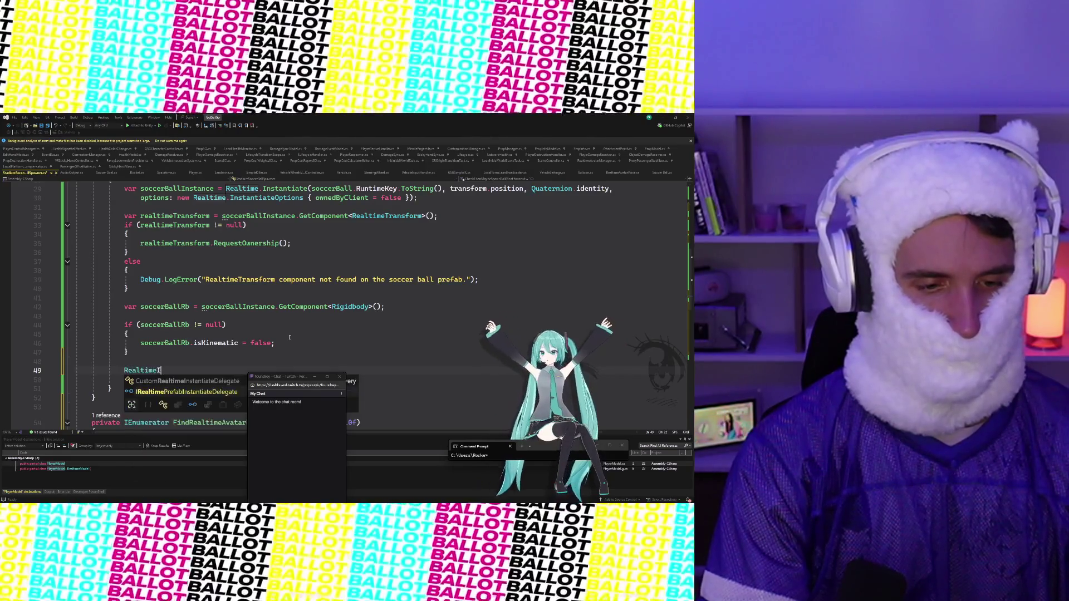
type("nstantiate")
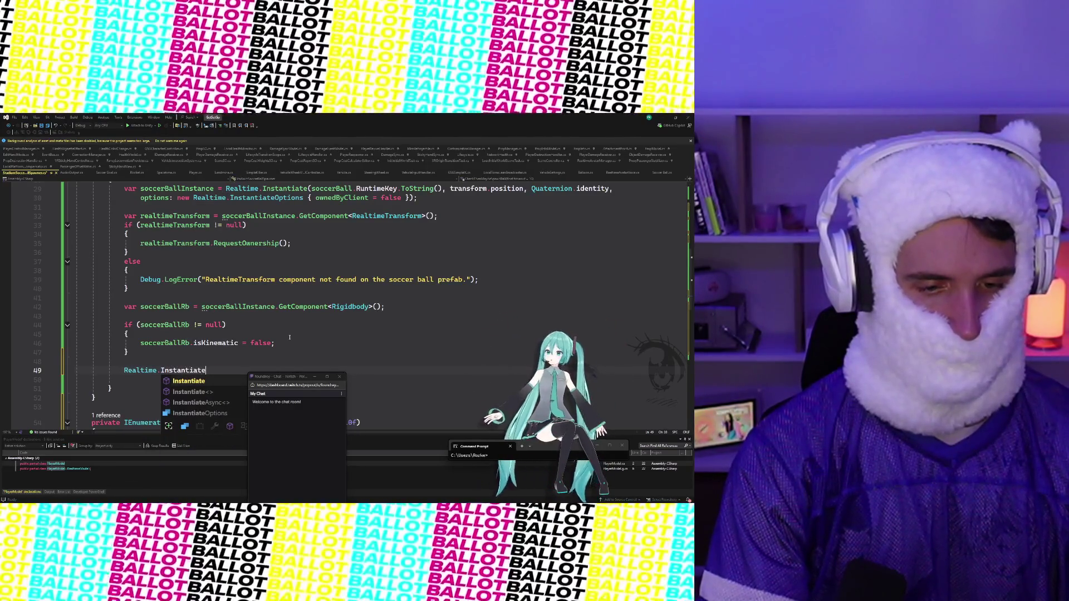
key("BackSpace")
key("BackSpace")
key("BackSpace")
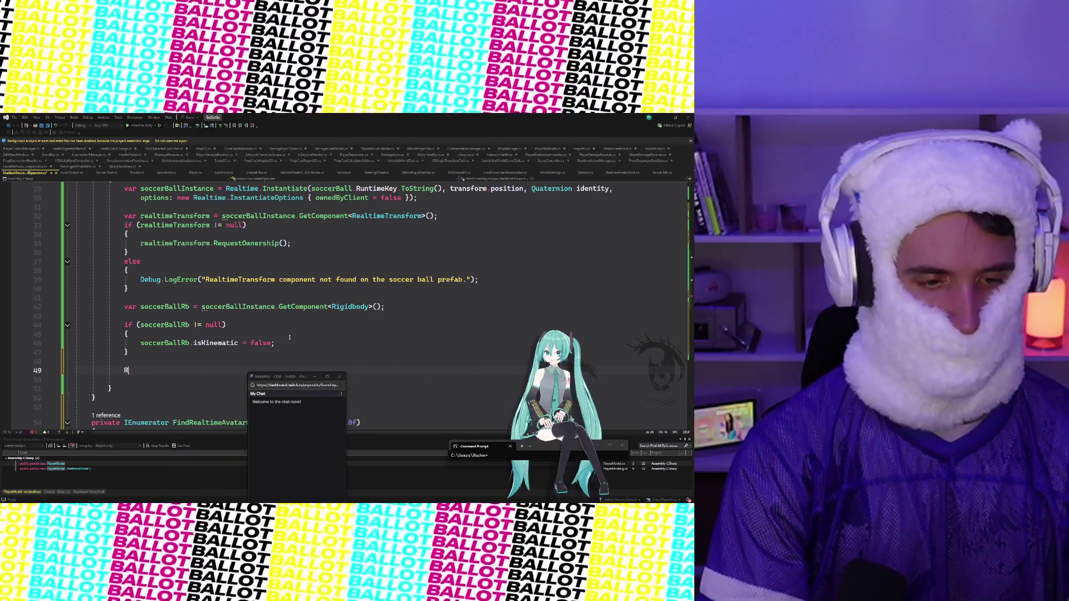
scroll(290, 337, "up", 10)
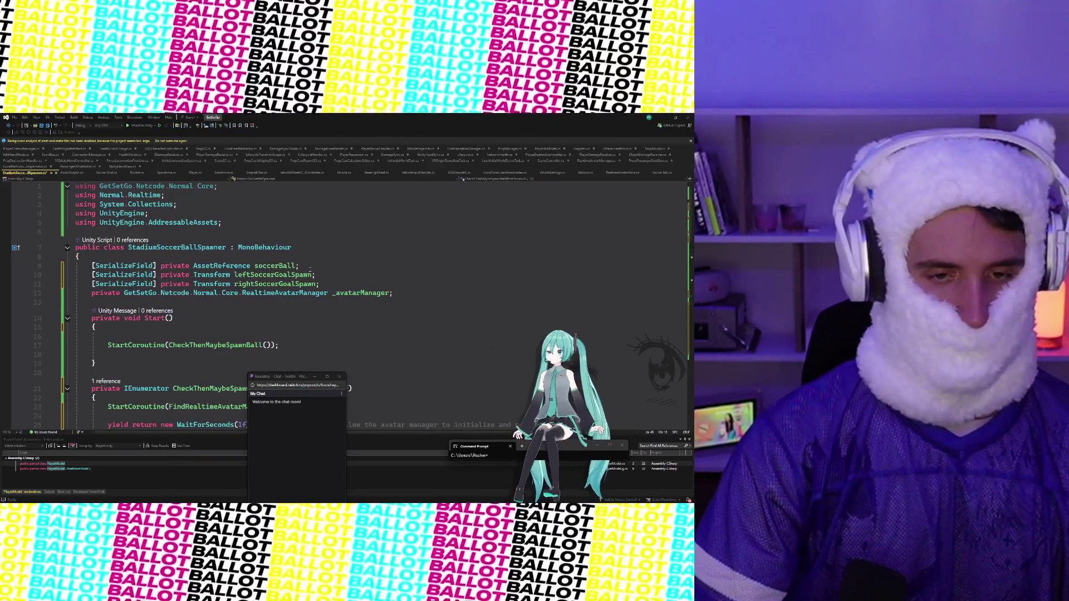
Step: Below line 9, add the field '[SerializeField] private AssetReference soccerGoal;'
key("Return")
type("[SerializeFiel")
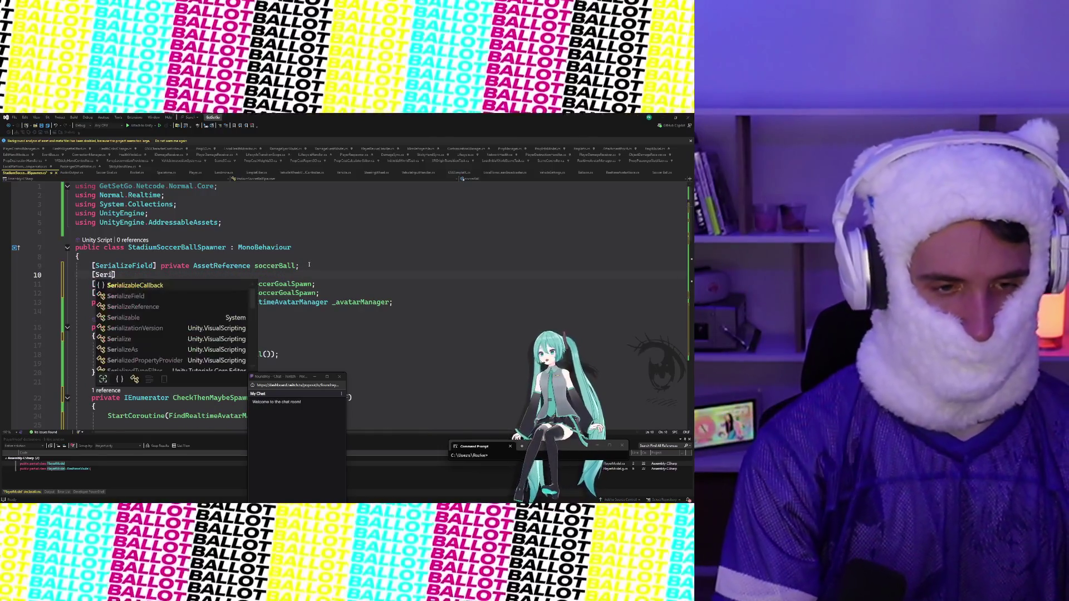
type("d] private")
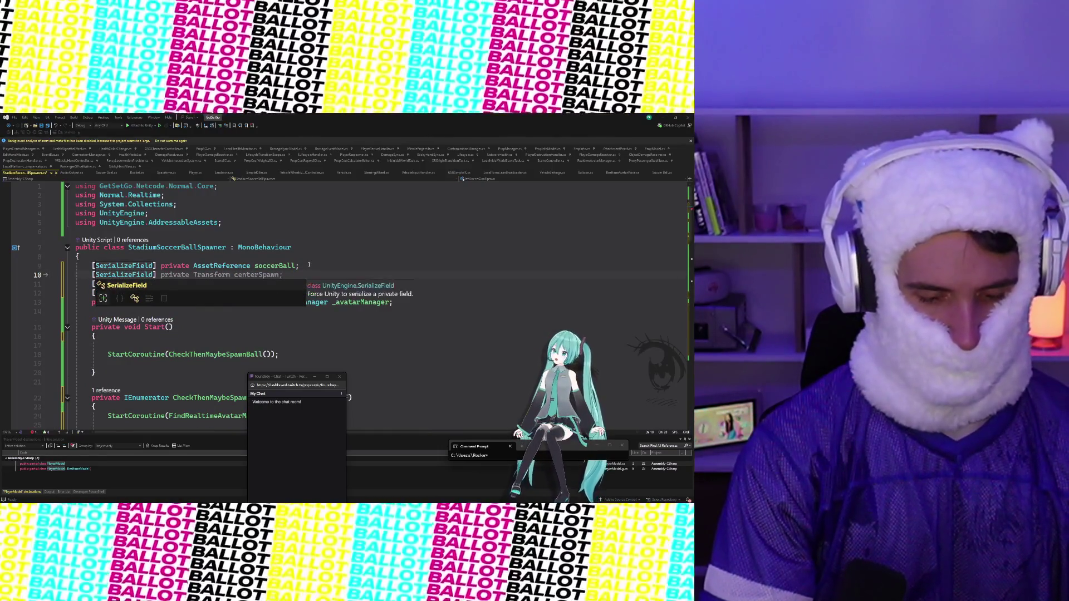
type(" AssetReference")
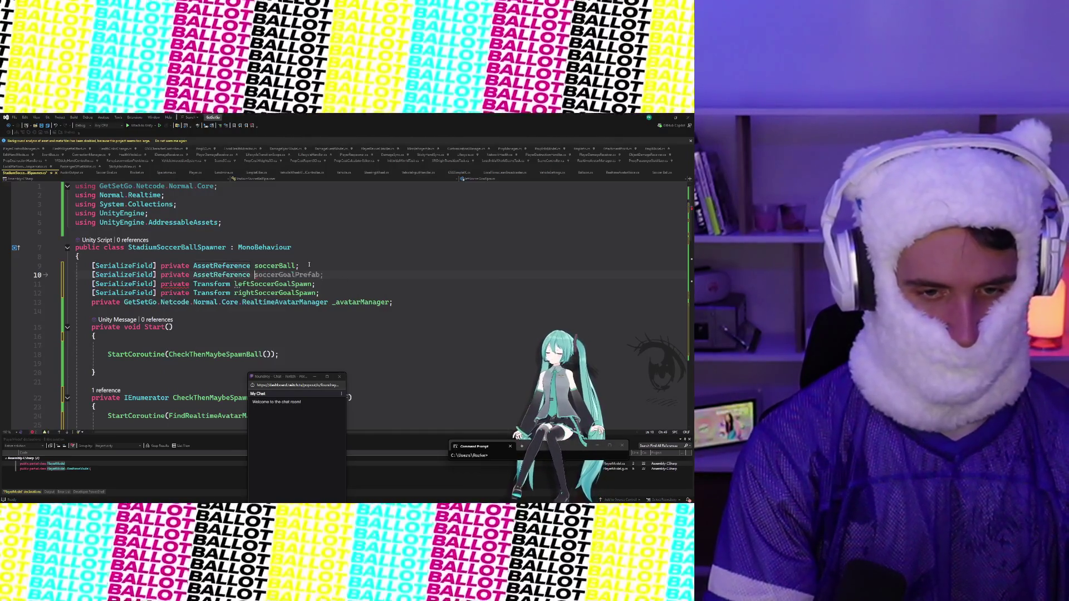
type(" soccerGoalPref")
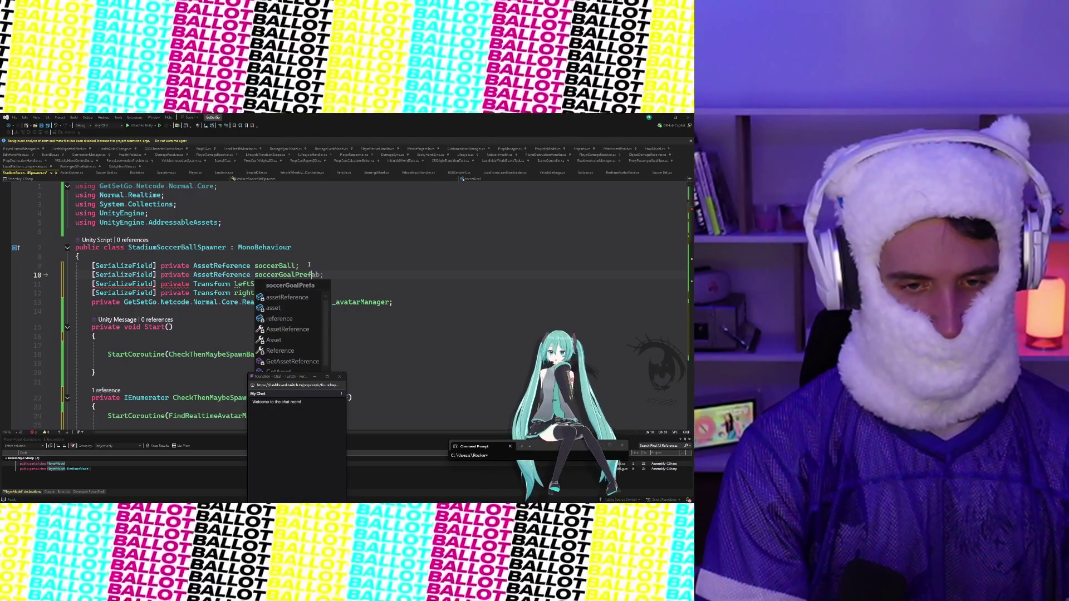
key("BackSpace")
key("BackSpace")
key("BackSpace")
key("BackSpace")
type(";")
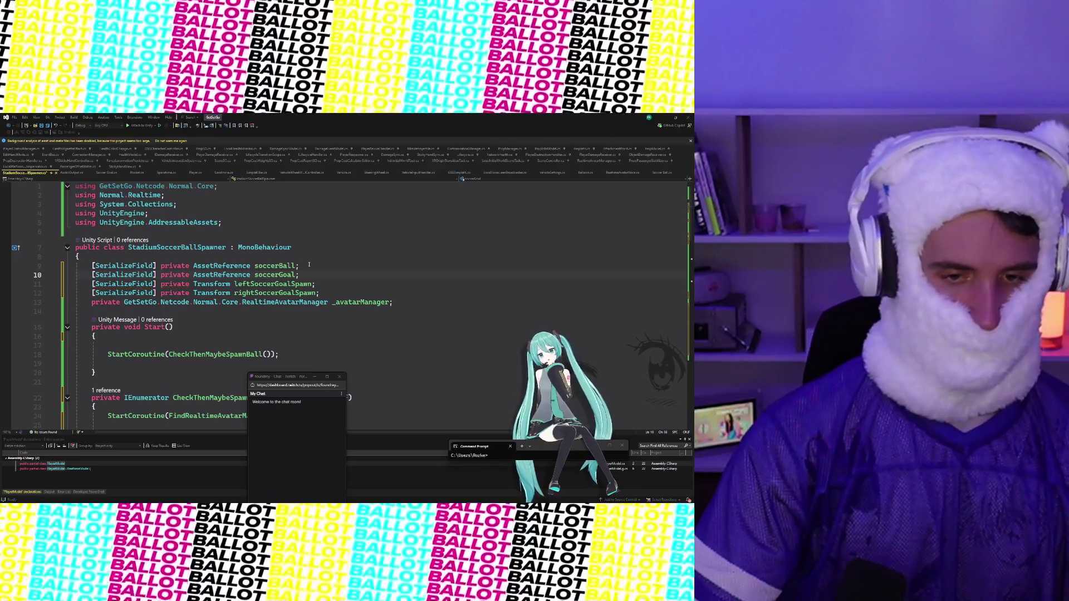
scroll(300, 267, "down", 20)
scroll(290, 270, "up", 10)
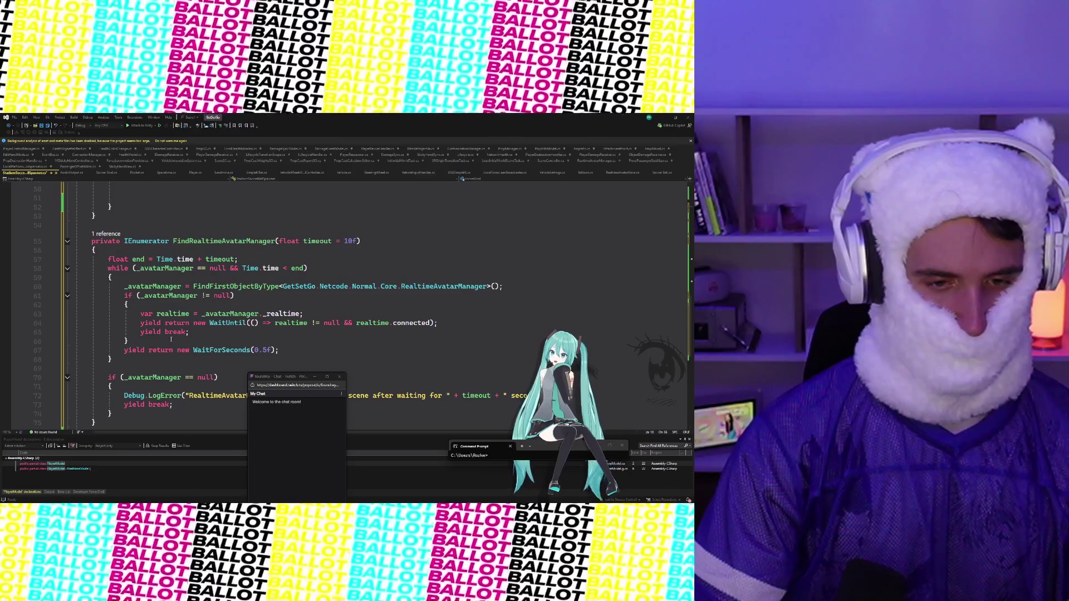
scroll(177, 378, "down", 1)
scroll(170, 368, "up", 8)
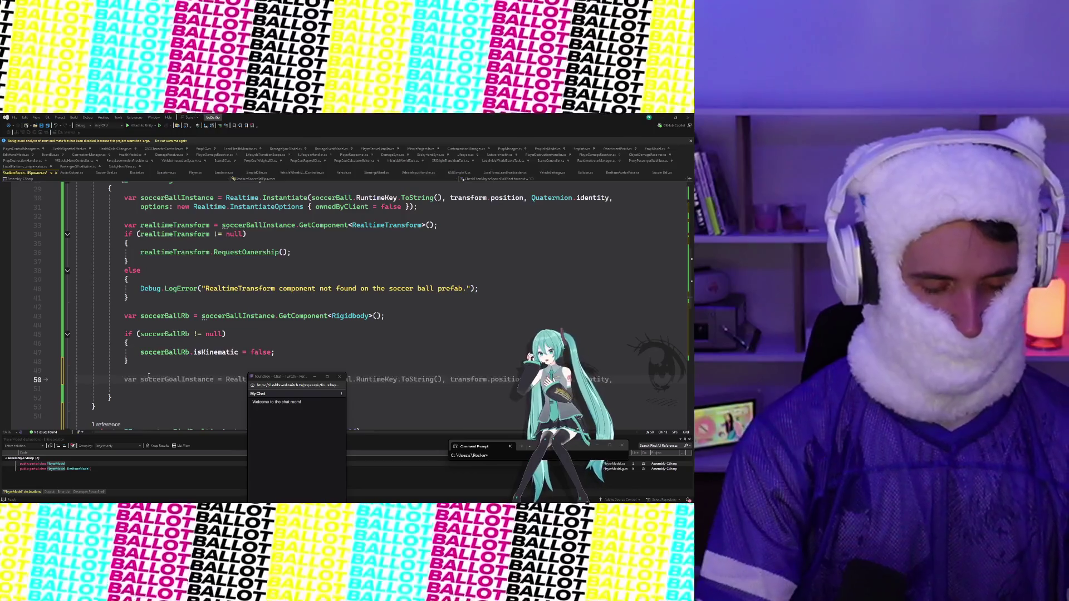
Step: Complete the first Realtime.Instantiate call that spawns soccerGoal at leftSoccerGoalSpawn
type("Realtime.")
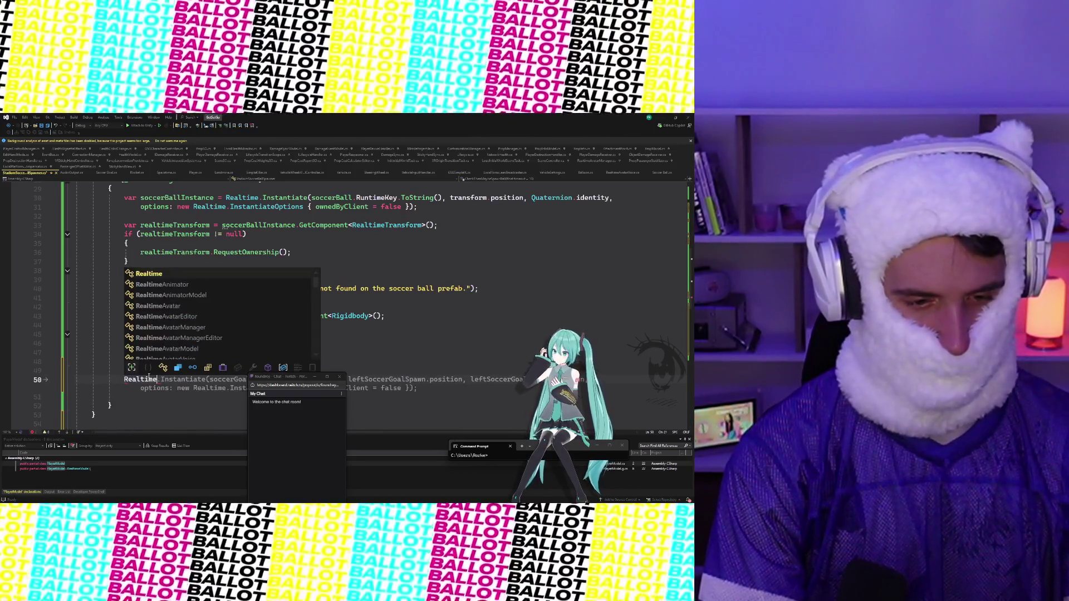
scroll(173, 336, "down", 1)
scroll(173, 337, "down", 2)
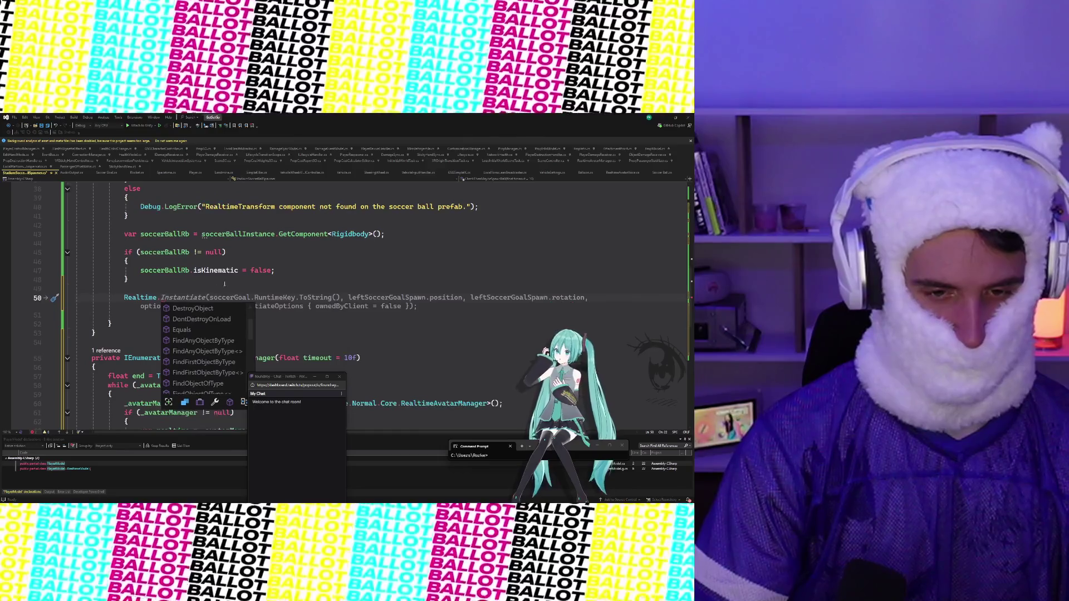
key("Tab")
key("Tab")
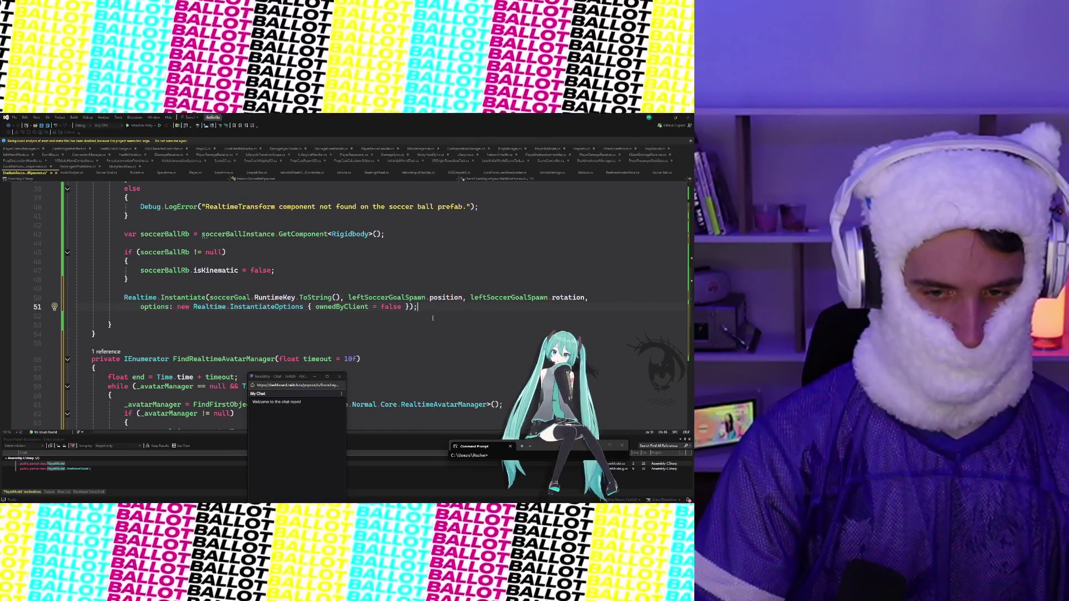
key("Return")
key("Return")
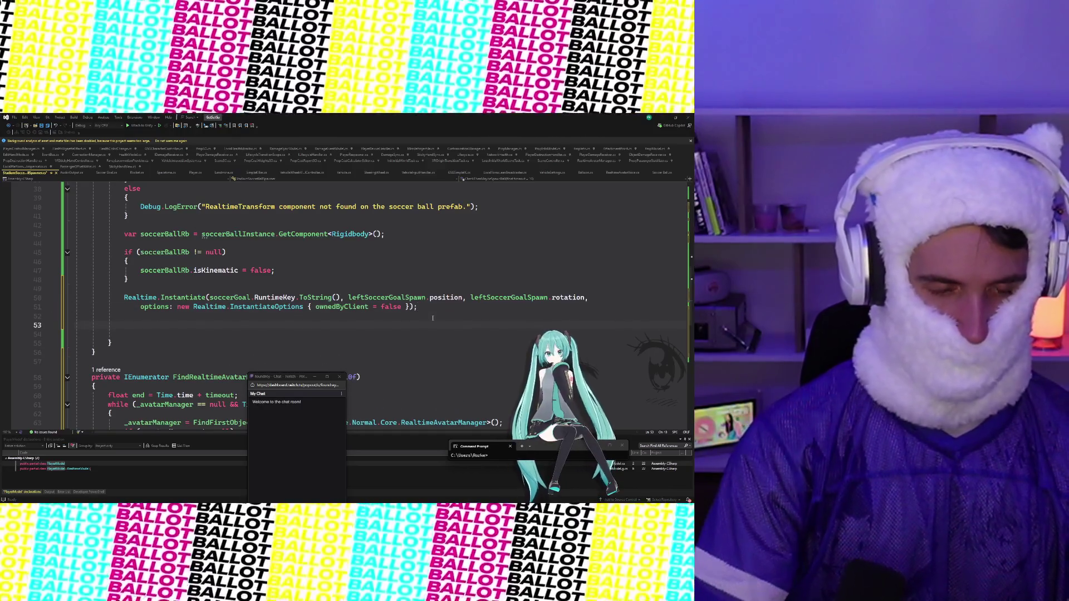
Step: Add a second Realtime.Instantiate of soccerGoal at rightSoccerGoalSpawn's position and rotation with ownedByClient = false
type("Realtime")
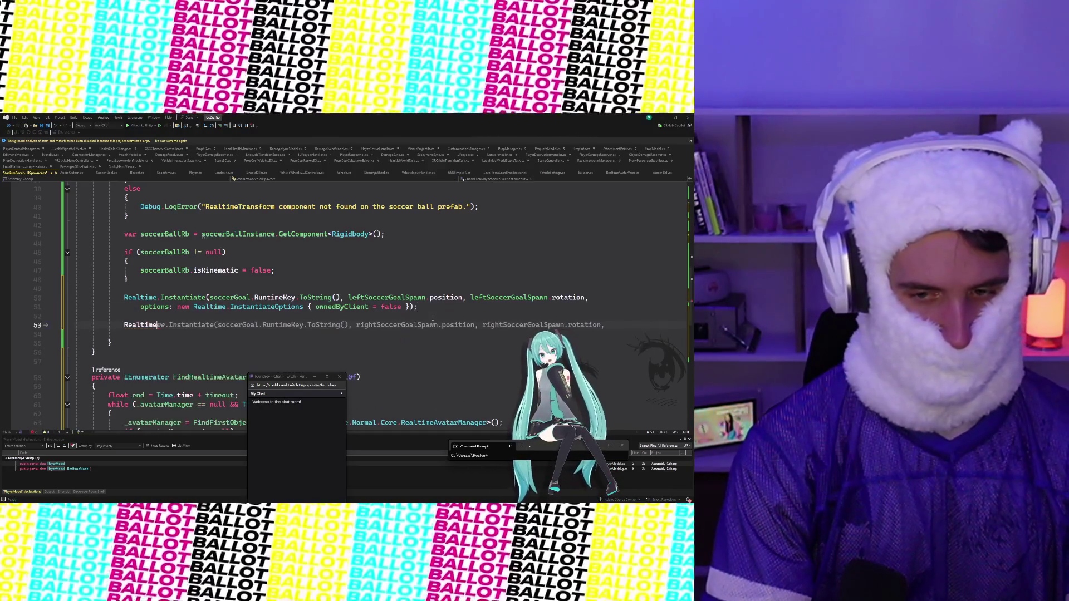
key("Tab")
key("Tab")
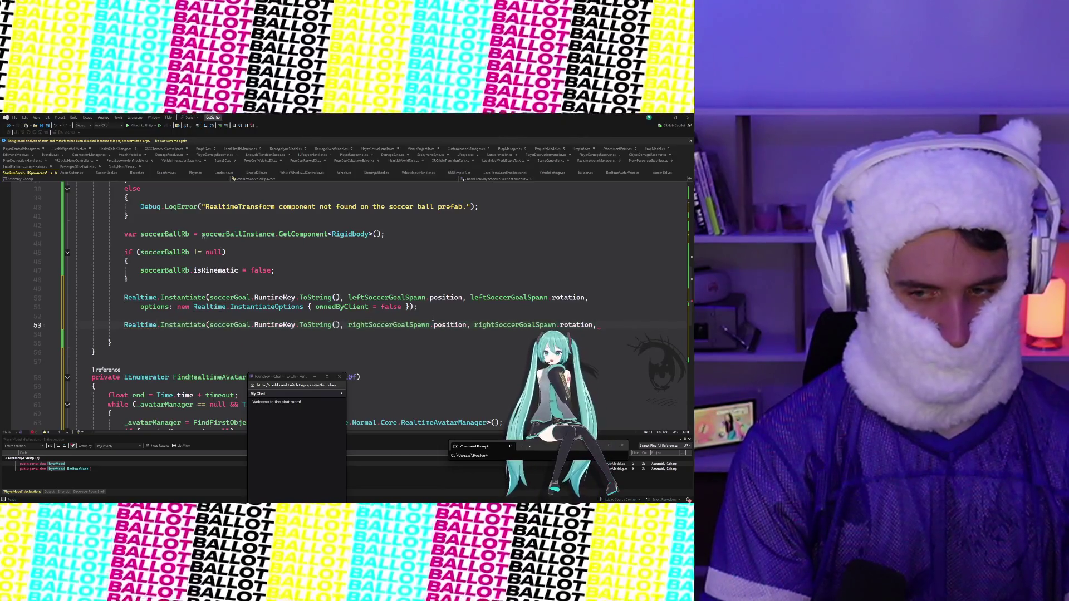
key("Return")
key("Tab")
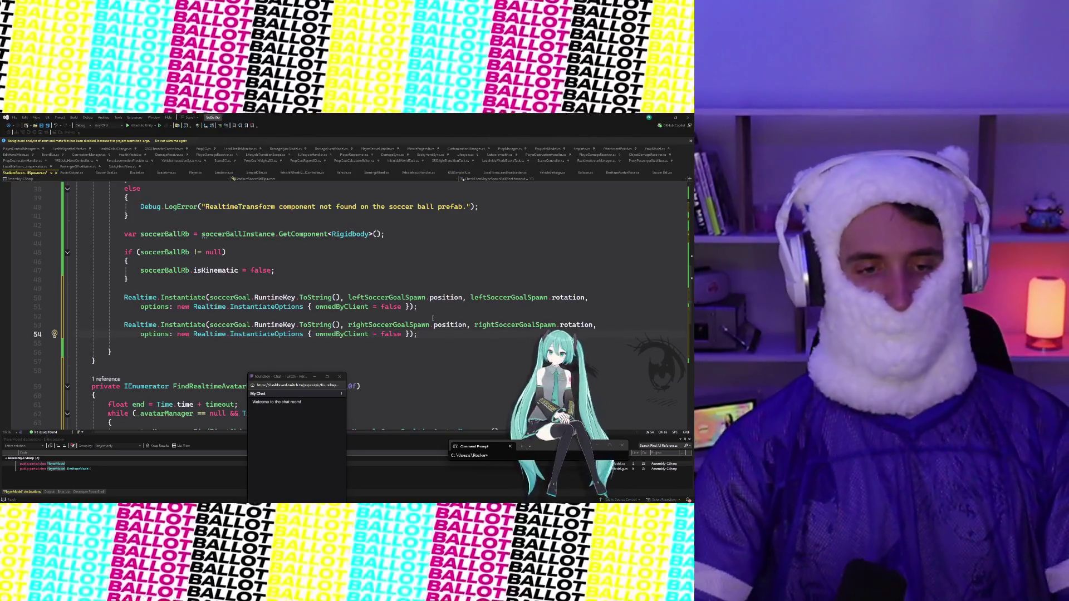
scroll(435, 283, "up", 2)
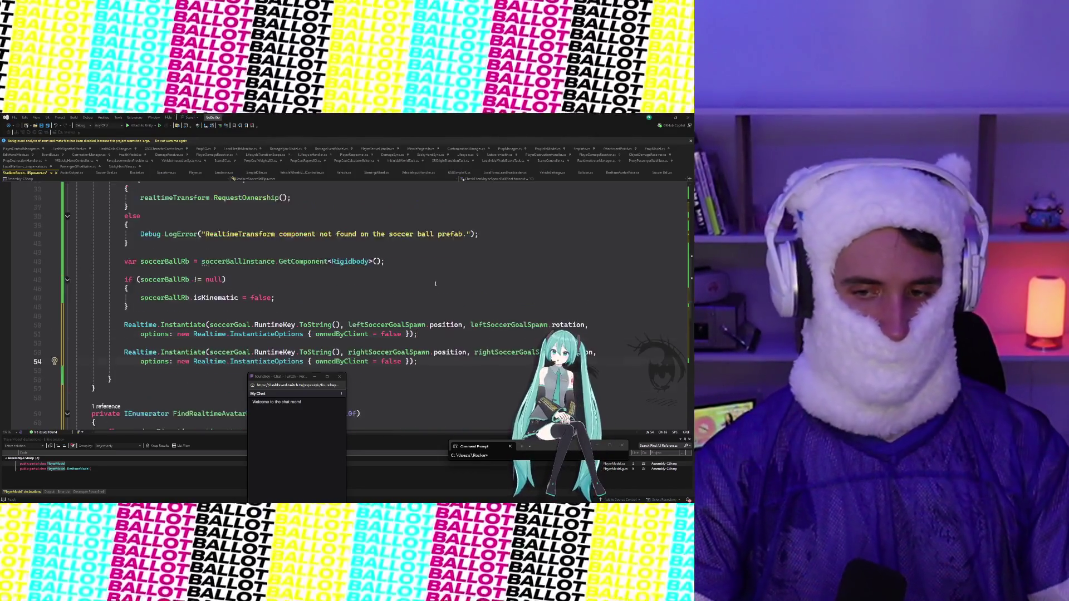
scroll(435, 284, "down", 3)
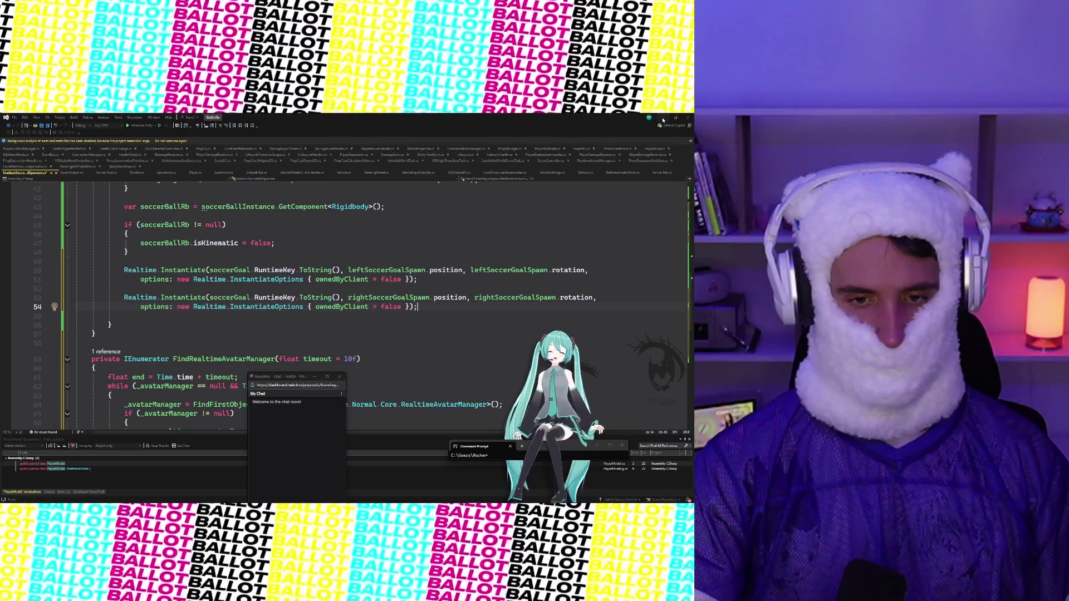
left_click(662, 119)
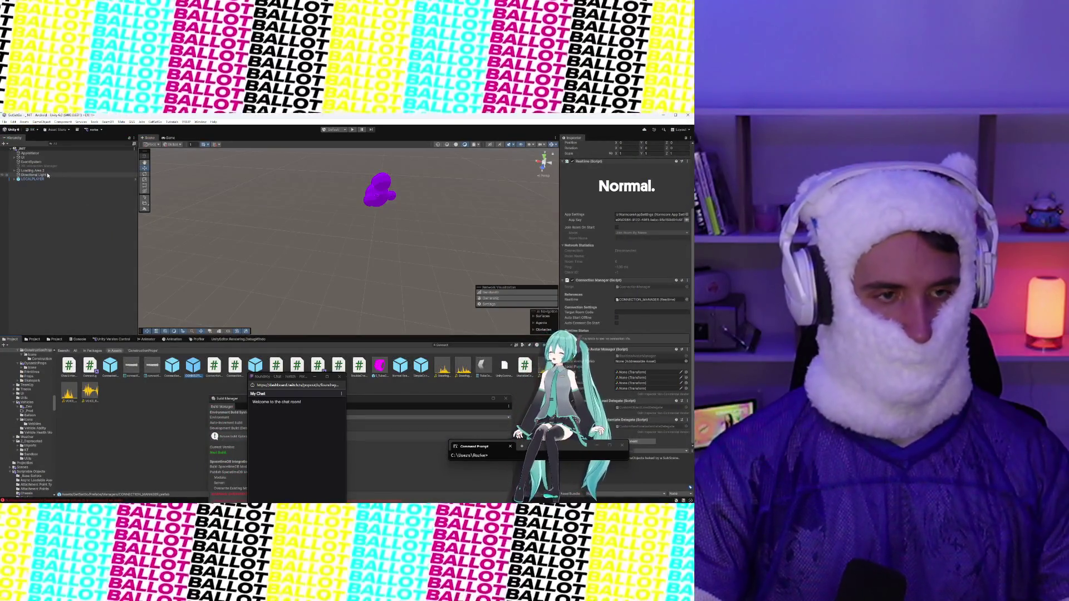
Step: Search the Project window and open the SANDBOX_SOCCER_FIELD scene asset, then select a Soccer Goal
left_click(38, 216)
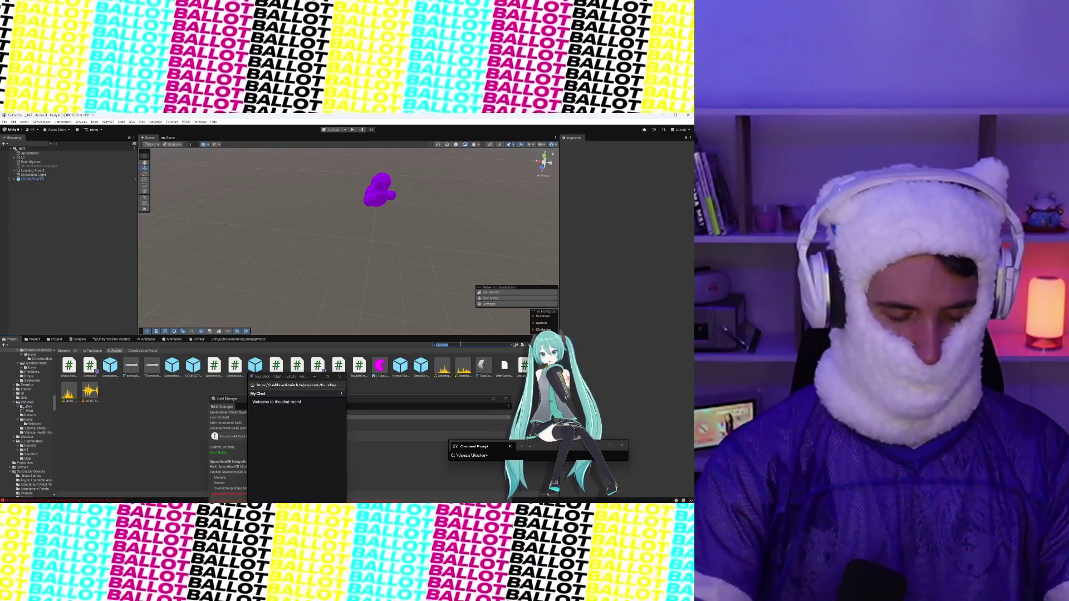
type("s")
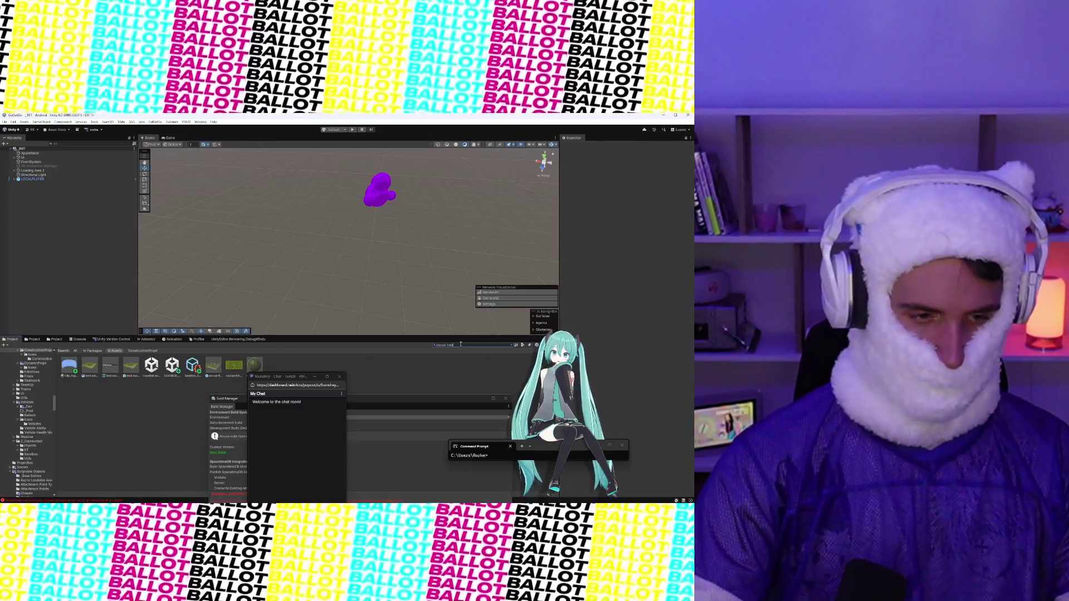
left_click(172, 365)
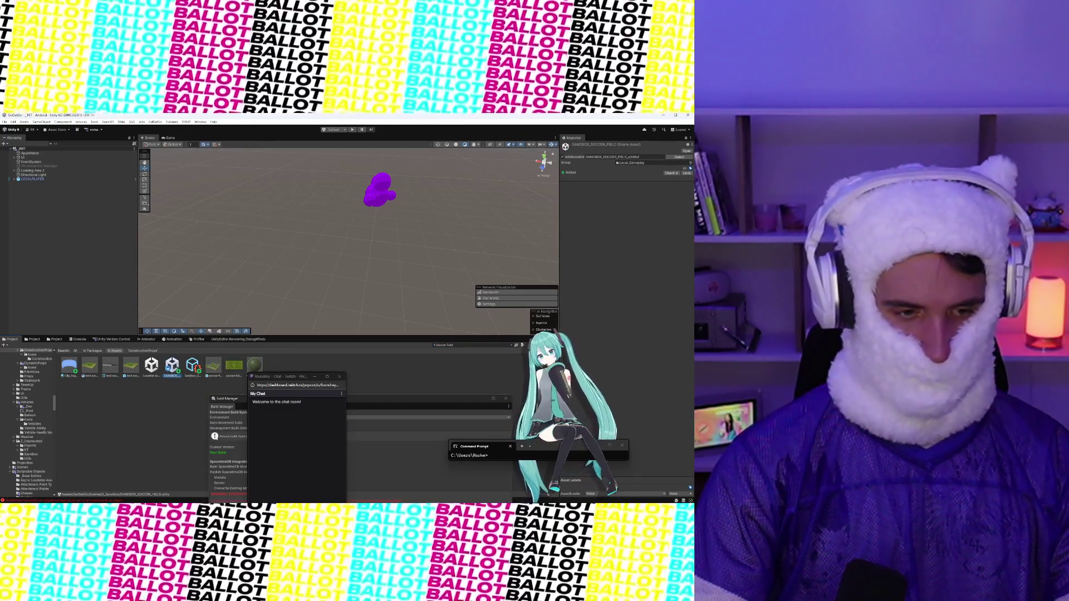
double_click(172, 365)
left_click(31, 161)
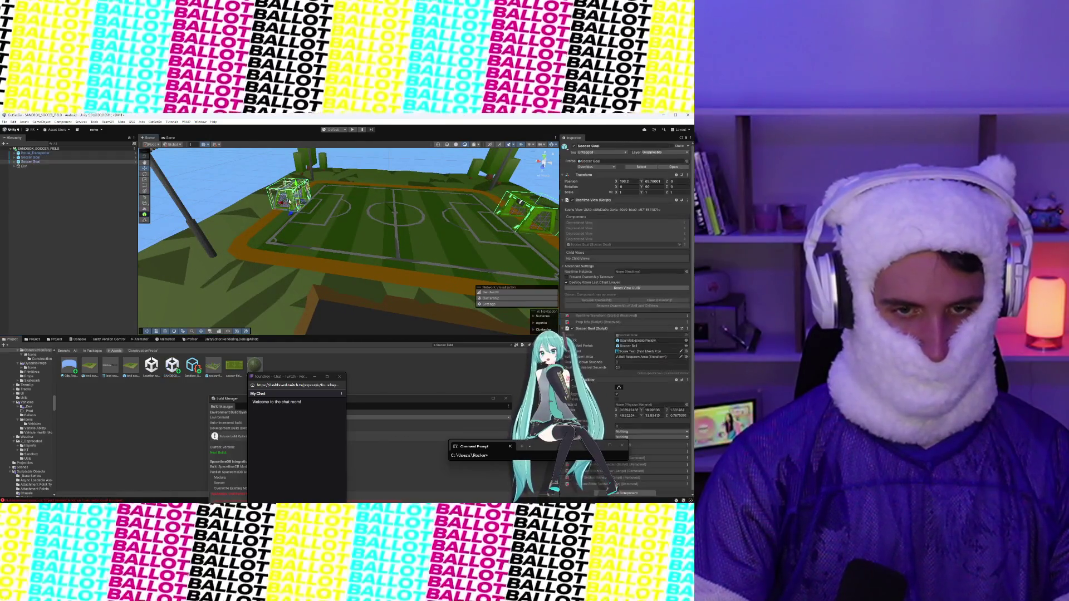
Step: Wrap the first Soccer Goal in an empty parent named Left Goal Spawn
right_click(42, 162)
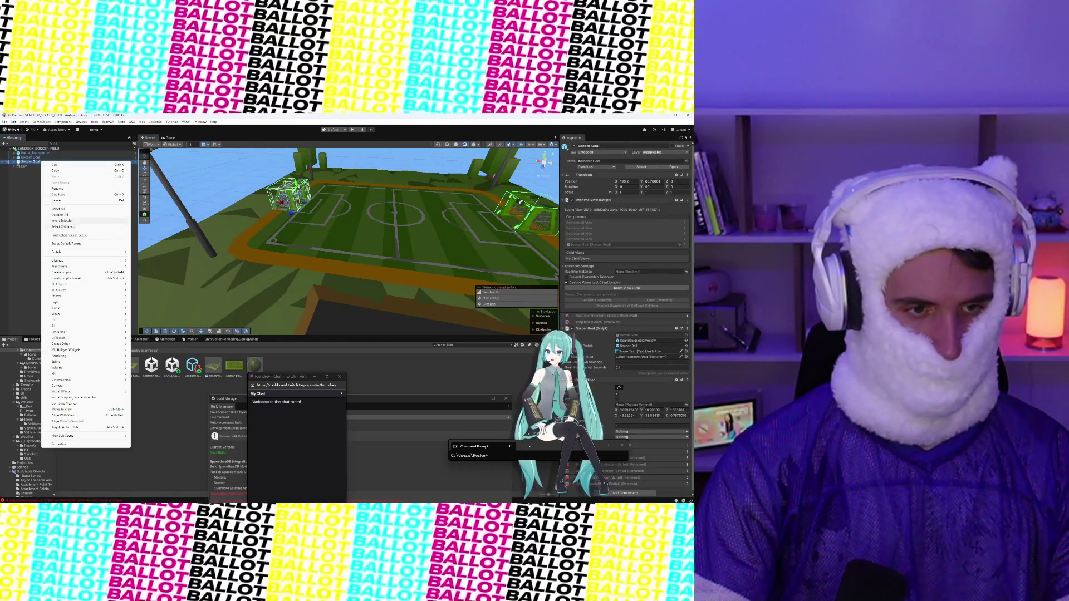
left_click(90, 278)
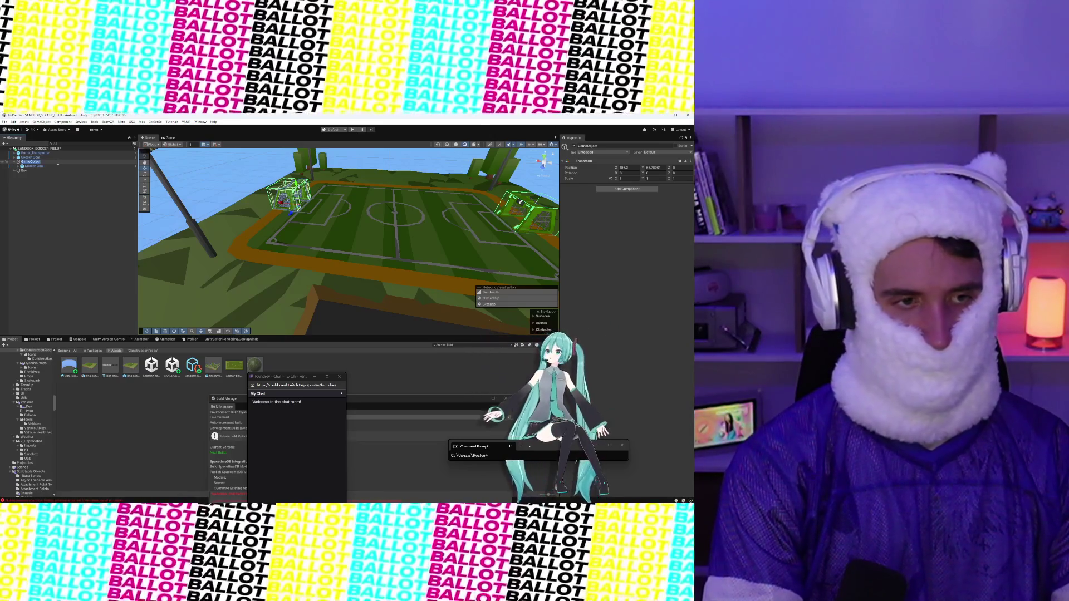
type("Left Goal Spawn")
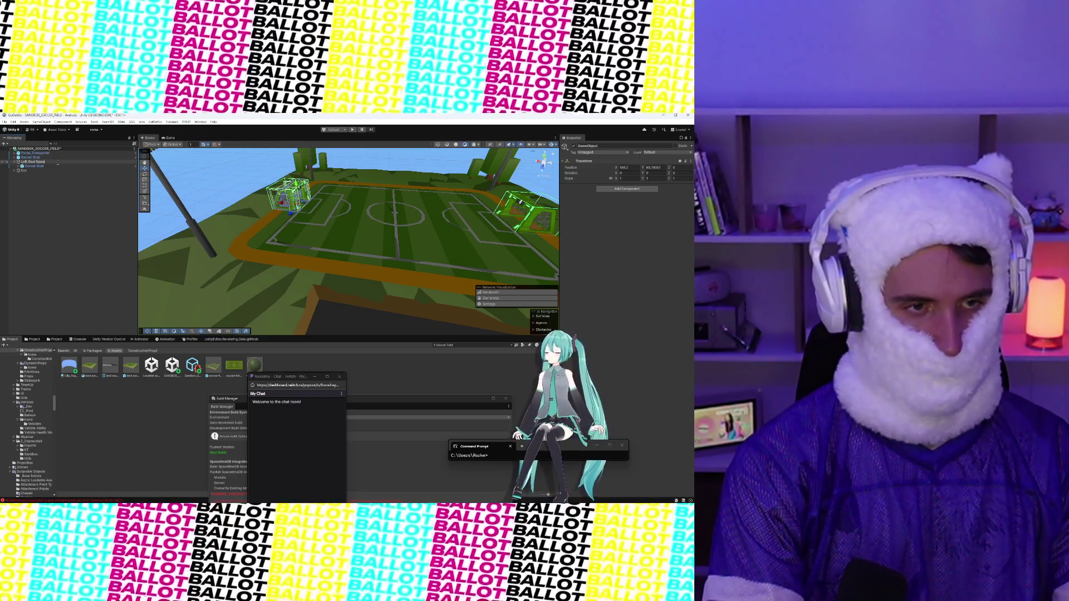
key("Return")
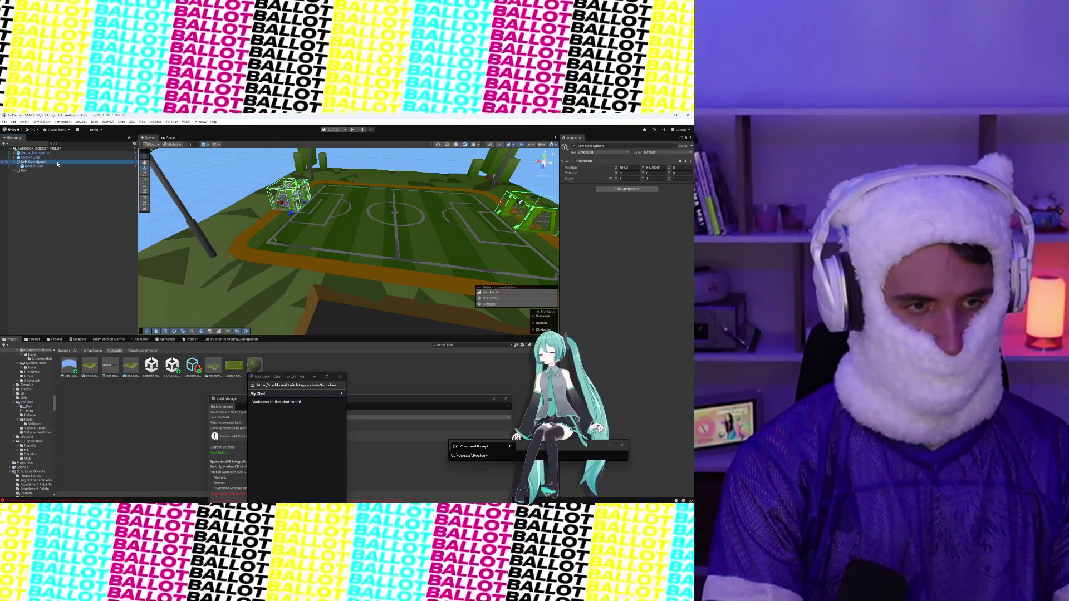
Step: Wrap the other Soccer Goal in an empty parent named Right Goal Spawn, undoing an attempted unparent
left_click(53, 166)
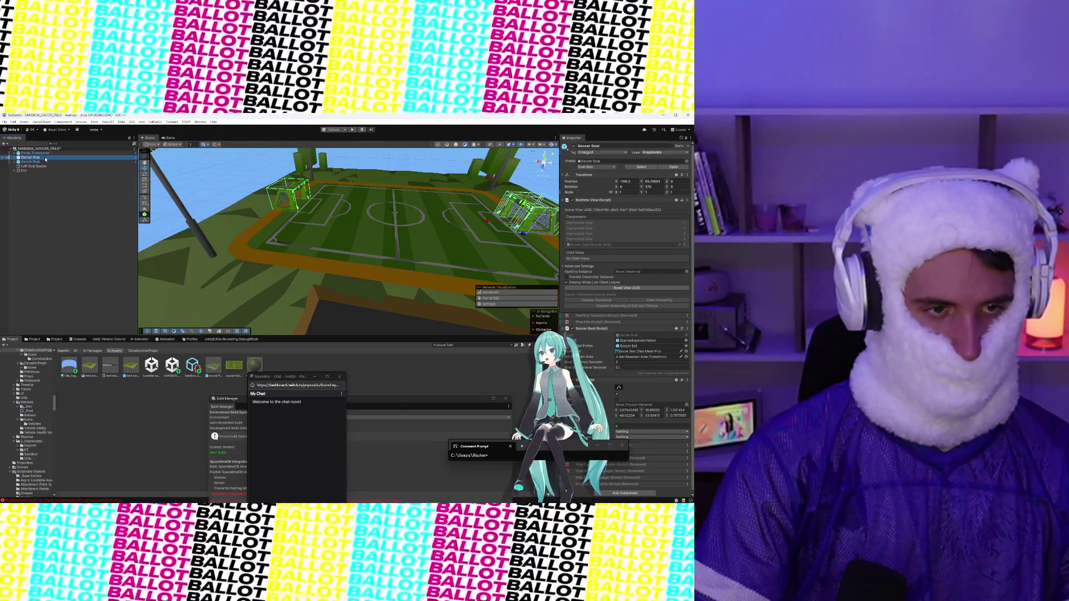
right_click(48, 161)
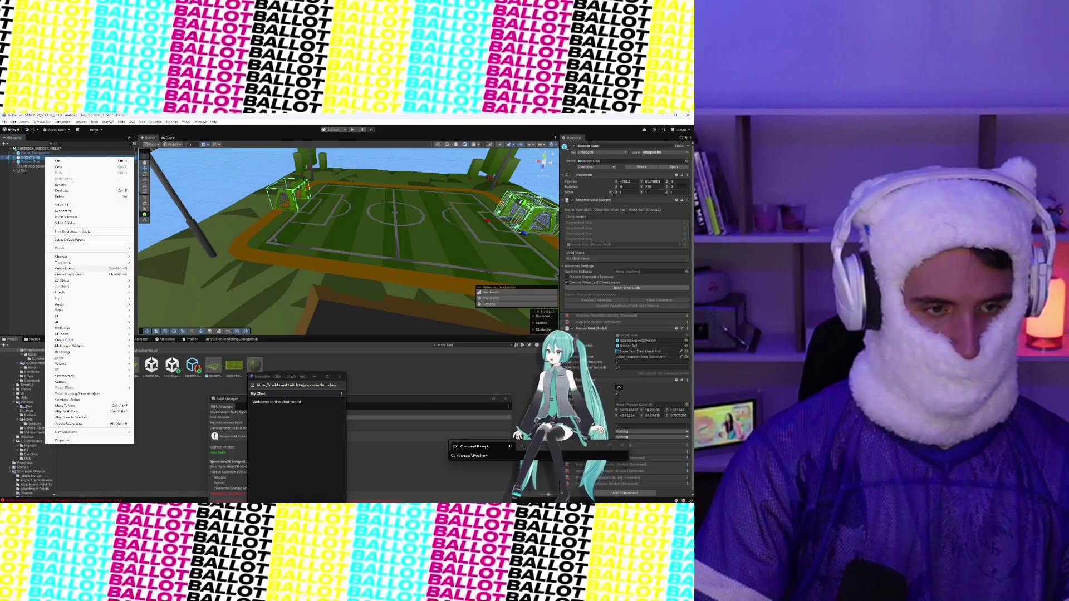
left_click(76, 275)
type("Right Goal Spawn")
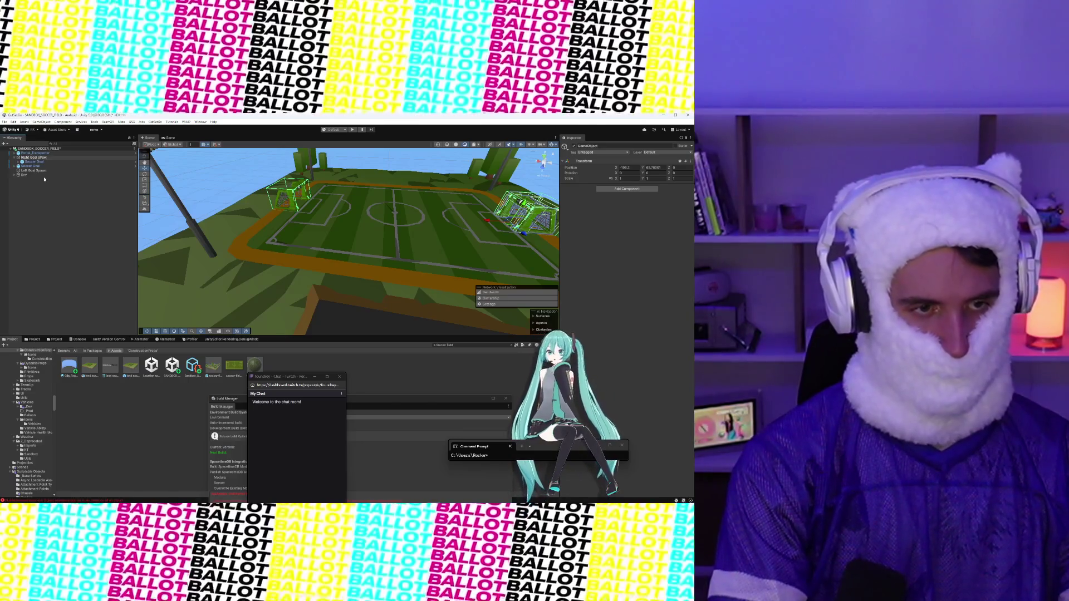
key("Return")
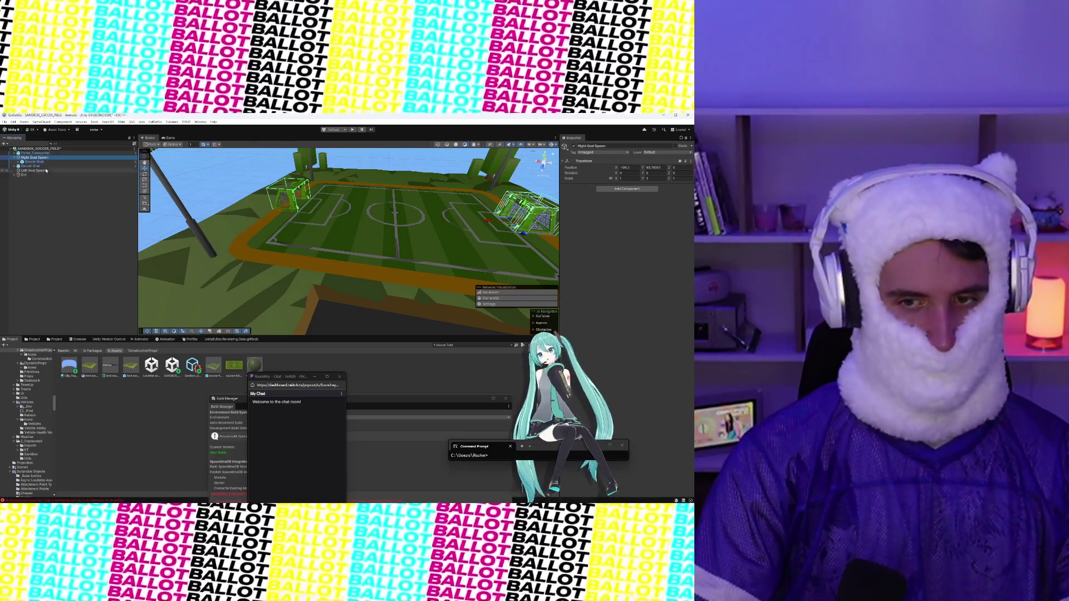
left_click(42, 162)
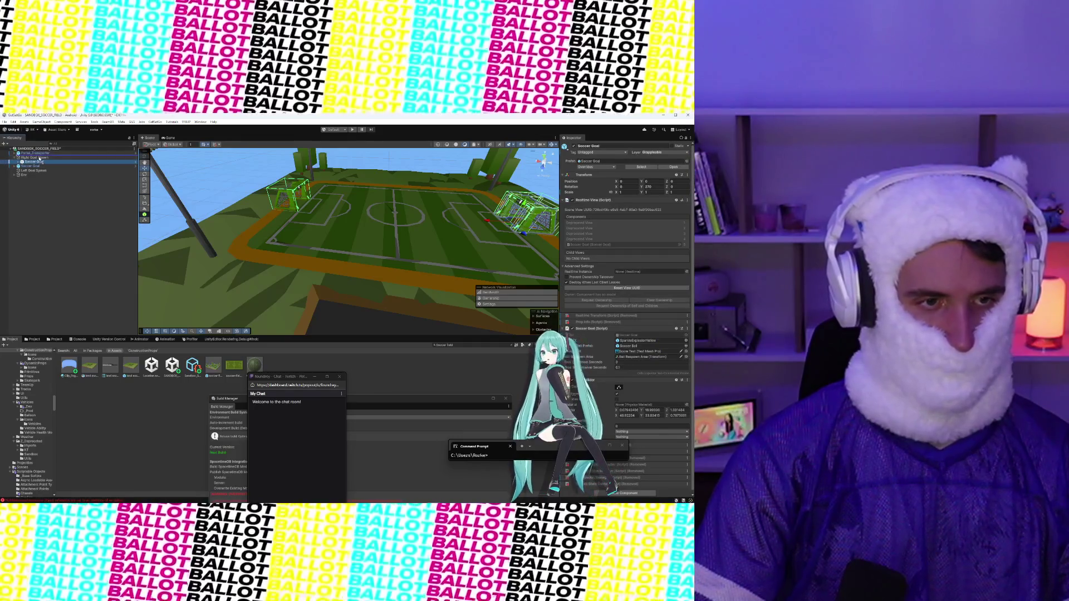
left_click_drag(40, 159, 37, 162)
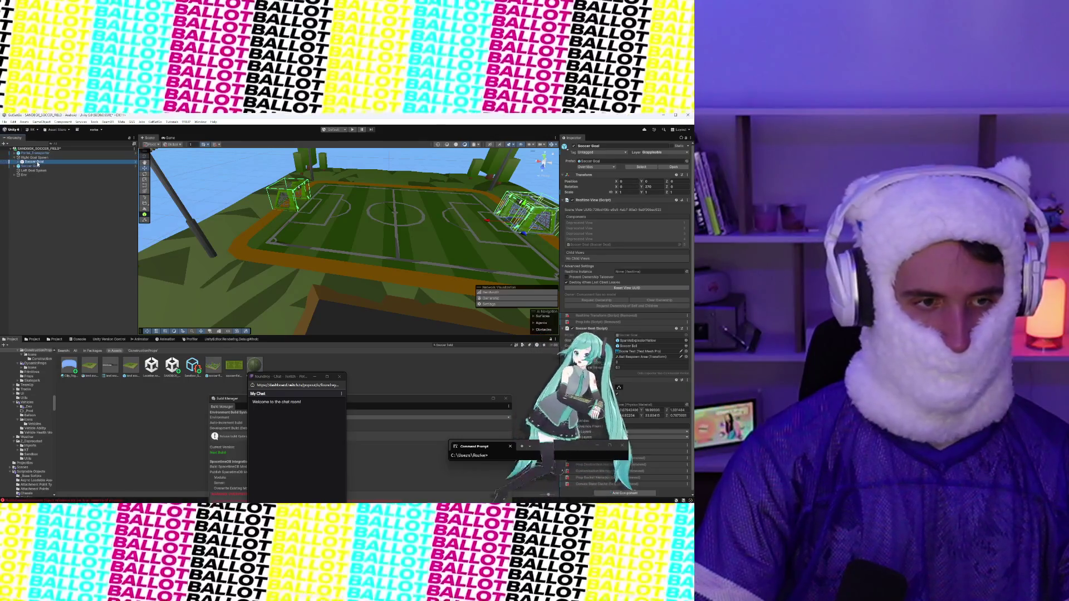
key("ctrl+z")
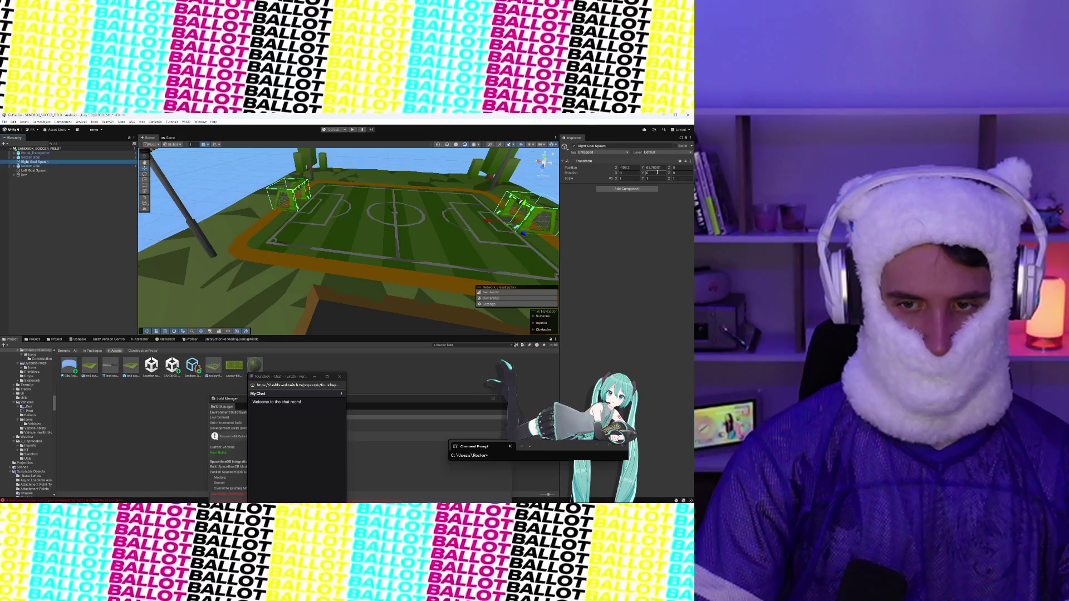
Step: Parent a Soccer Goal under Right Goal Spawn and give both a Y rotation of 270
left_click(61, 158)
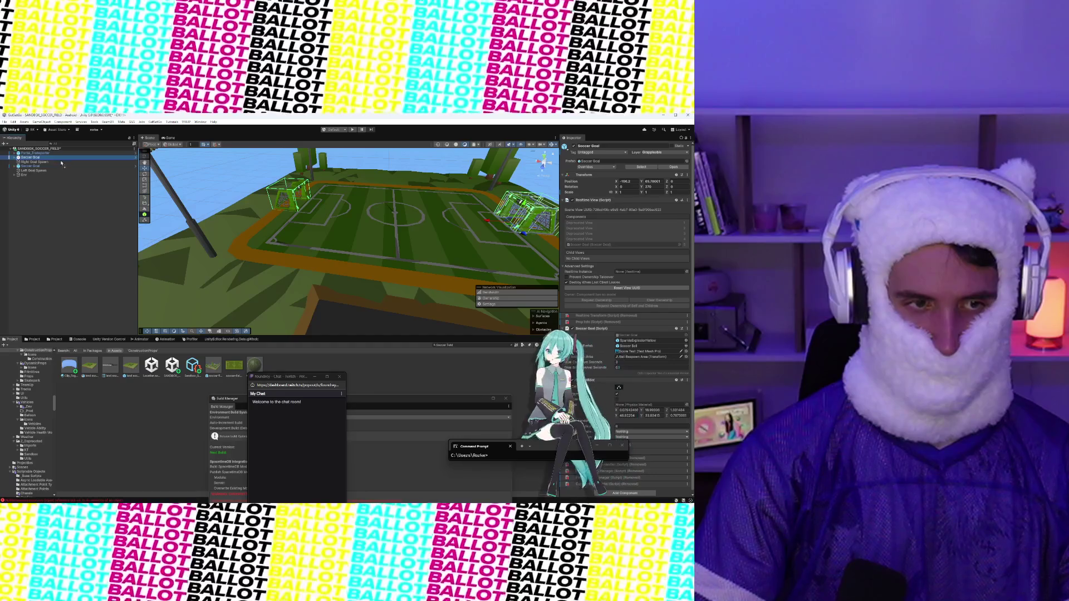
left_click_drag(62, 162, 61, 163)
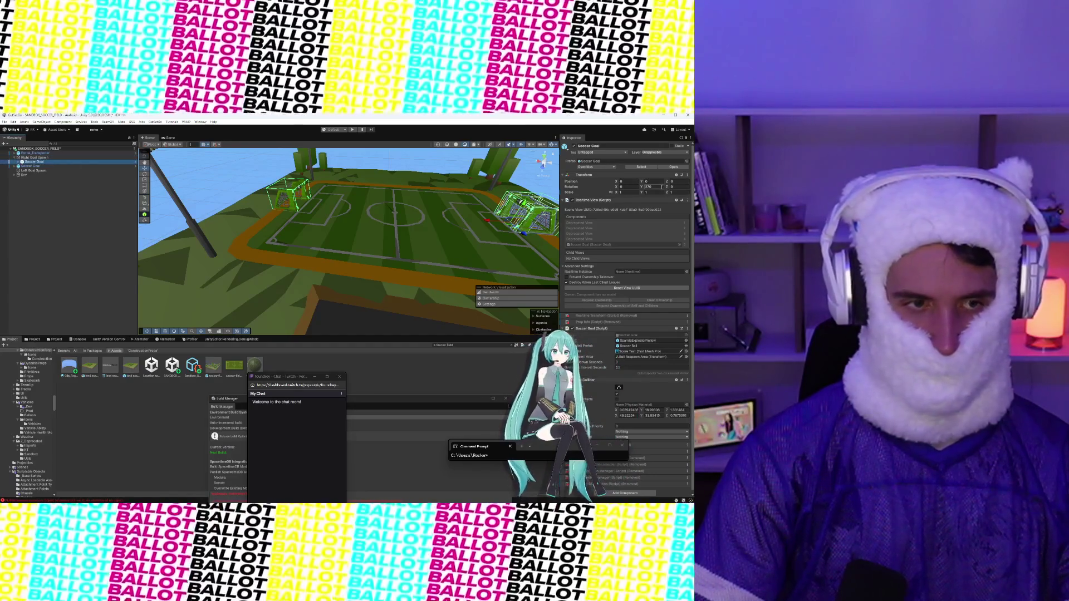
type("270")
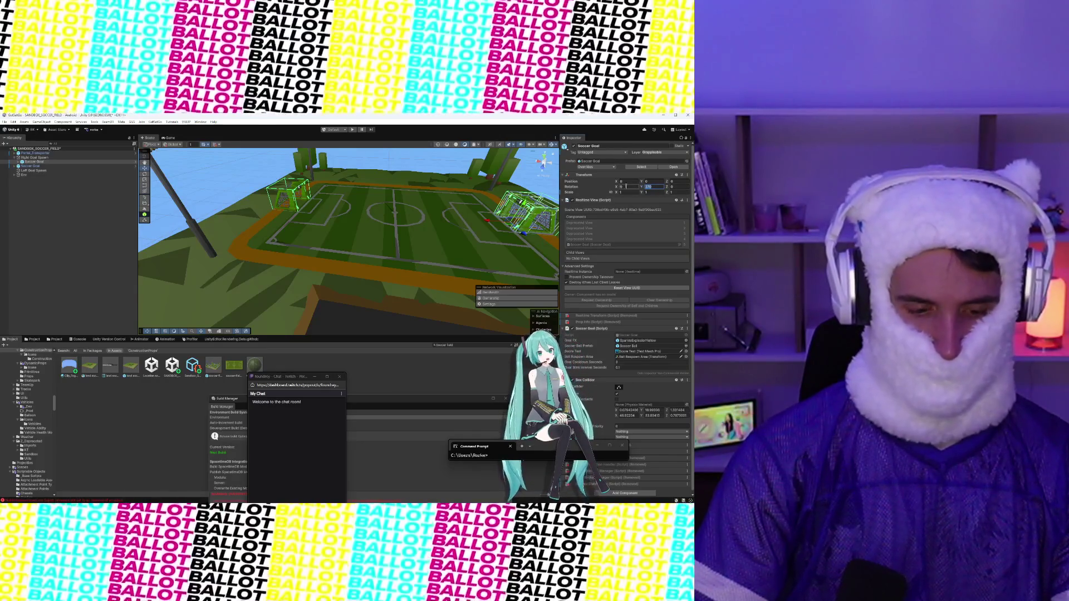
key("Return")
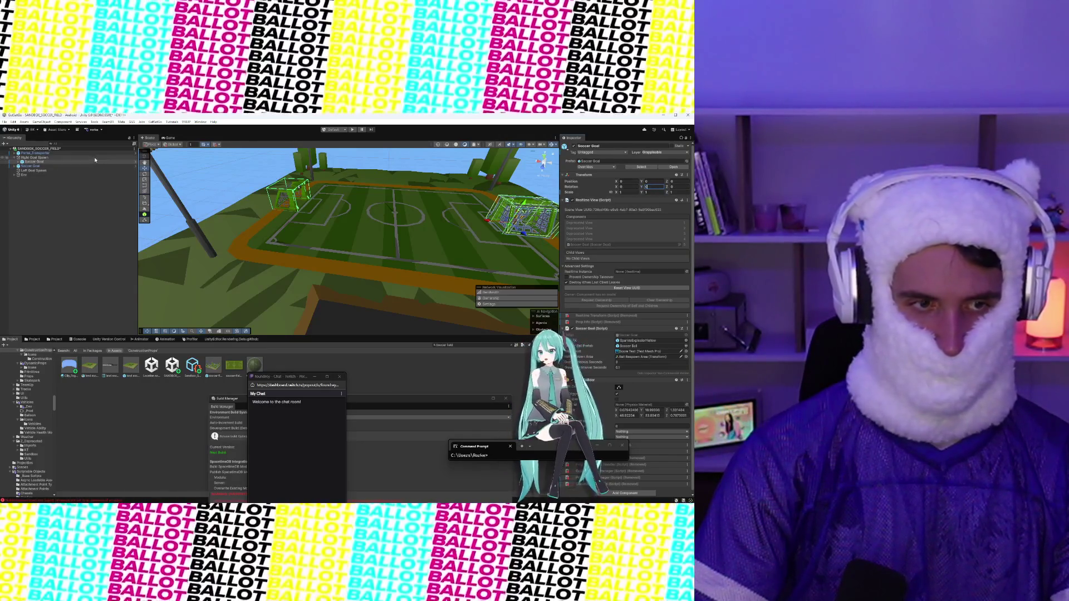
left_click(95, 158)
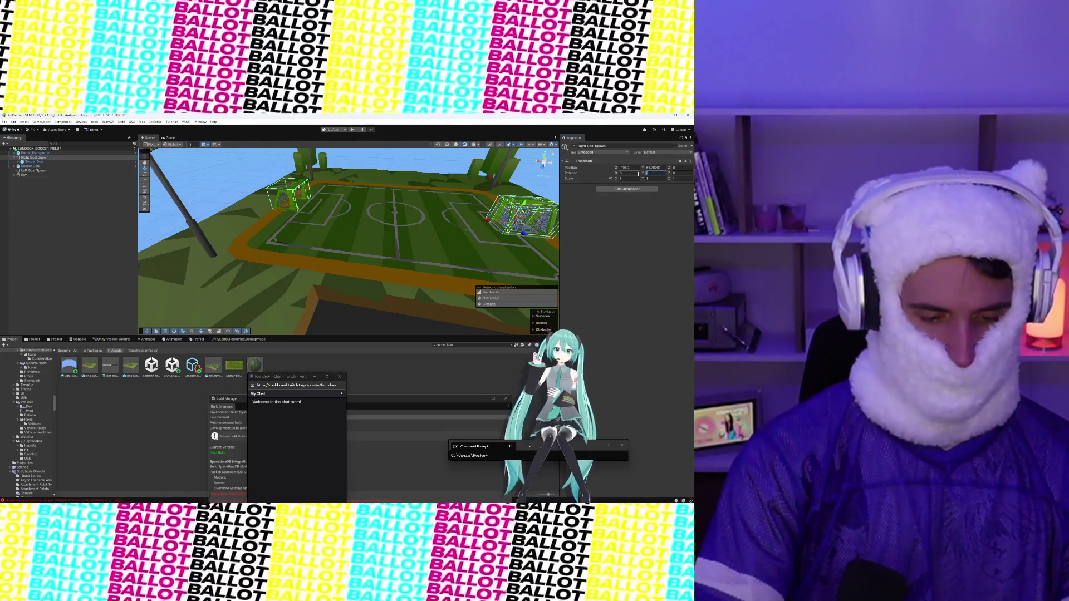
type("270")
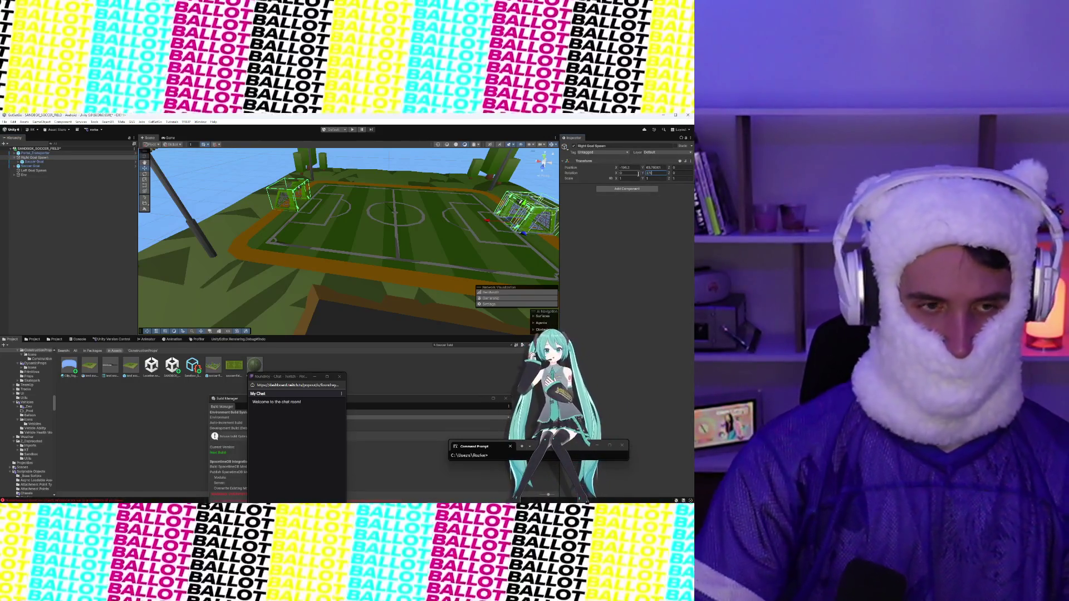
left_click(43, 162)
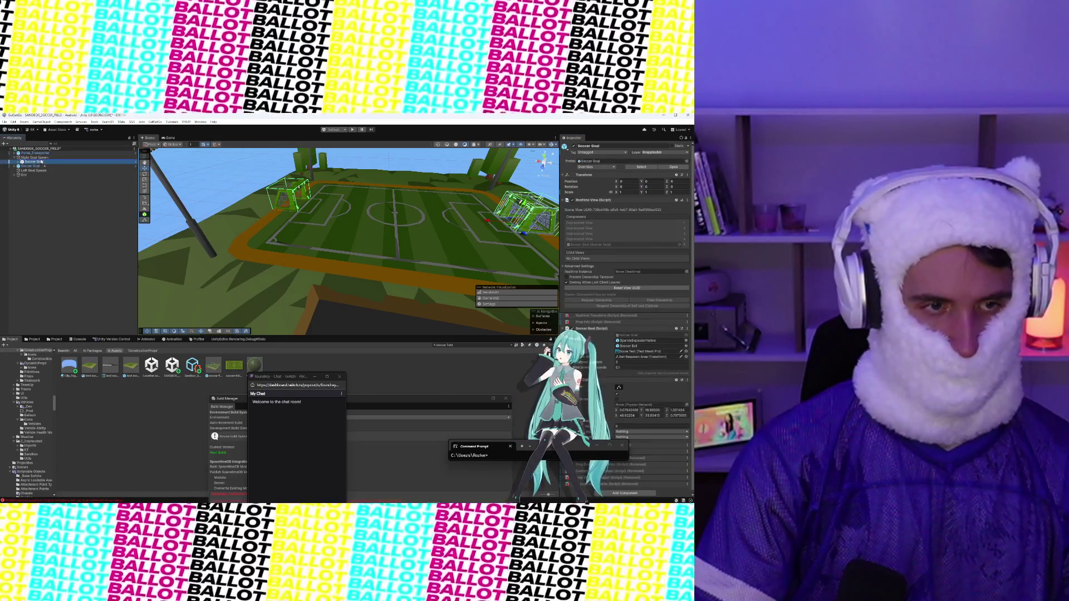
left_click_drag(40, 157, 34, 172)
Step: Zero the Soccer Goal's Y rotation and set Left Goal Spawn's Y rotation to 90
left_click(37, 171)
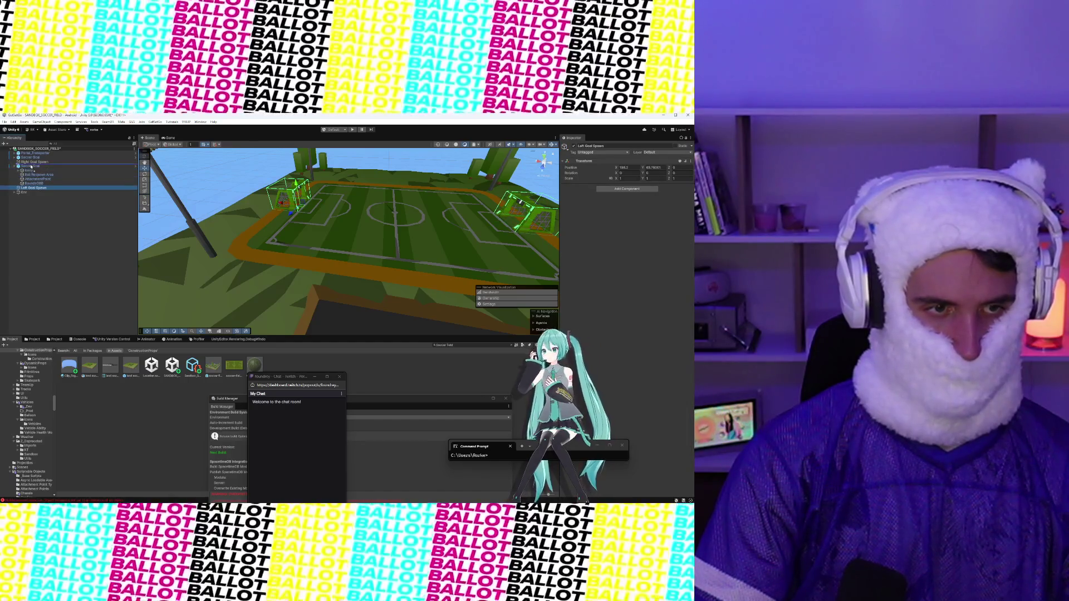
left_click(34, 170)
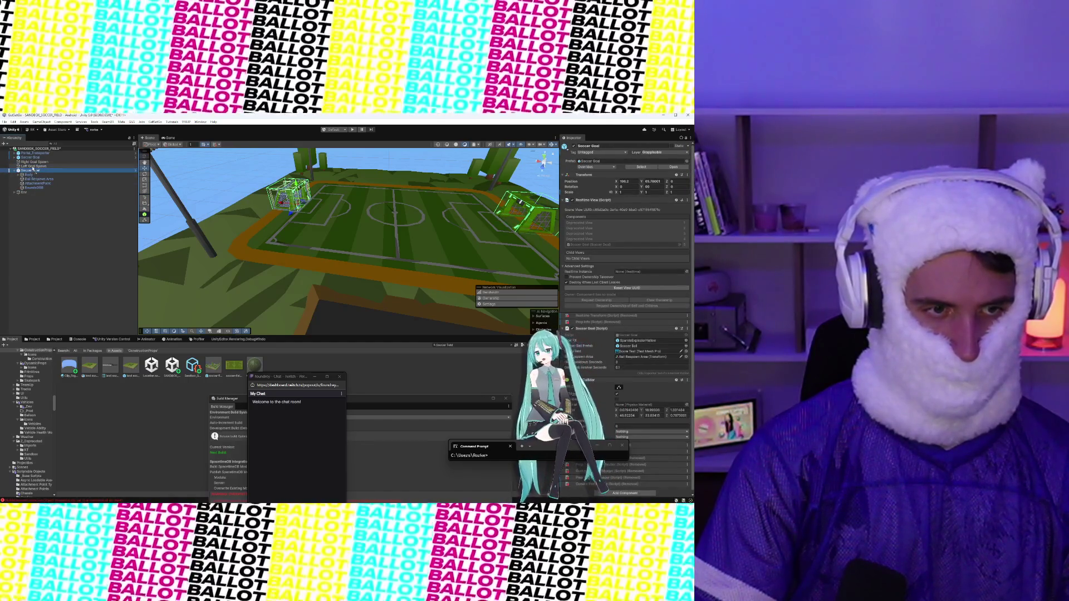
left_click_drag(33, 169, 33, 165)
left_click(649, 187)
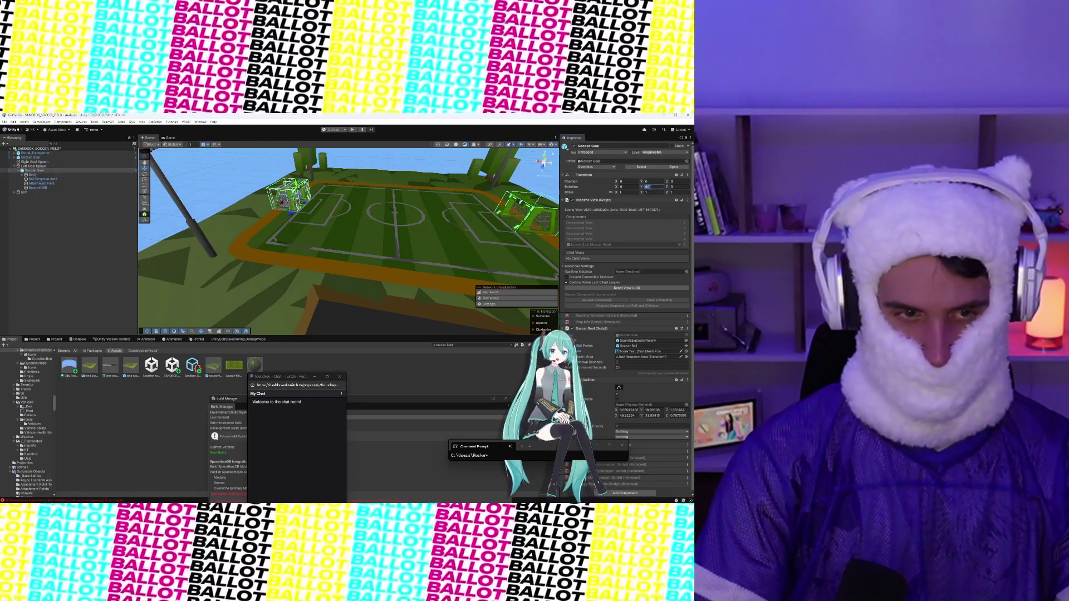
type("0")
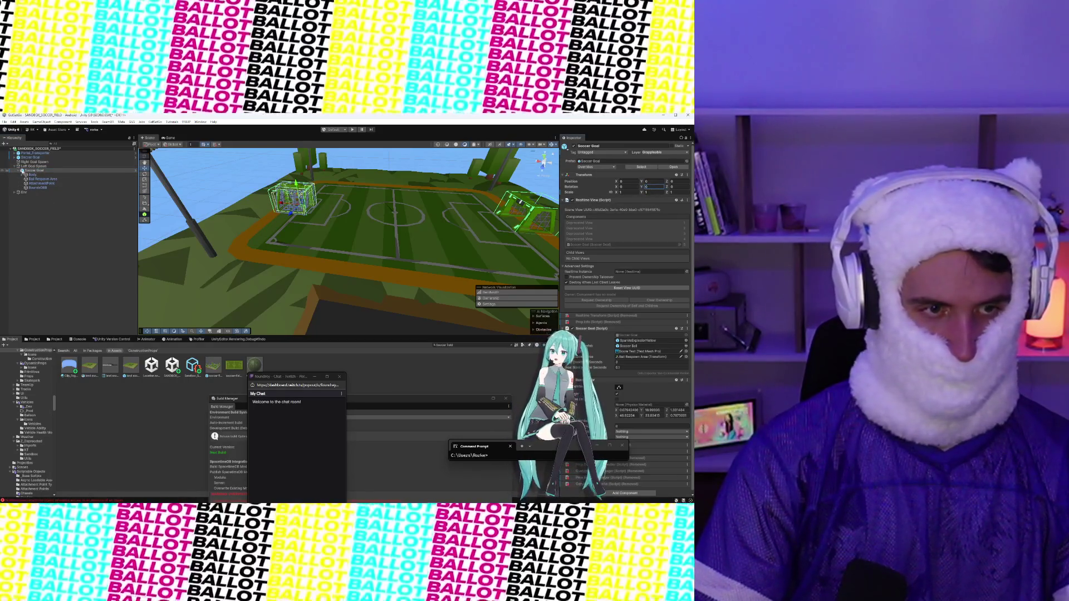
left_click(27, 170)
left_click_drag(27, 170, 27, 165)
left_click(33, 187)
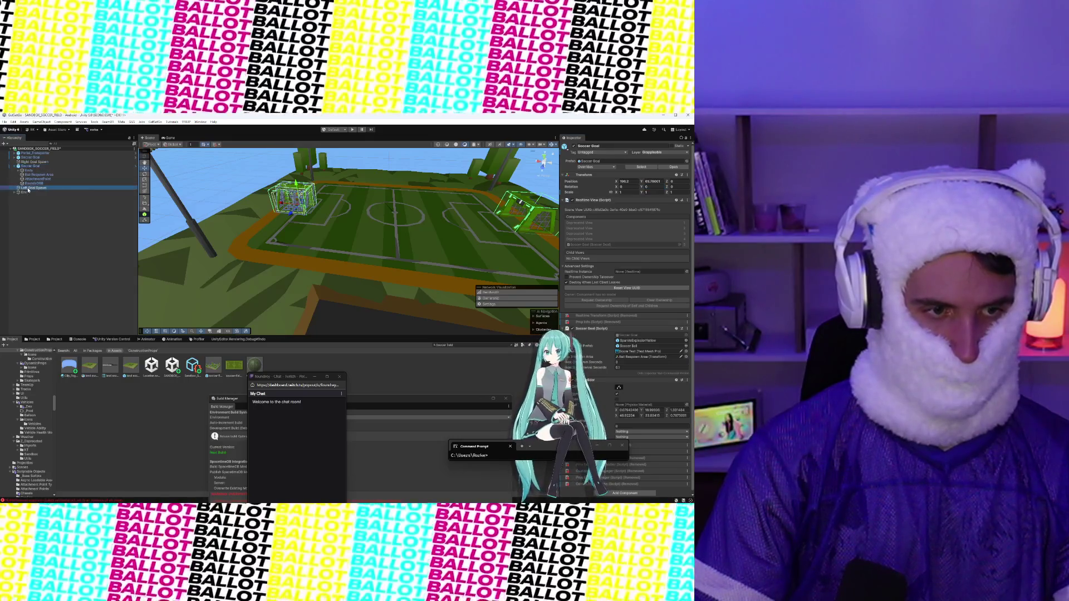
type("90")
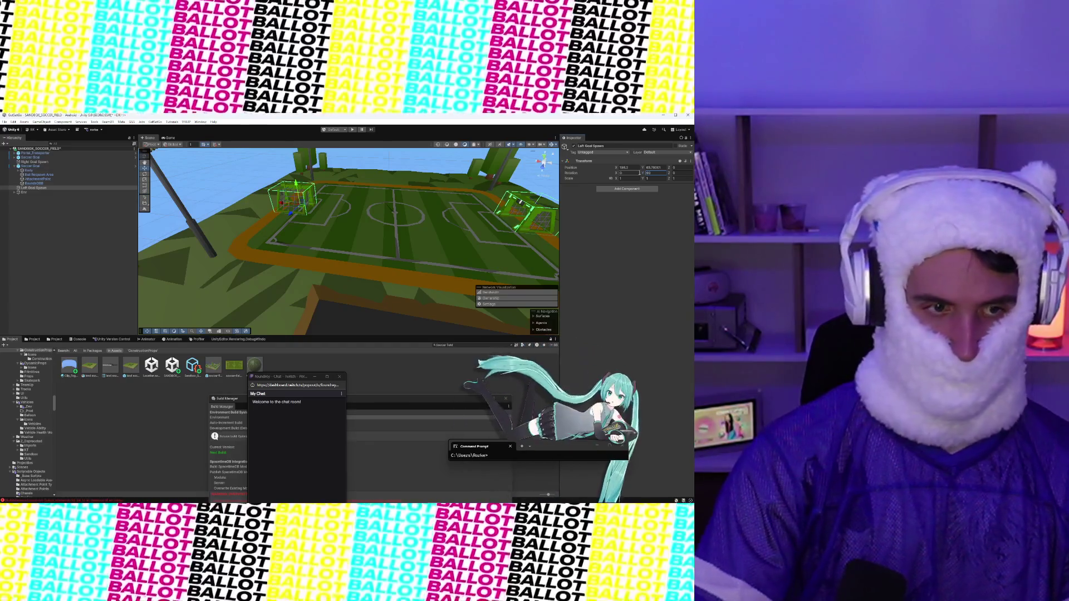
left_click(36, 188)
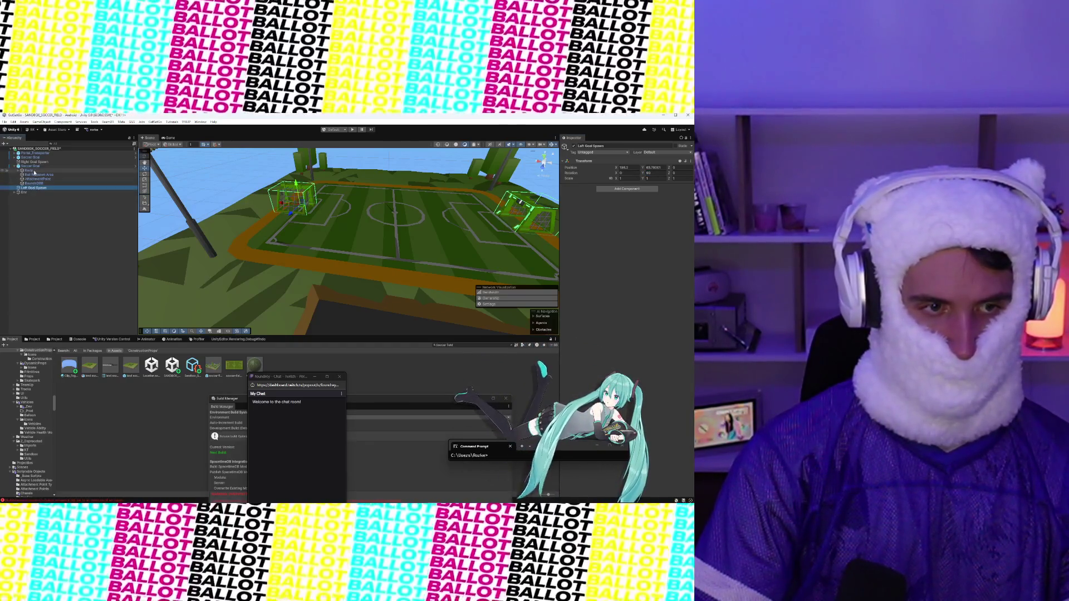
Step: Place the Soccer Goal under Left Goal Spawn with a Y rotation of 0
left_click(31, 166)
left_click(37, 188)
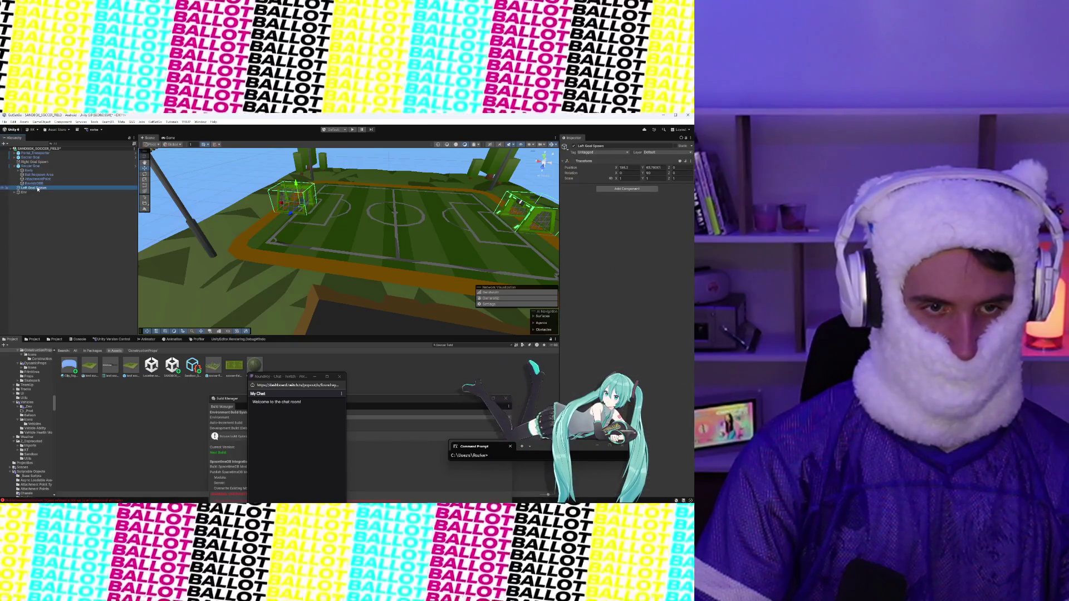
left_click(176, 146)
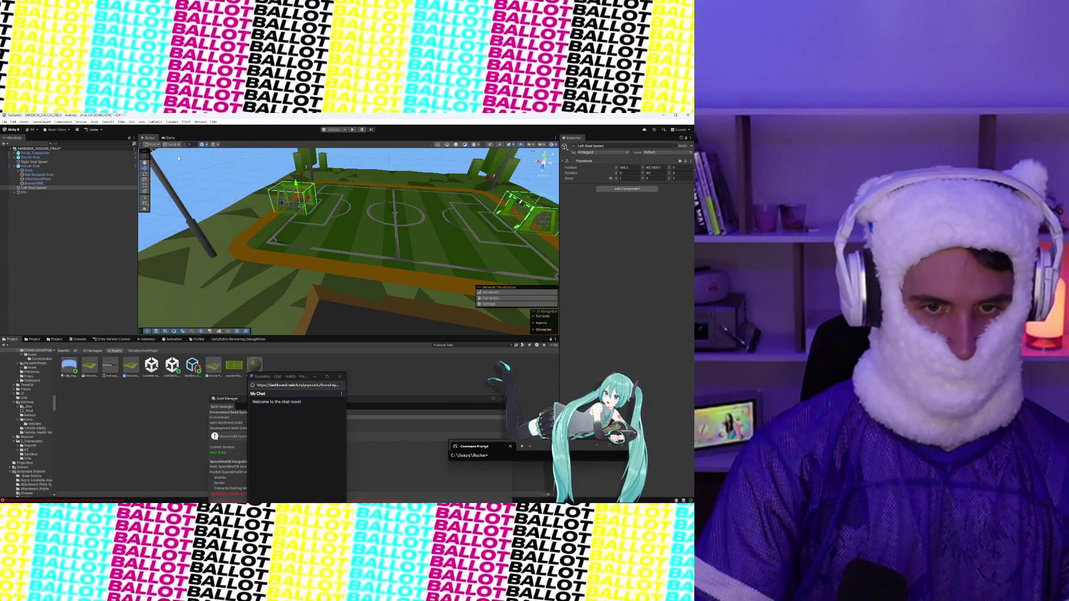
left_click(29, 167)
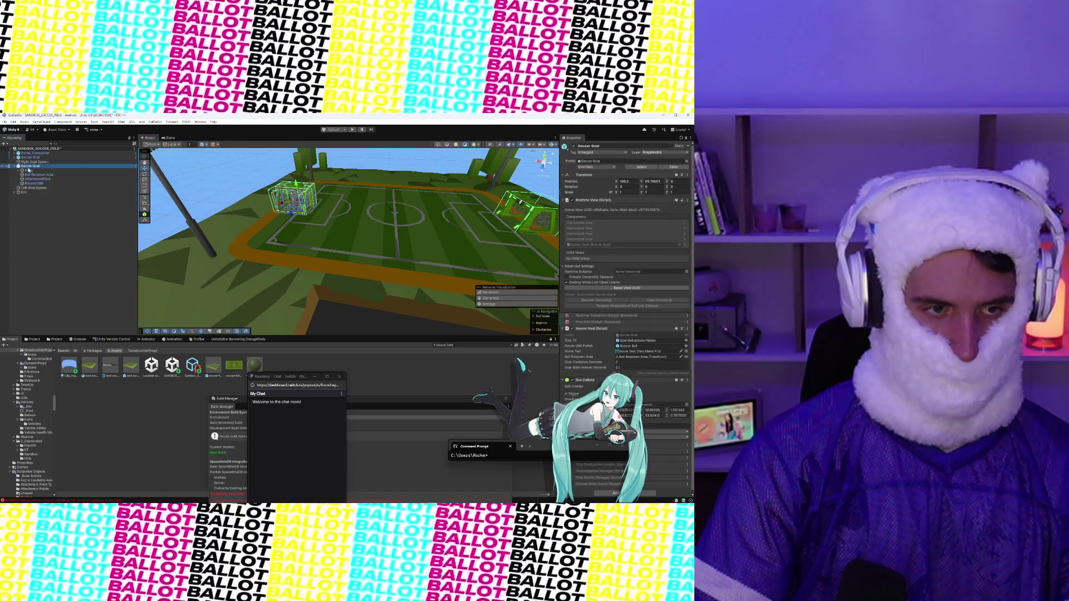
left_click_drag(33, 194, 33, 190)
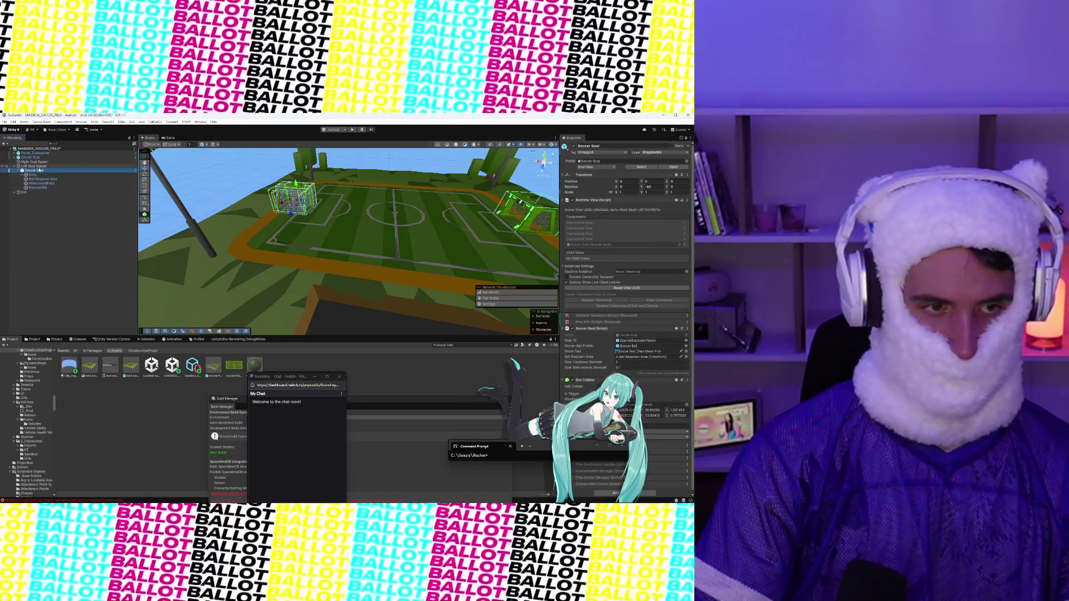
left_click(652, 187)
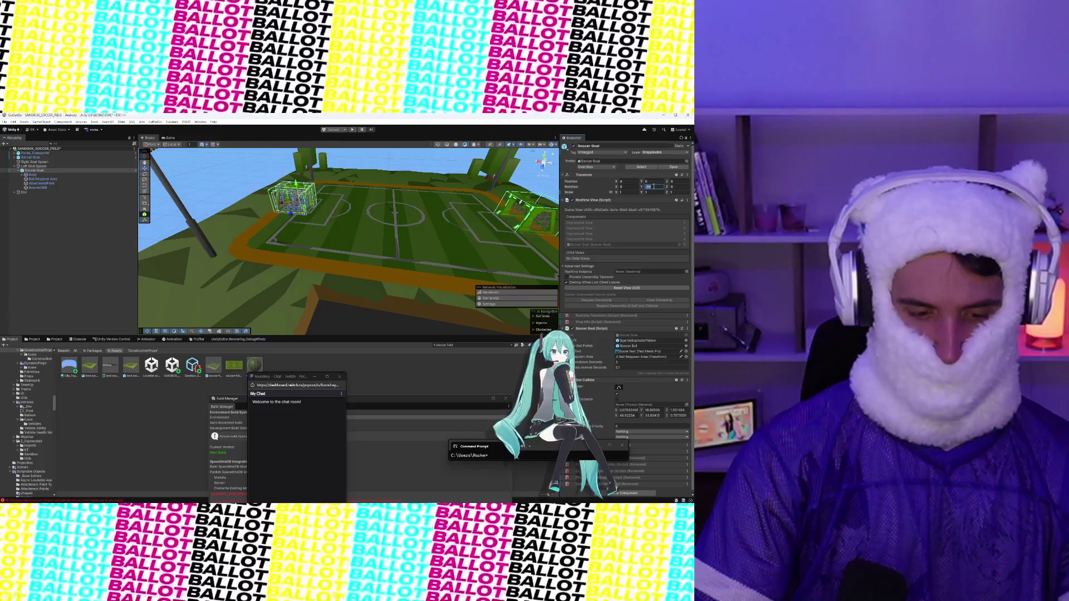
type("0")
left_click(51, 171)
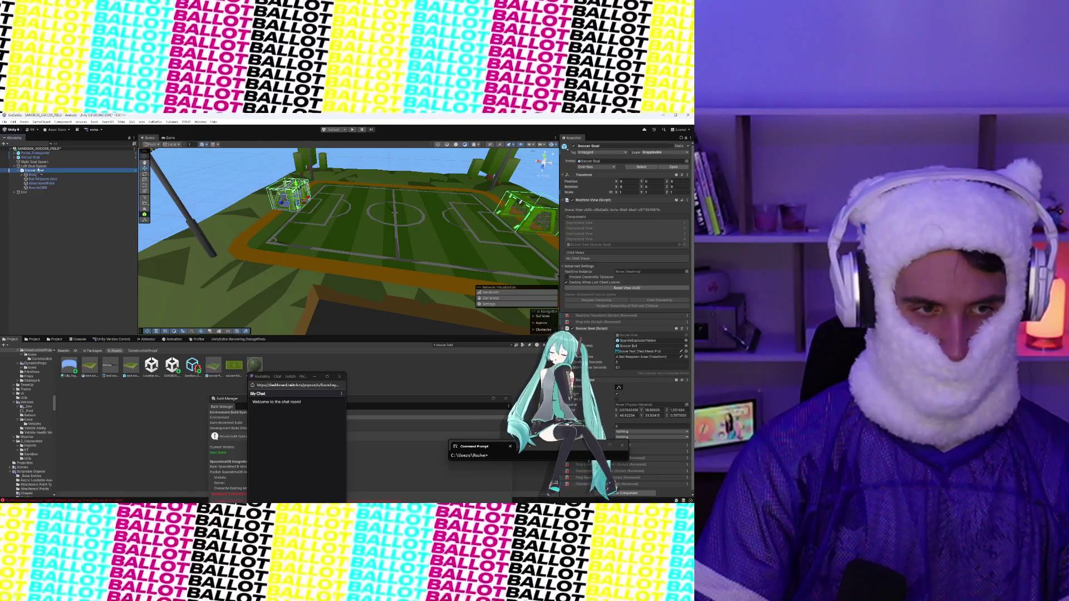
Step: Make the Soccer Goal a child of Right Goal Spawn and collapse its children in the Hierarchy
left_click_drag(37, 174, 42, 165)
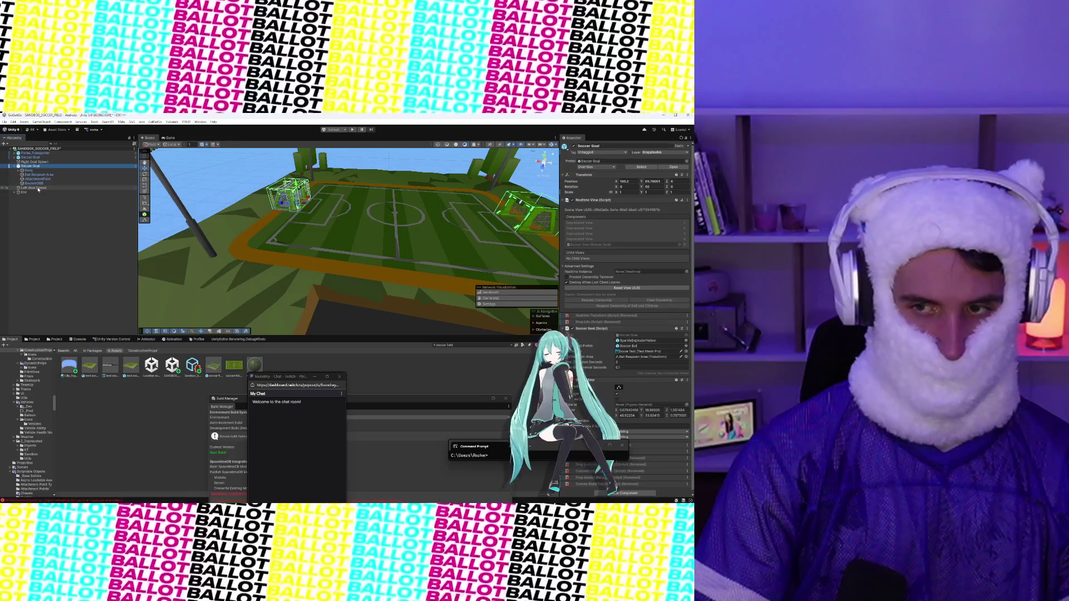
left_click(37, 188)
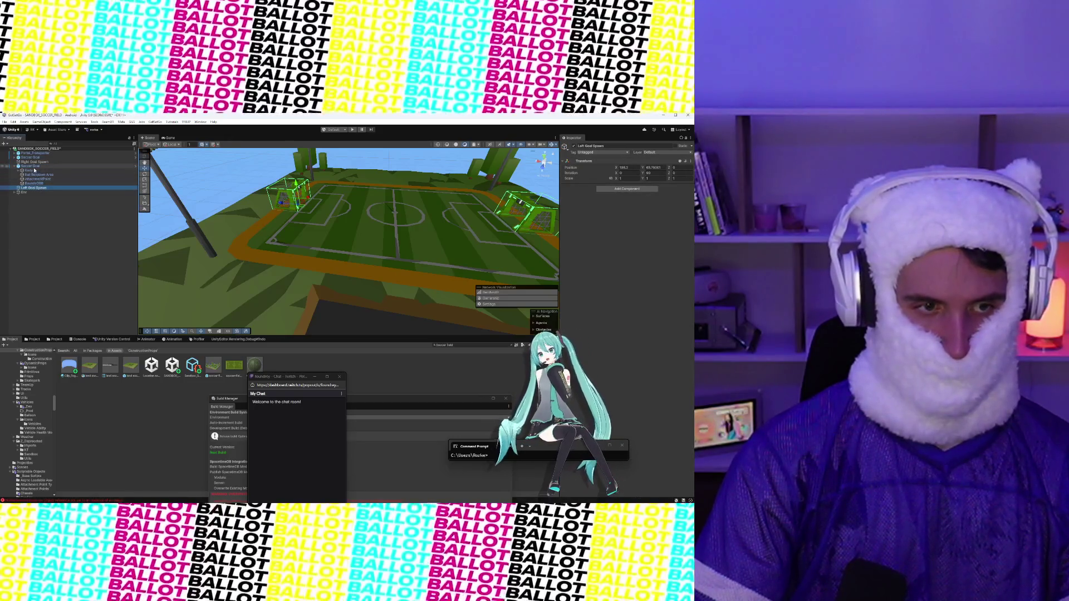
left_click_drag(353, 203, 365, 229)
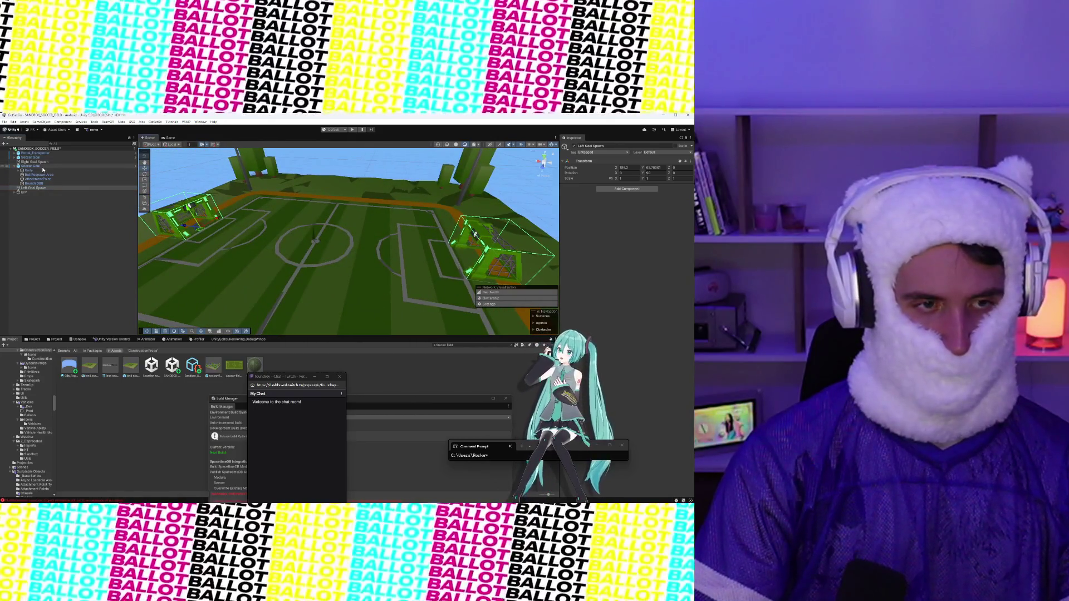
left_click(31, 166)
left_click(14, 166)
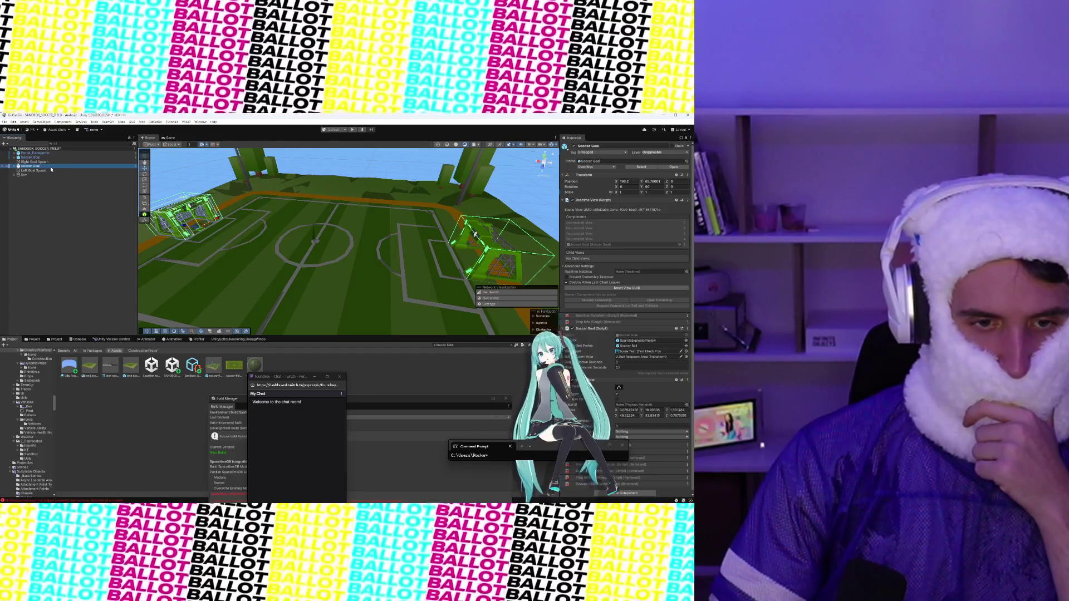
Step: Lower the view to pitch level and zero the Soccer Goal's Position X, Y and Rotation Y
left_click_drag(301, 251, 308, 208)
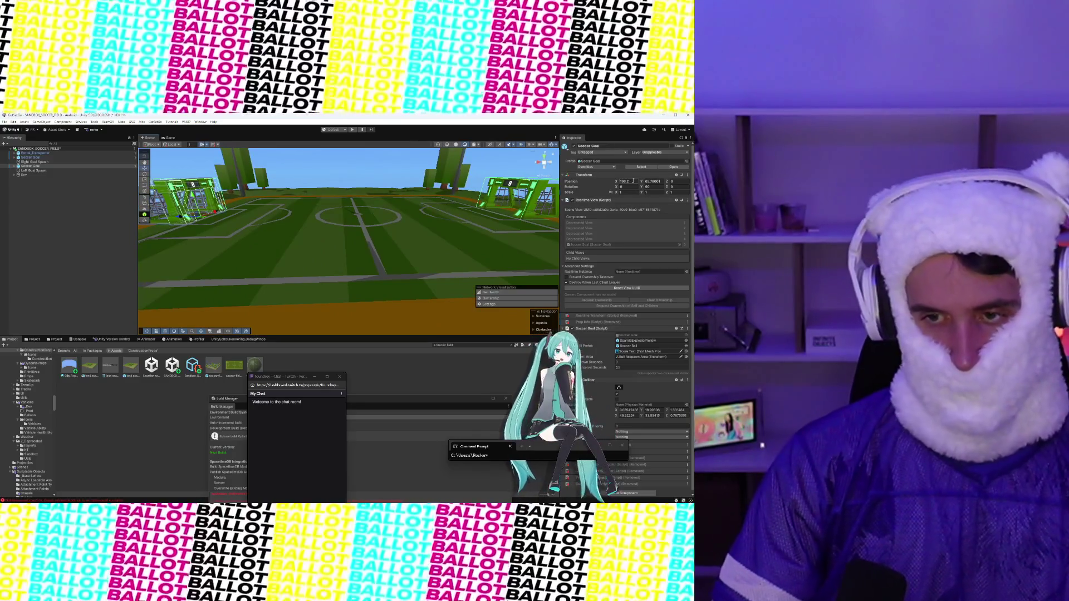
left_click(633, 181)
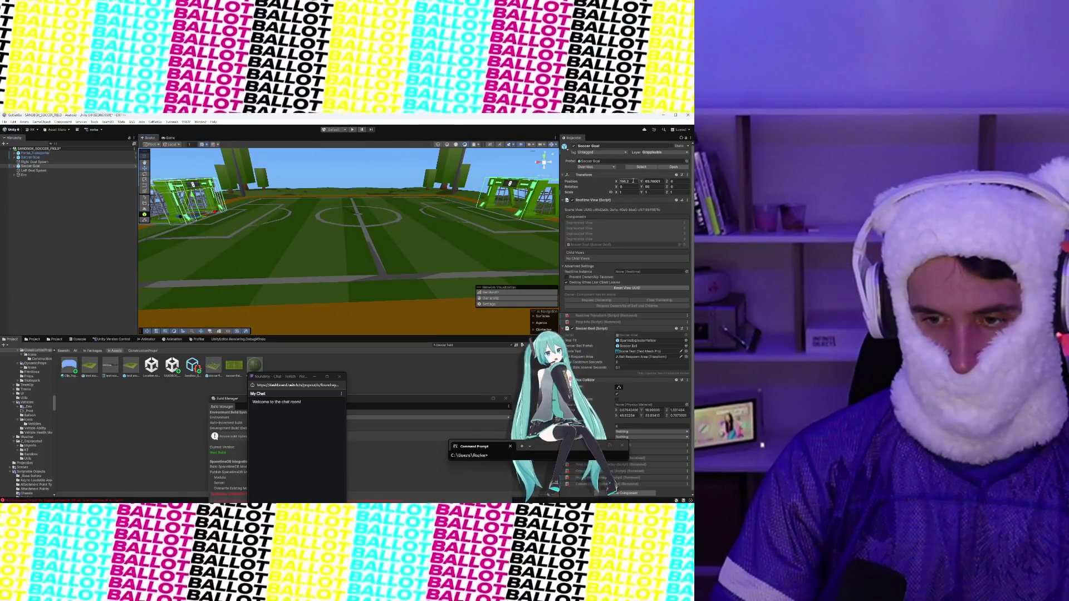
type("0")
key("Tab")
type("0")
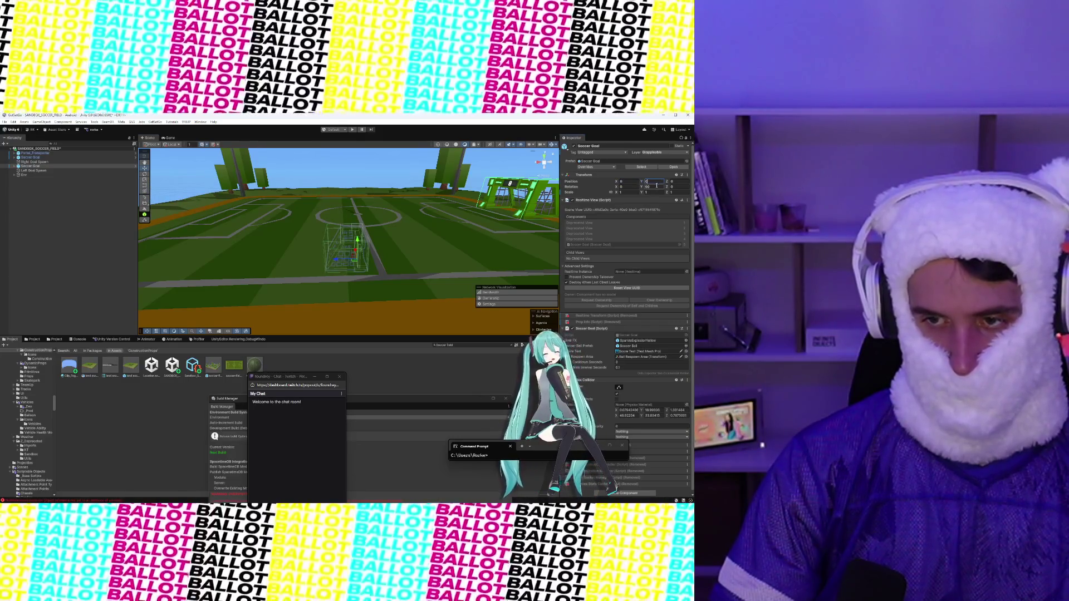
left_click(654, 187)
type("0")
scroll(653, 240, "down", 1)
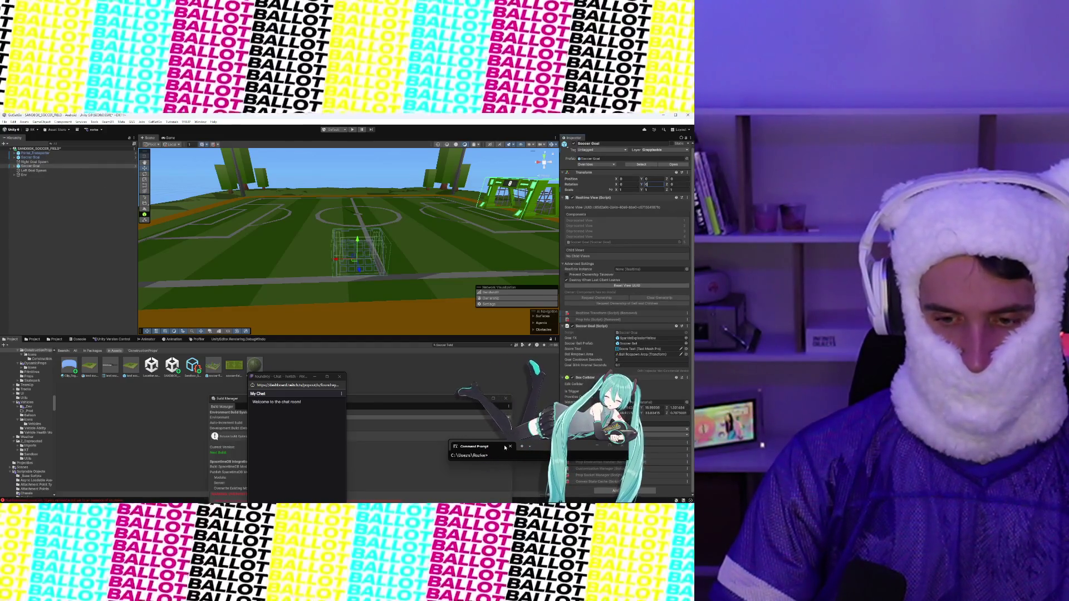
mouse_move(568, 448)
left_mouse_down()
mouse_move(454, 439)
mouse_move(426, 389)
left_mouse_up()
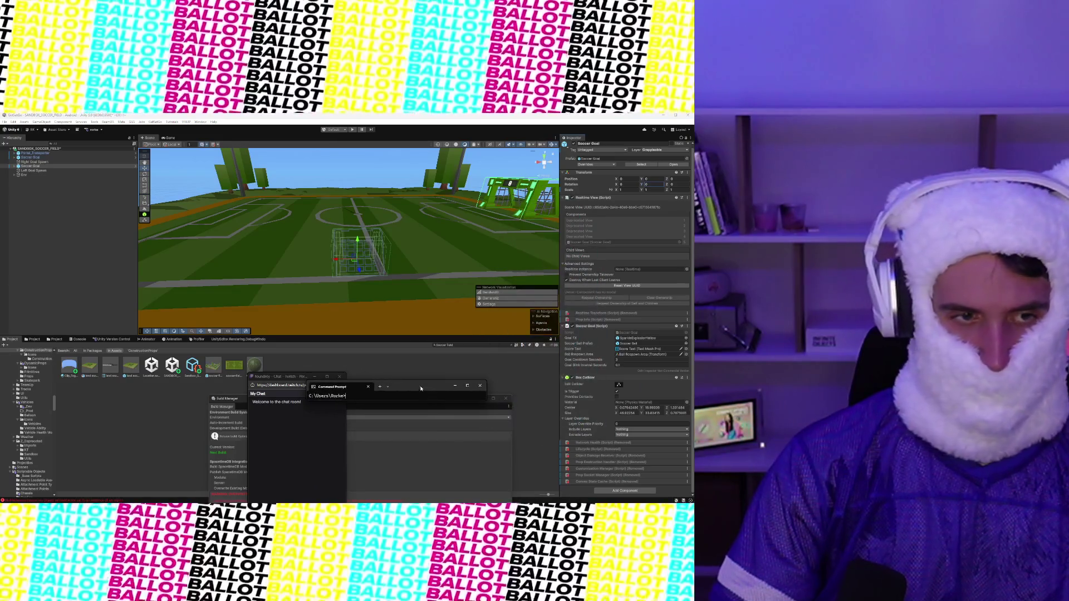
right_click(35, 166)
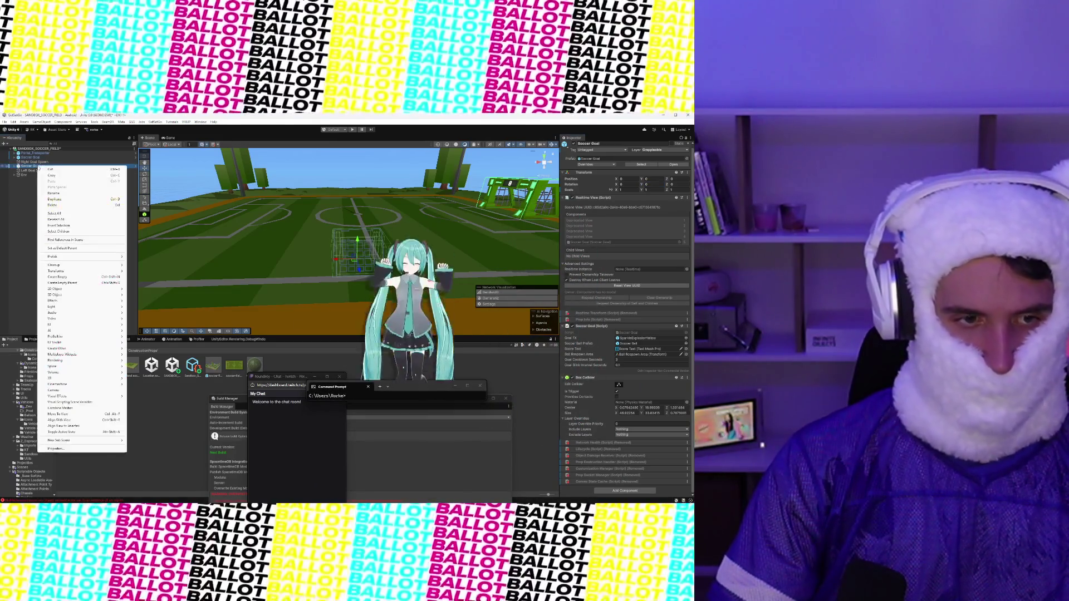
Step: Remove the goal's missing script components and delete its AttachmentPoint child
mouse_move(71, 264)
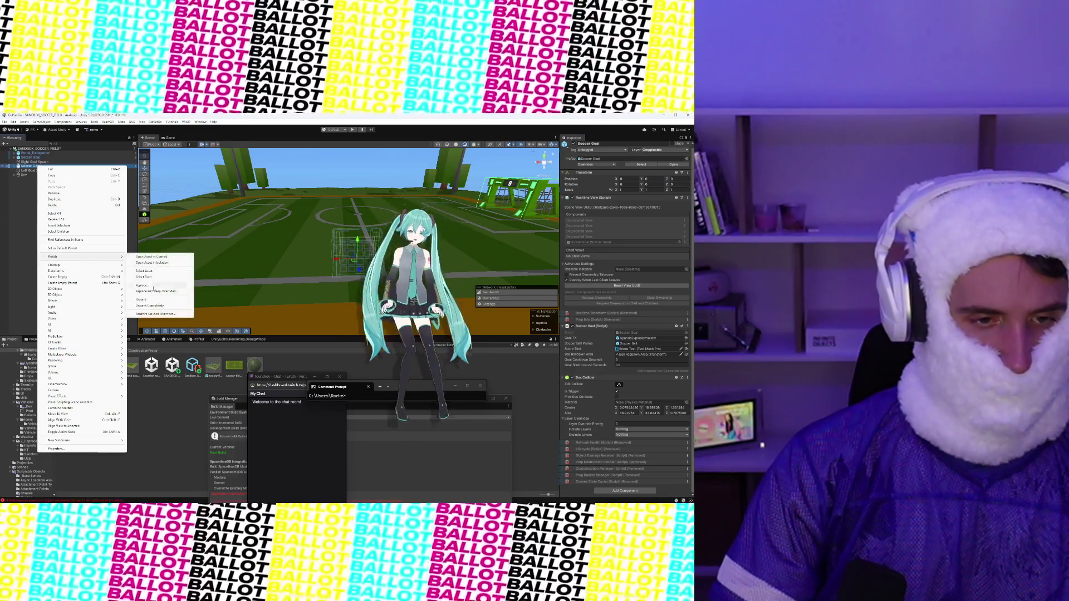
left_click(158, 299)
left_click(15, 166)
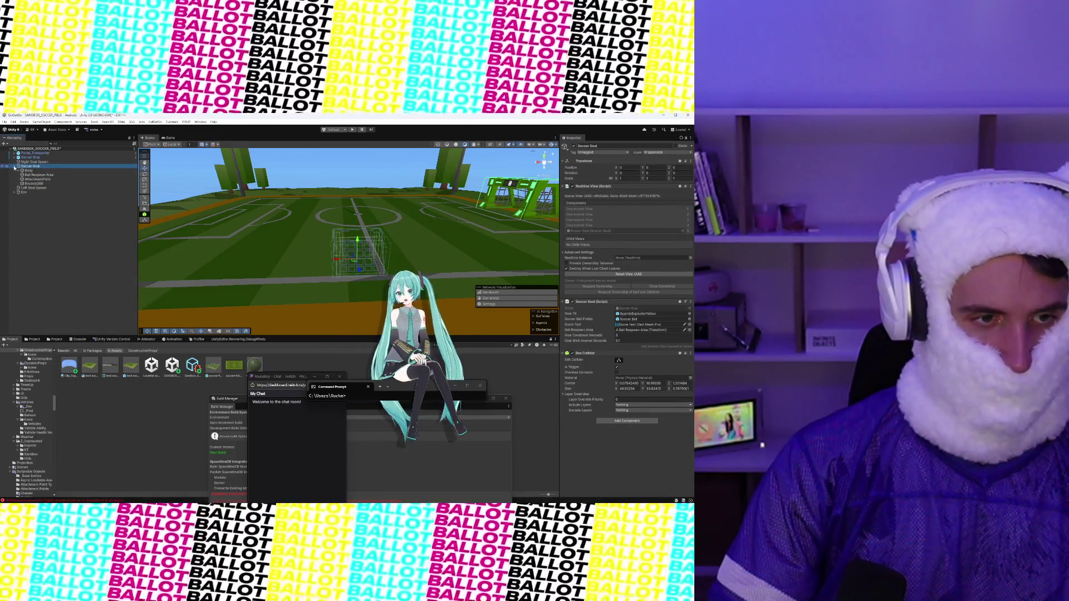
left_click(37, 179)
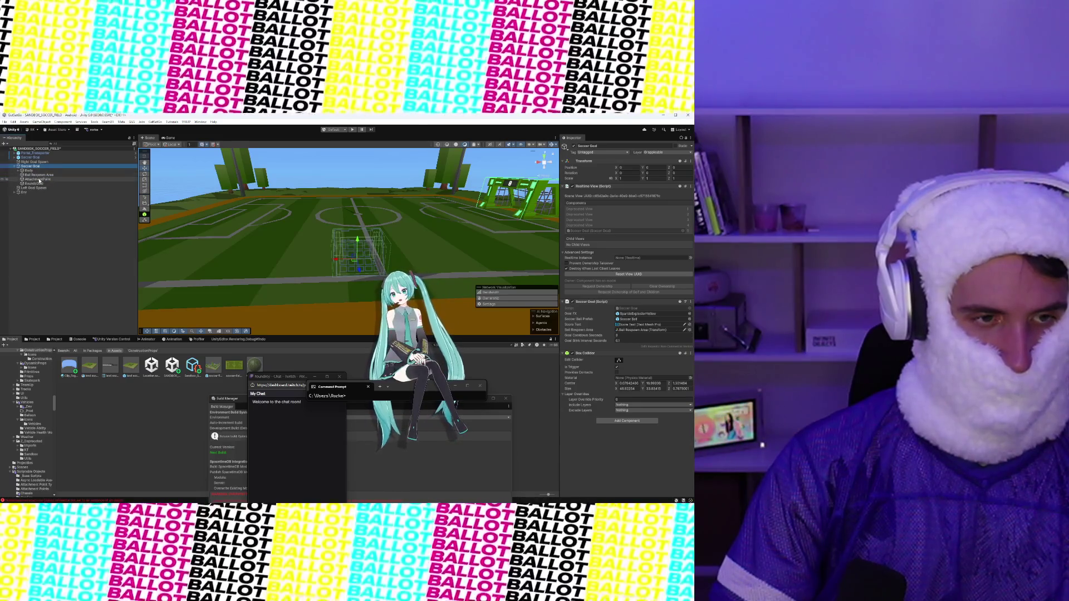
left_click(31, 166)
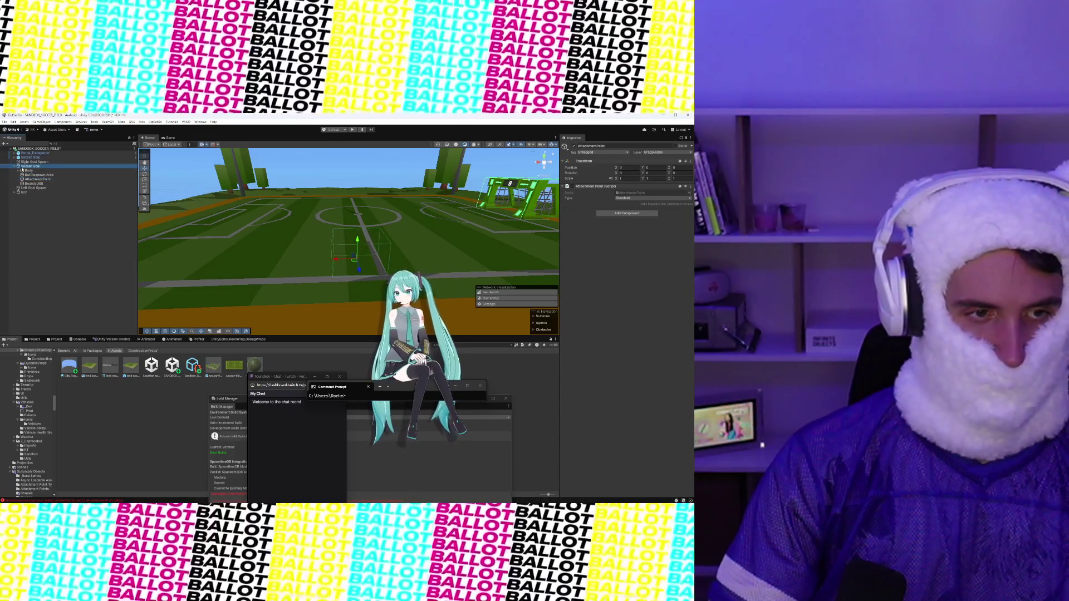
left_click(14, 166)
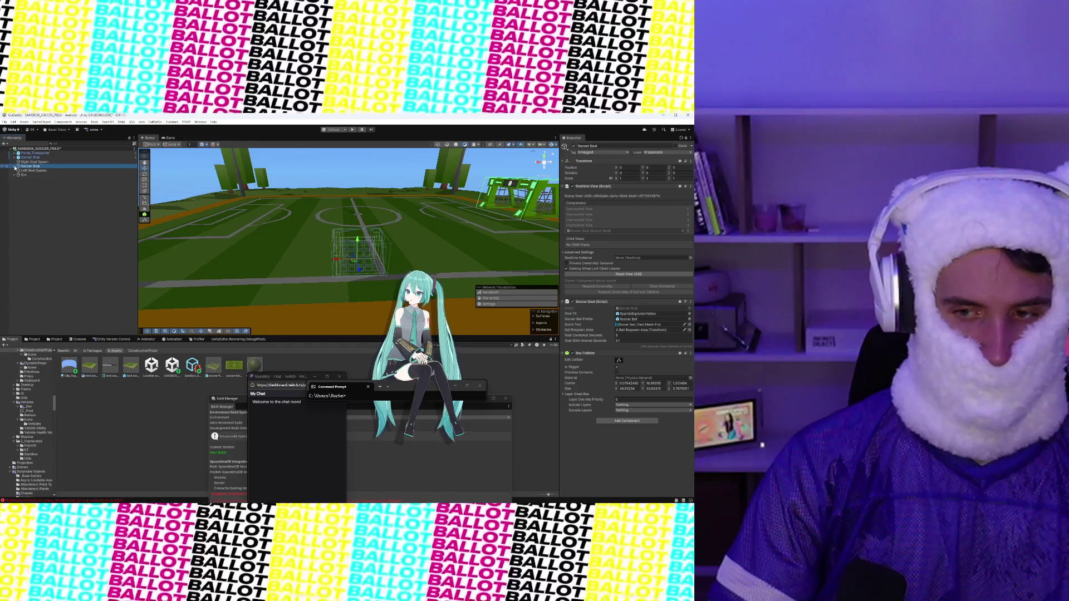
left_click(14, 166)
right_click(52, 180)
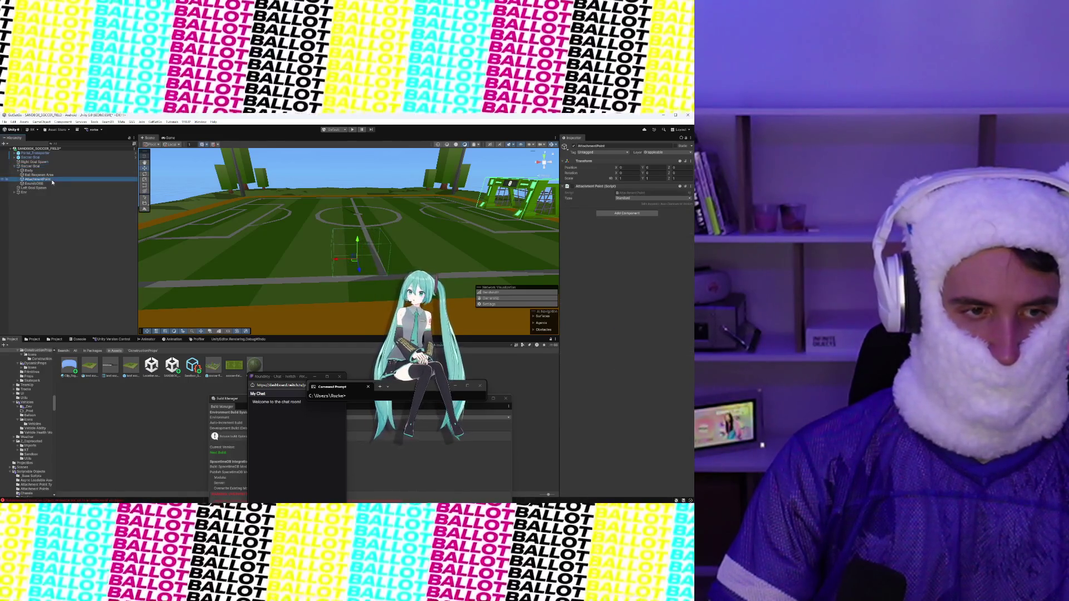
left_click(76, 221)
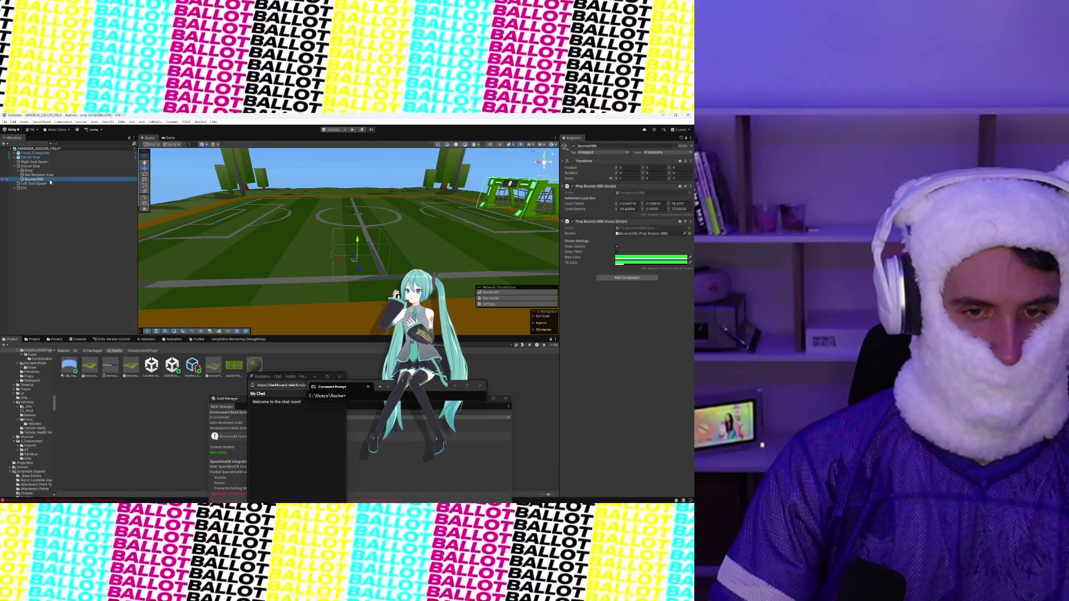
Step: Rename the goal to 'Soccer Goal Scene' and collapse its child objects
left_click(38, 167)
right_click(37, 167)
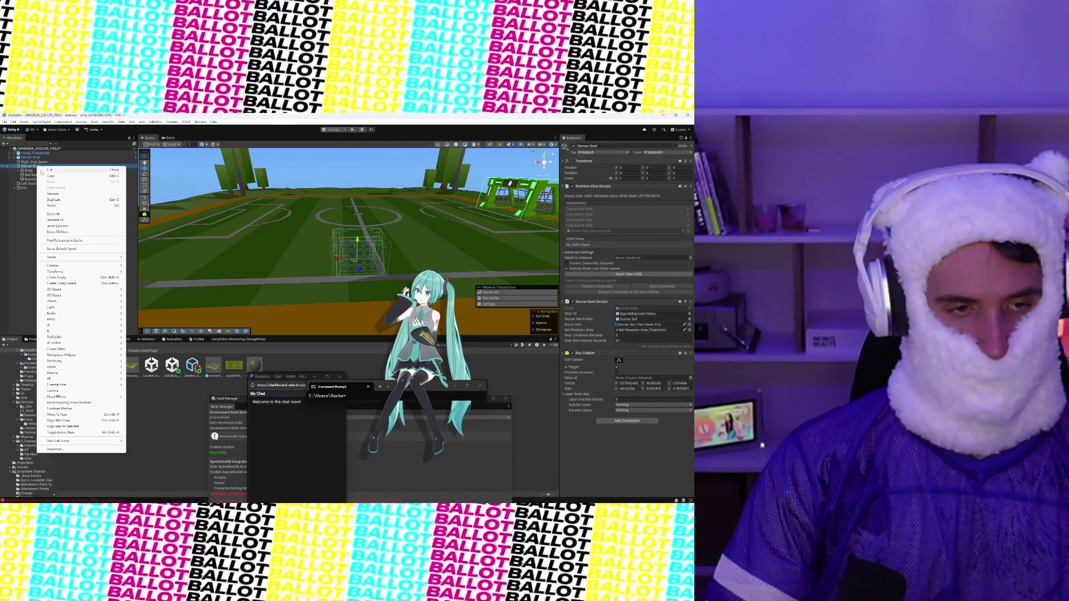
left_click(51, 194)
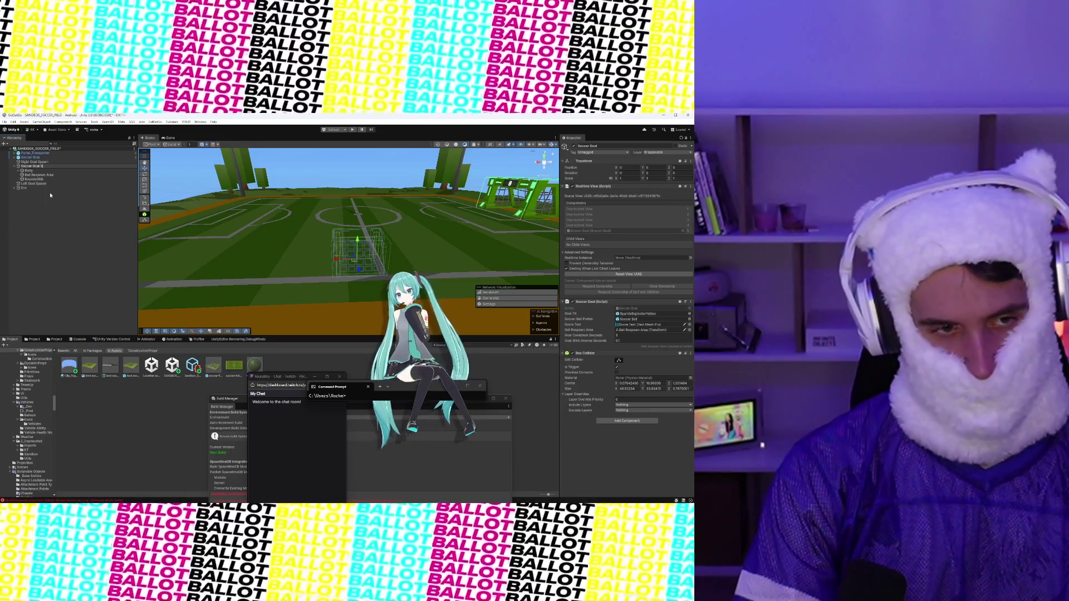
key("Return")
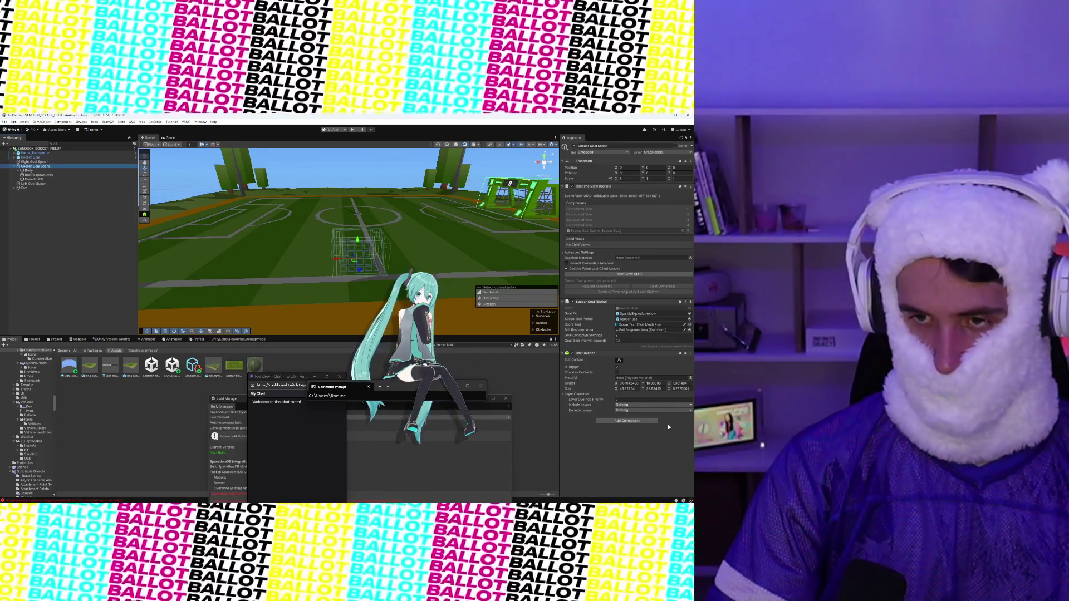
left_click(15, 166)
scroll(34, 384, "up", 3)
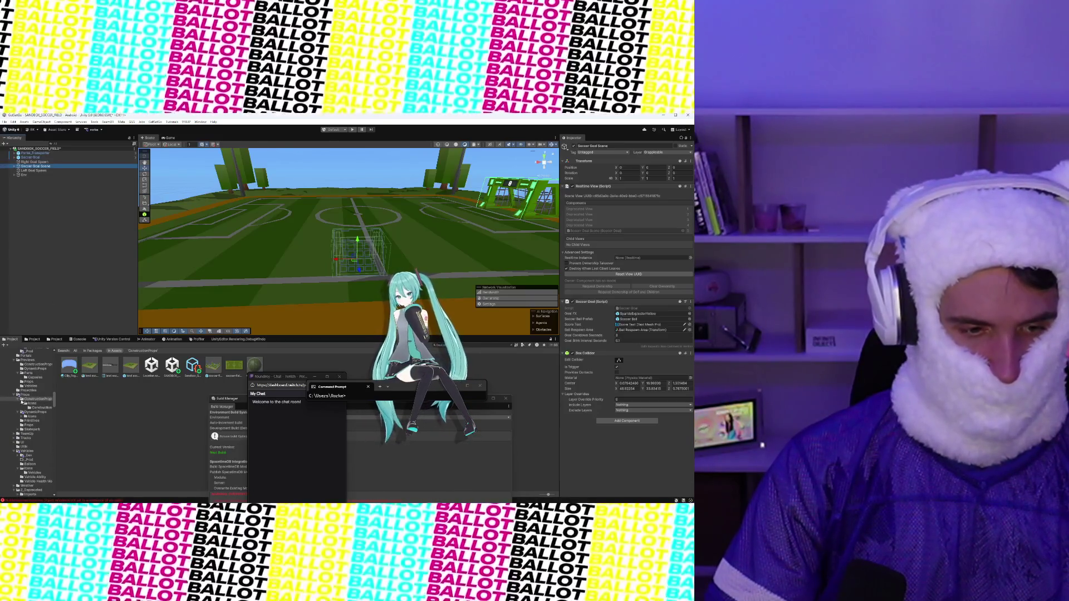
Step: Create an empty ScenePreviews folder inside the Props prefabs folder and open it
left_click(22, 395)
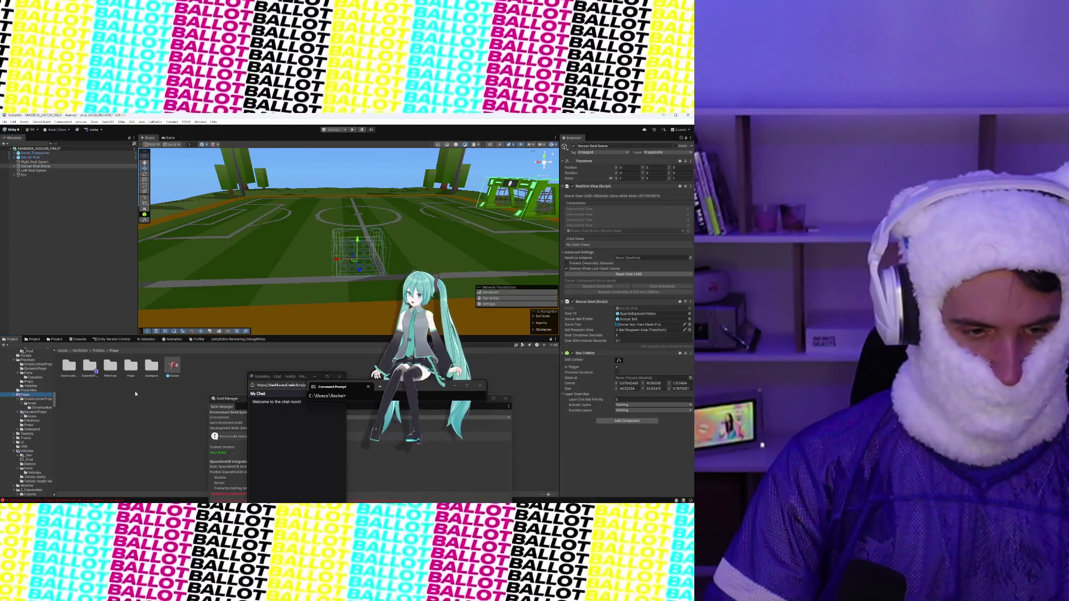
right_click(190, 372)
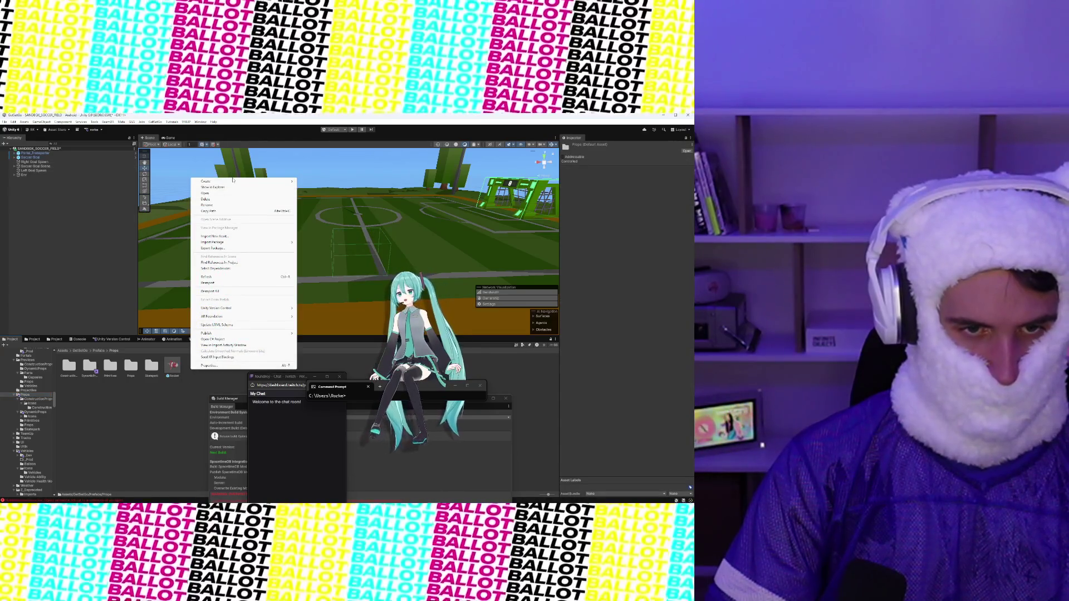
mouse_move(233, 180)
left_click(310, 122)
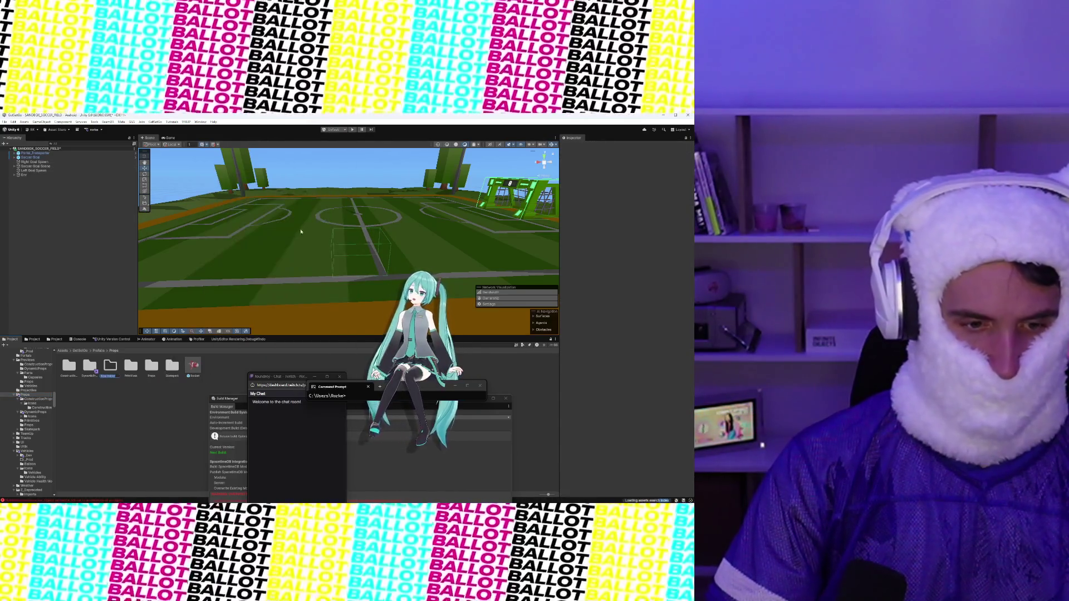
type("Soc")
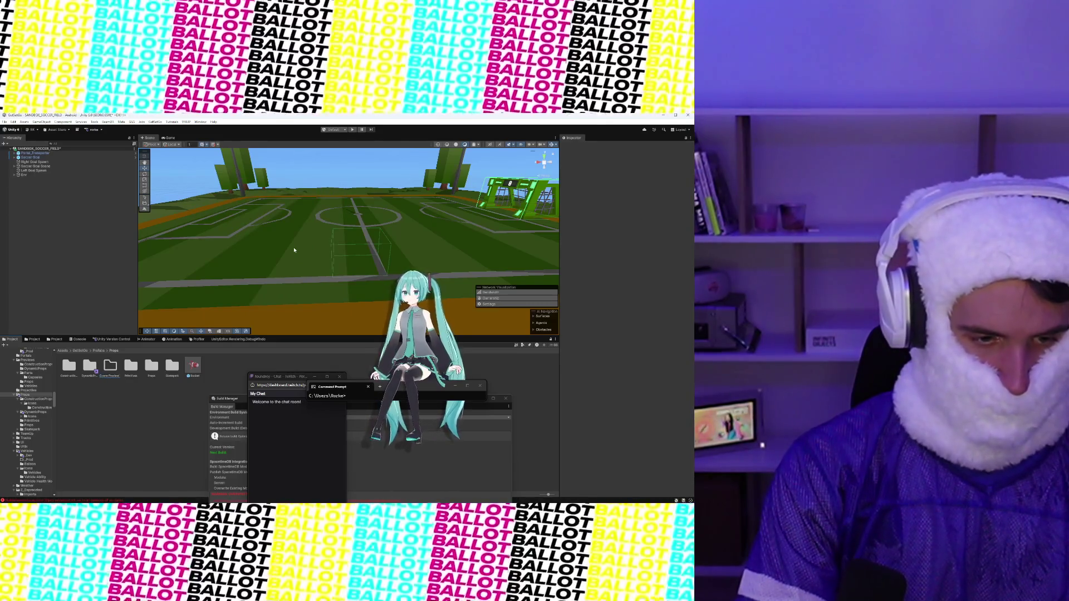
key("BackSpace")
key("BackSpace")
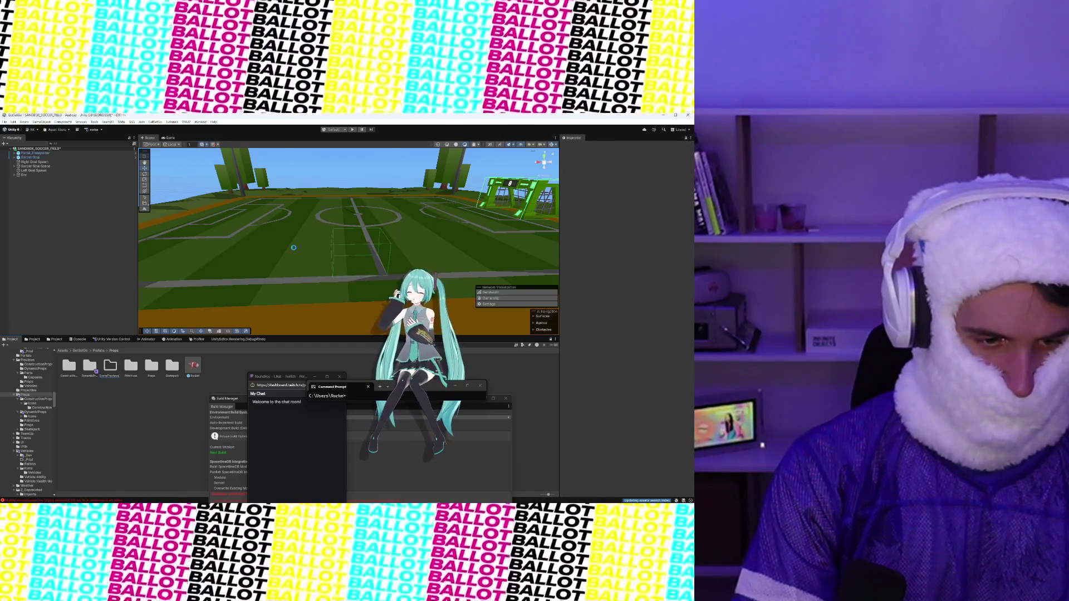
key("Return")
double_click(156, 375)
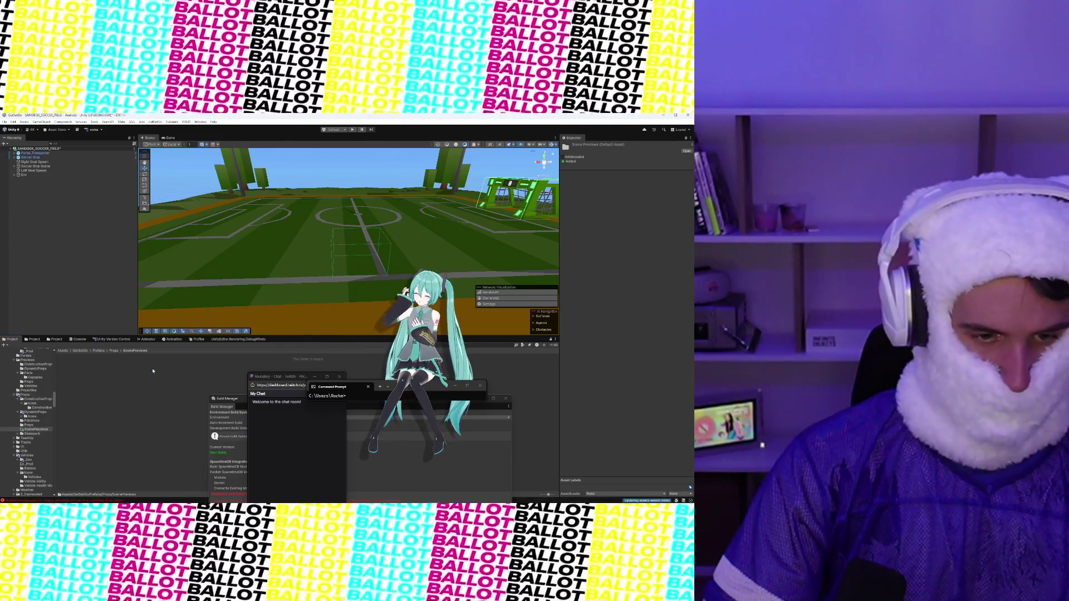
left_click(43, 167)
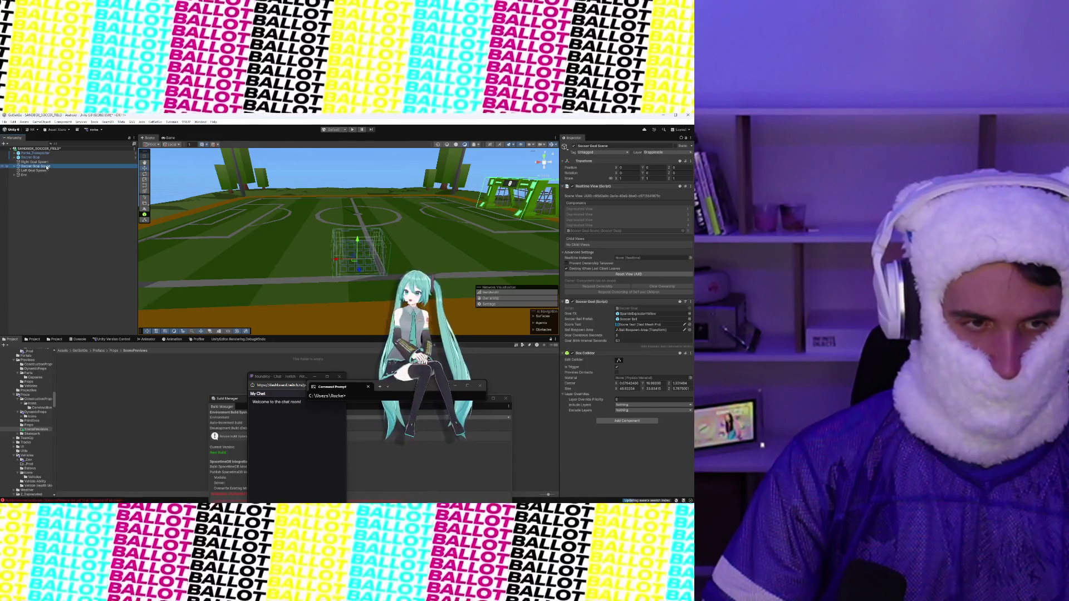
left_click(61, 384)
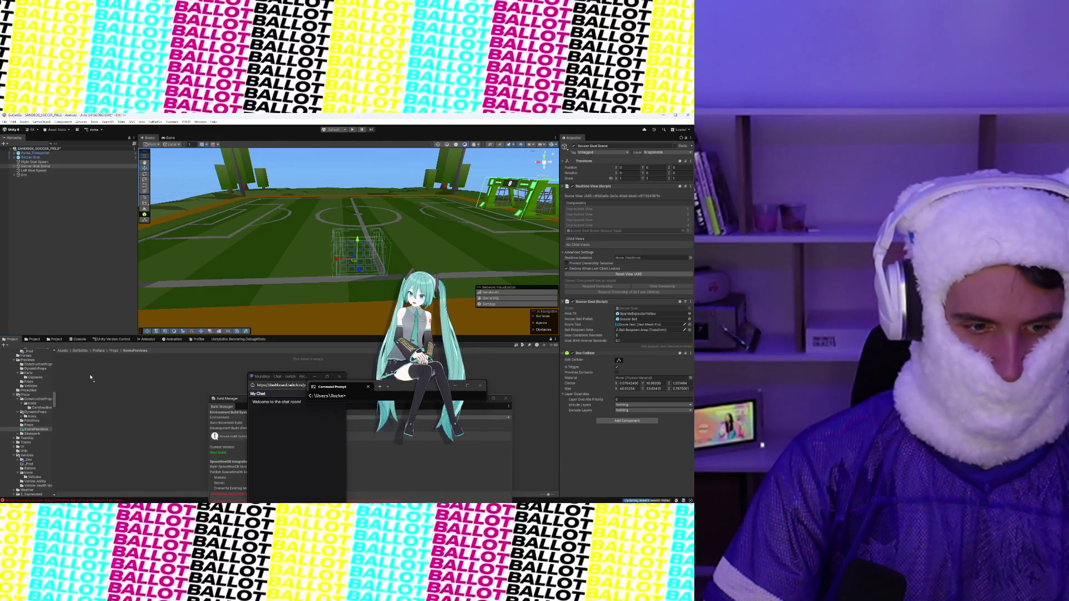
Step: Drop Soccer Goal Scene into ScenePreviews as a prefab, Addressable in Default Local Group
left_click_drag(90, 377, 91, 378)
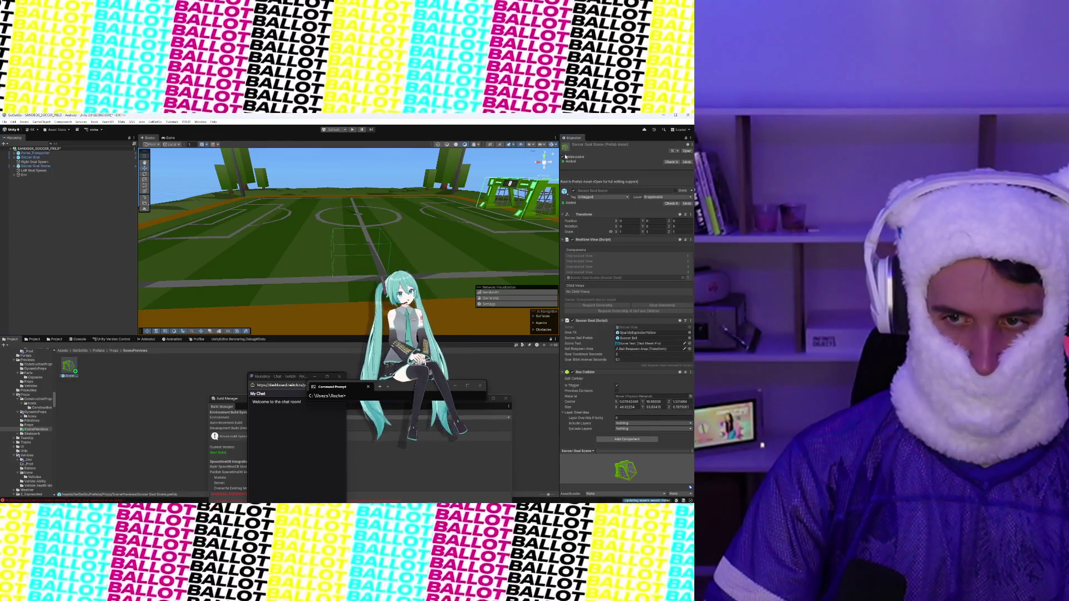
left_click(564, 157)
left_click(688, 162)
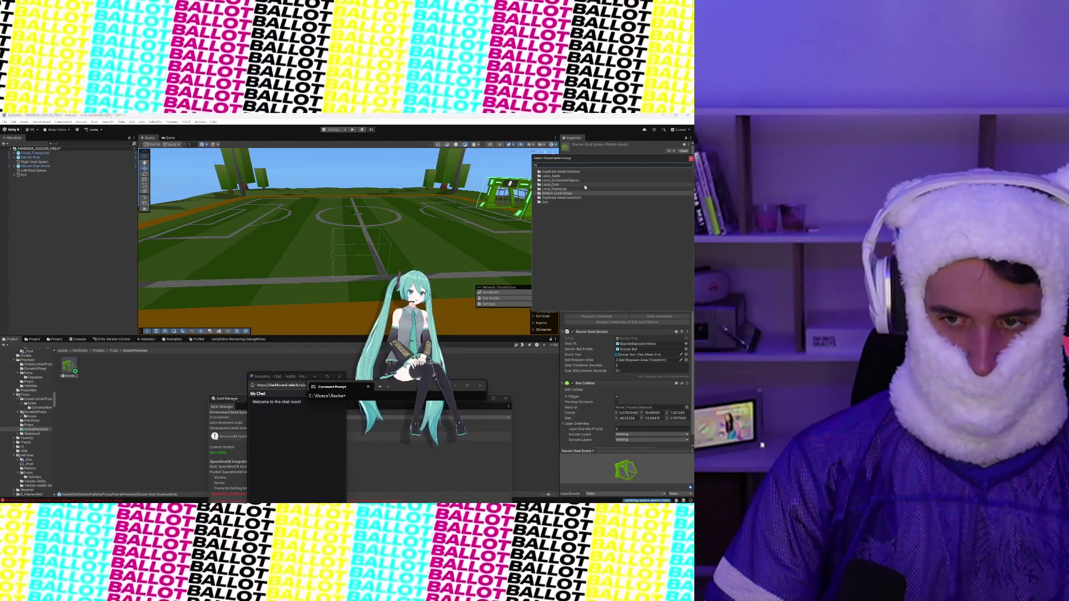
left_click(584, 193)
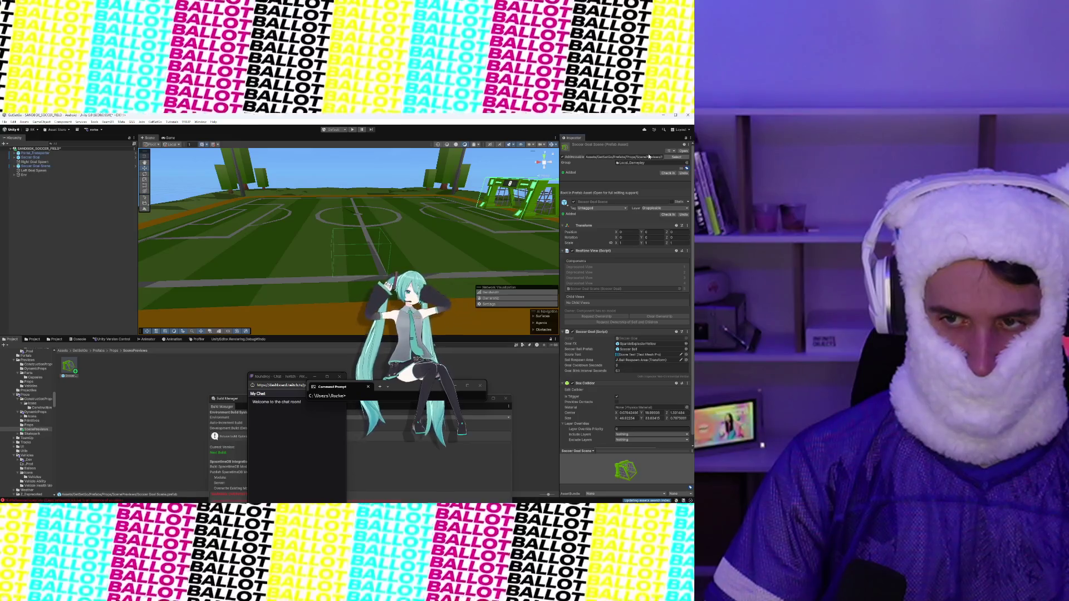
double_click(651, 157)
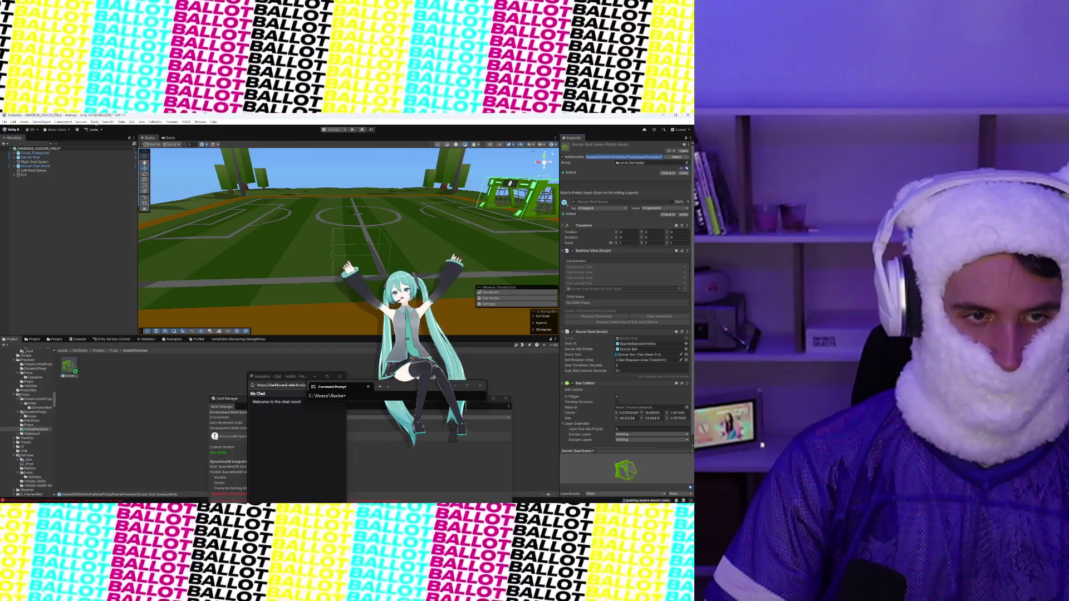
Step: Browse the Tools menu, reselect the goal prefab and check the Console for errors
left_click(95, 121)
left_click(126, 291)
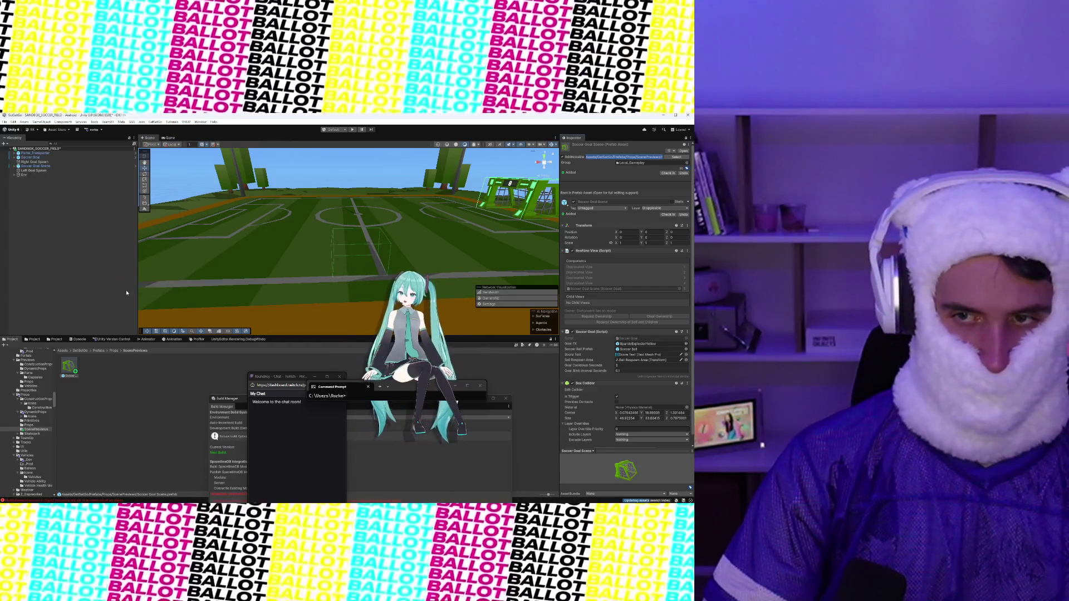
left_click(143, 382)
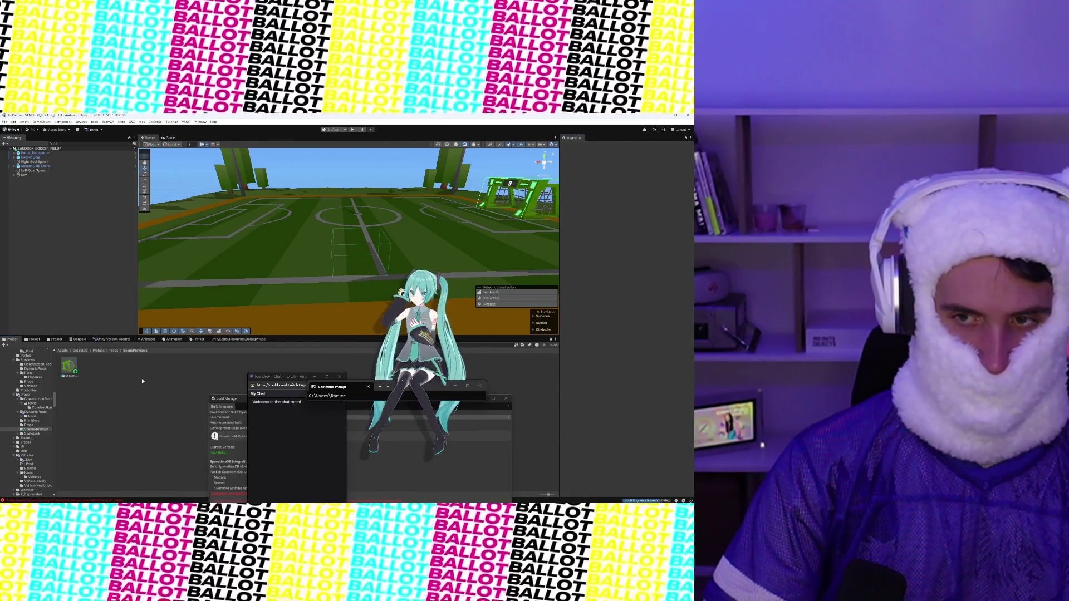
left_click(69, 367)
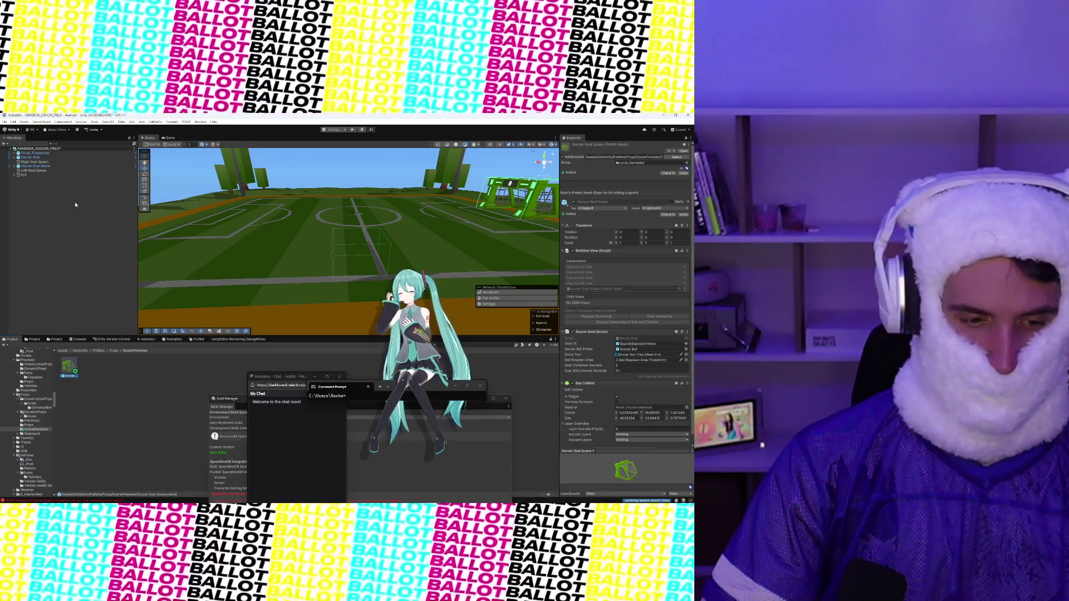
left_click(82, 339)
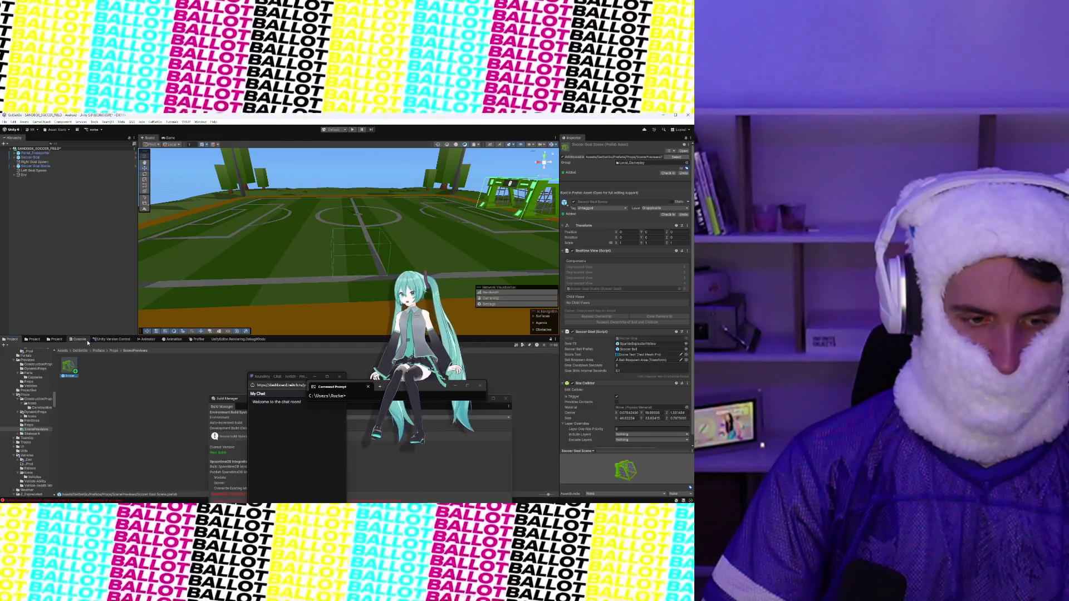
Step: Regenerate the goal prefab's Addressable name from the Tools menu
left_click(13, 340)
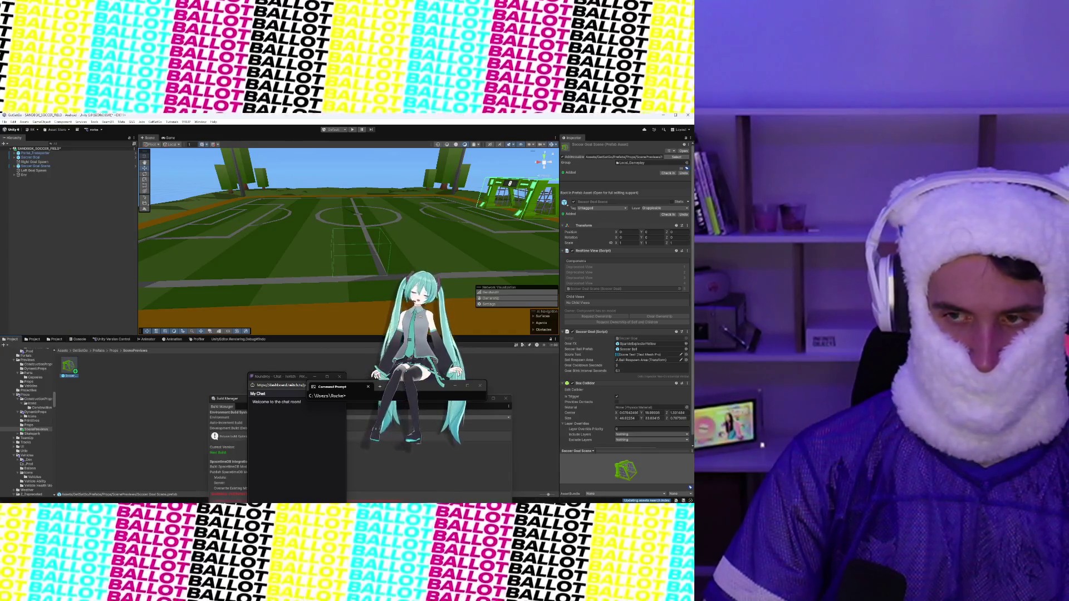
left_click(92, 123)
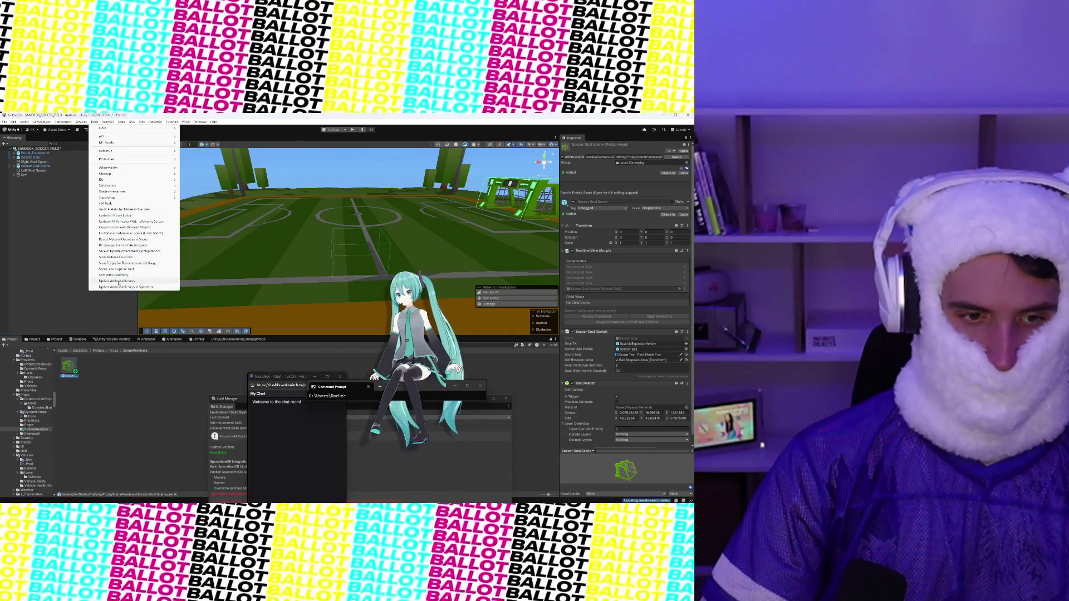
left_click(118, 284)
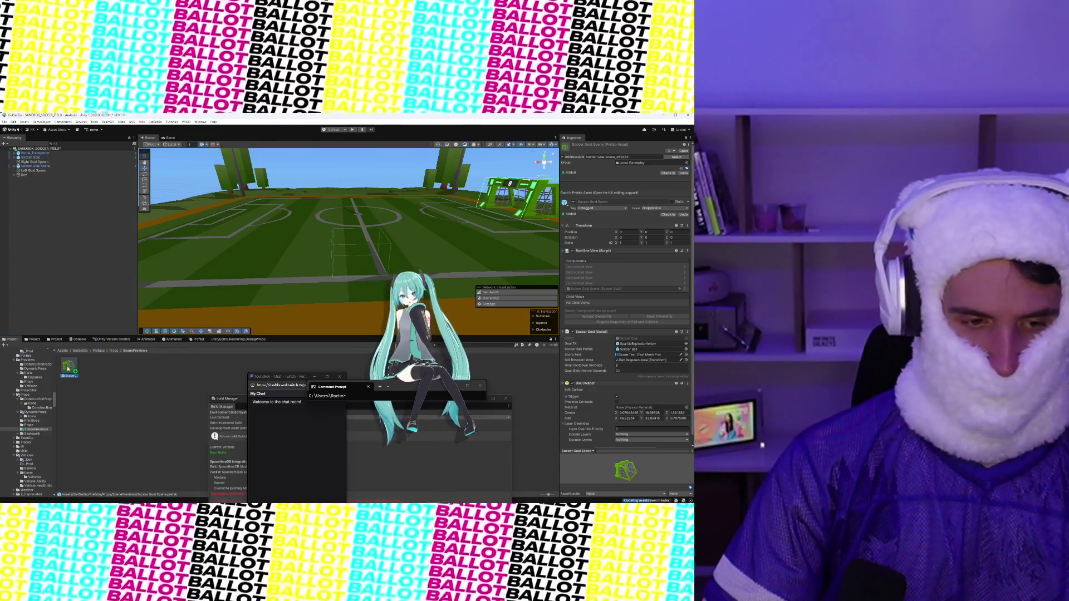
Step: Rename the prefab to 'Soccer Goal Scene Preview' and regenerate its Addressable name again
right_click(68, 369)
left_click(95, 205)
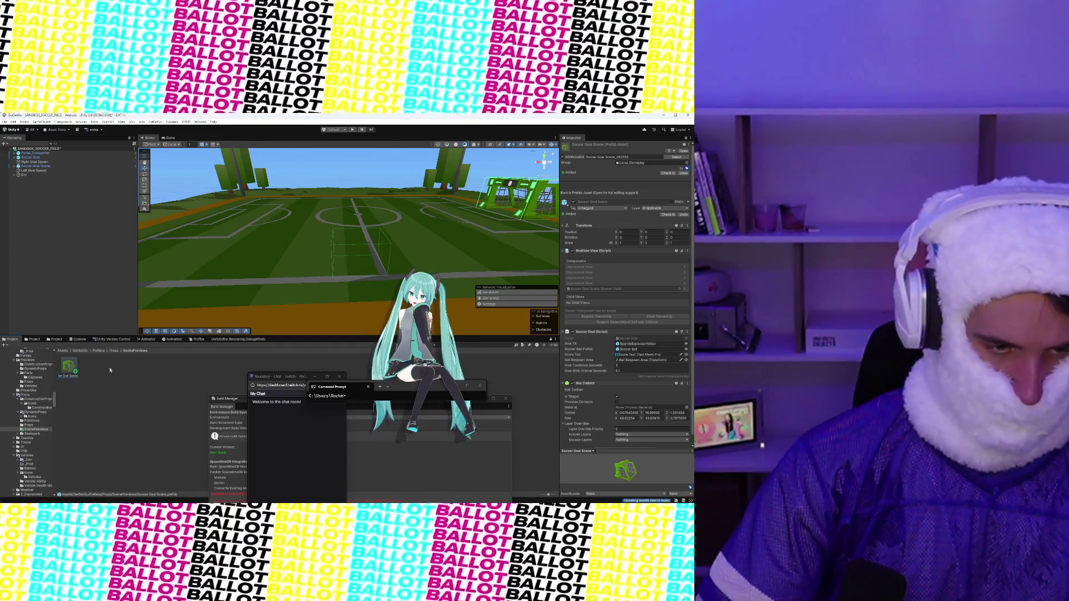
type("Preview")
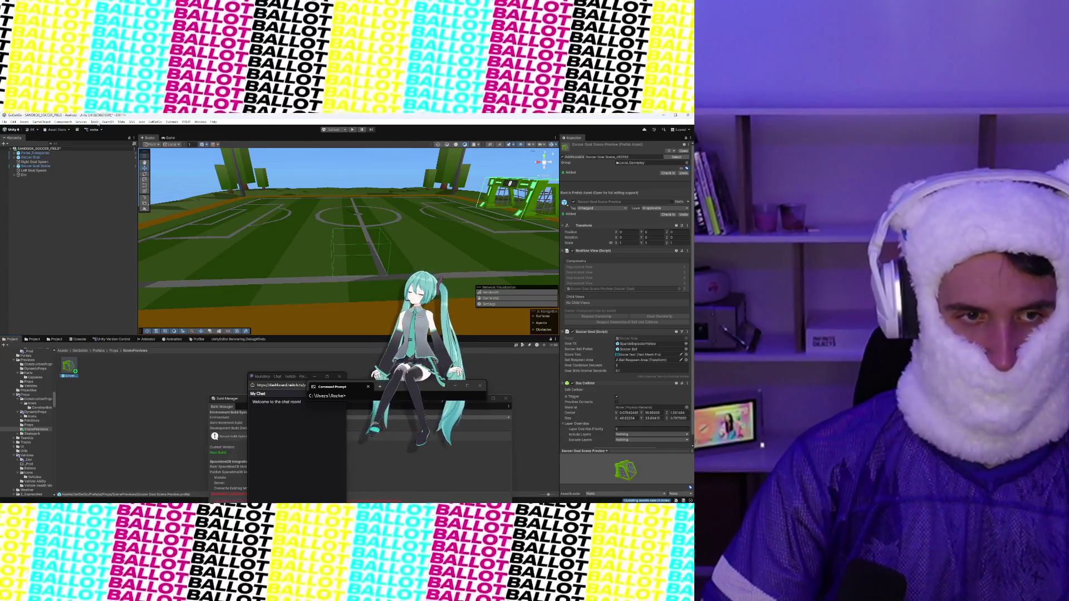
left_click(98, 123)
left_click(135, 282)
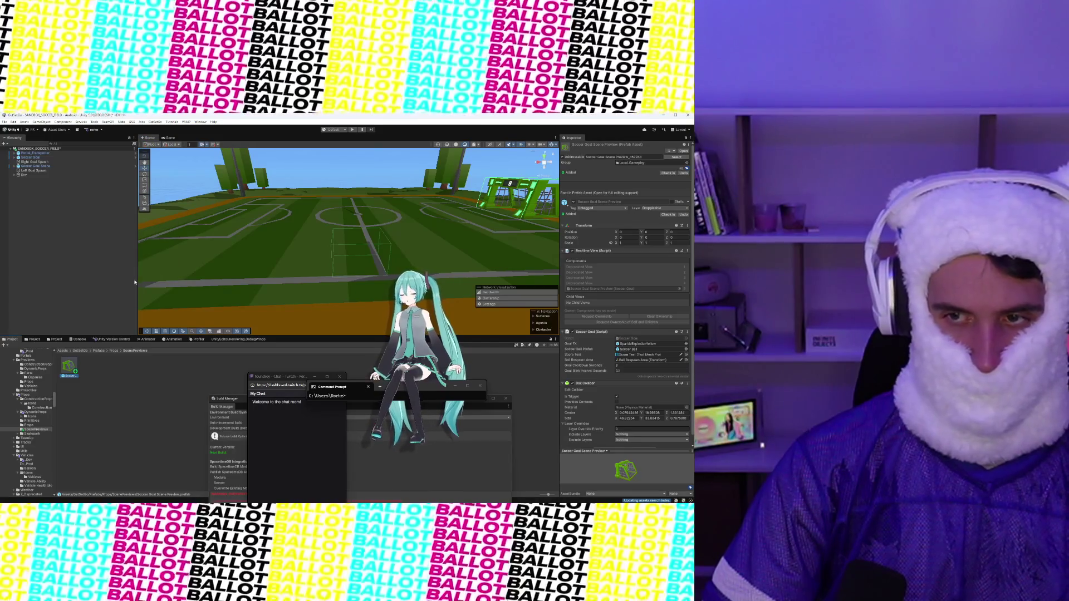
left_click(125, 372)
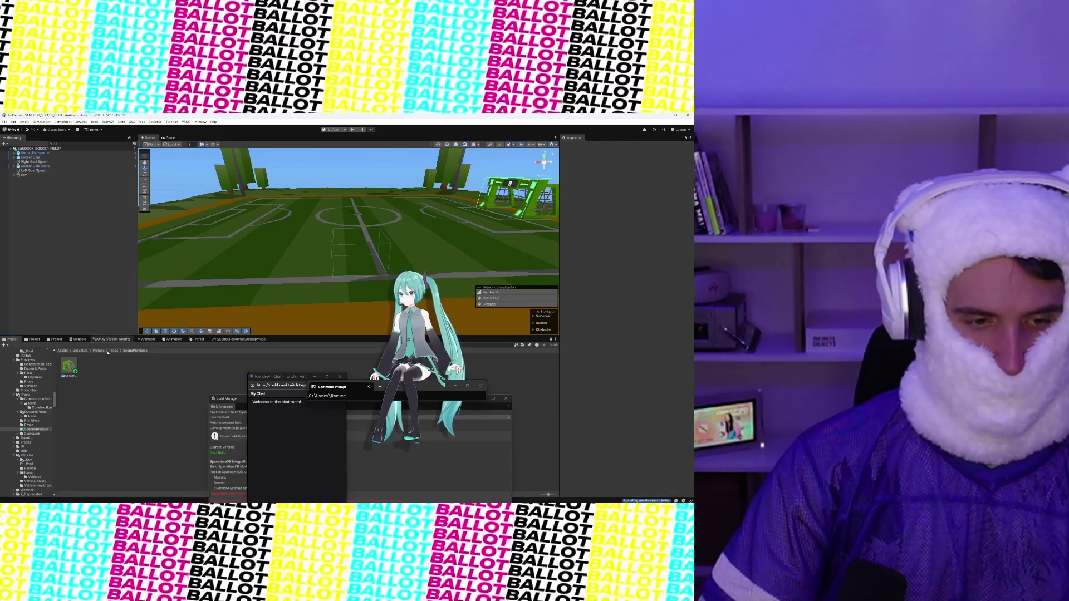
left_click(30, 167)
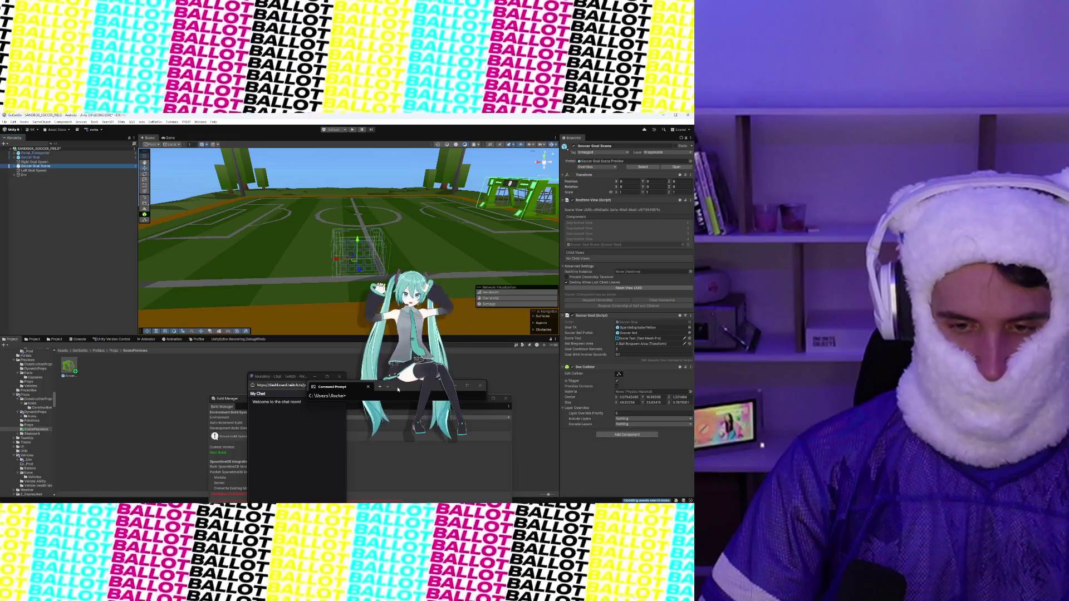
Step: Search assets for 'Soccer ball' and place the prefab in the scene, raised above the field
mouse_move(398, 389)
left_mouse_down()
mouse_move(539, 442)
mouse_move(566, 440)
left_mouse_up()
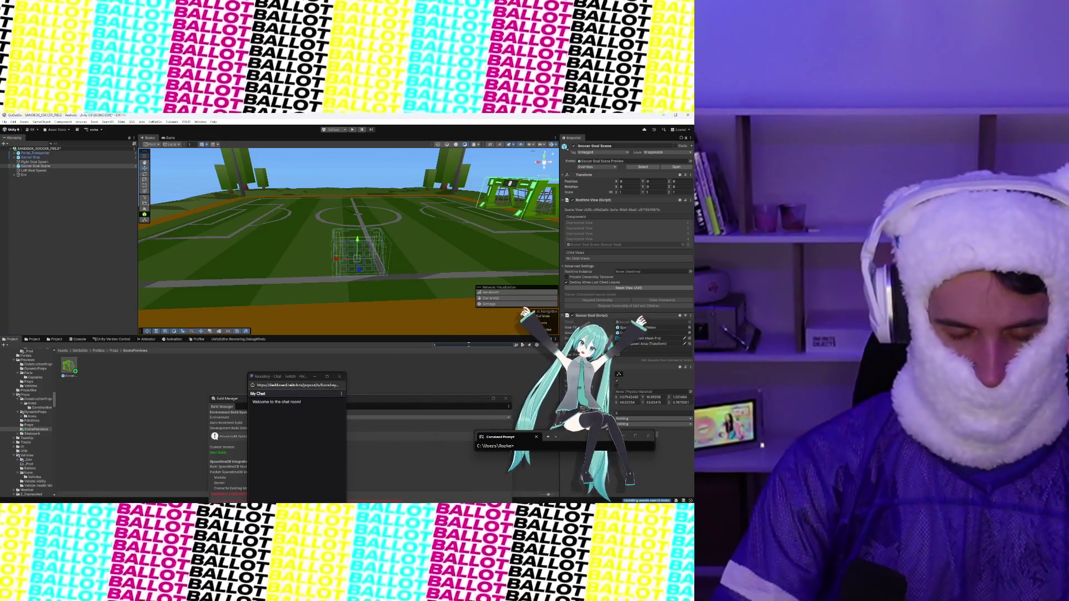
left_click(473, 345)
type("Soccer ball")
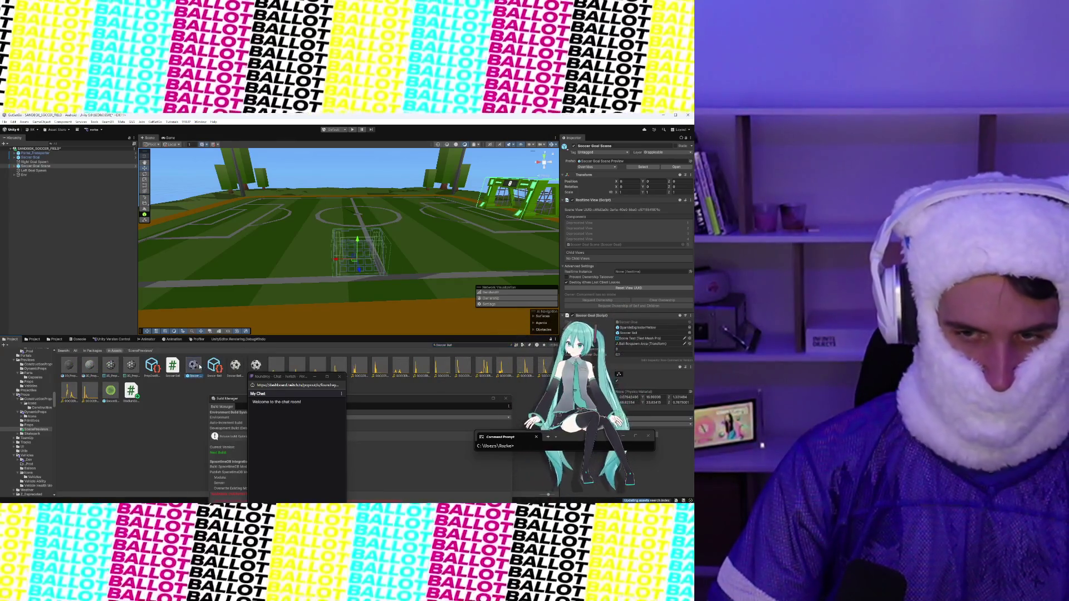
left_click_drag(200, 366, 67, 181)
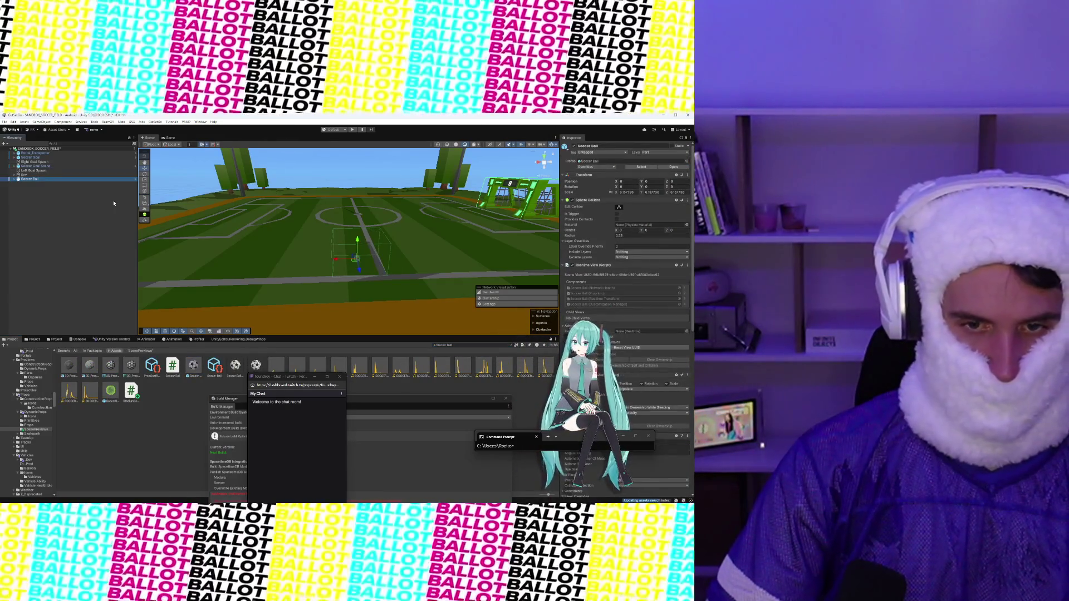
left_click_drag(358, 241, 359, 188)
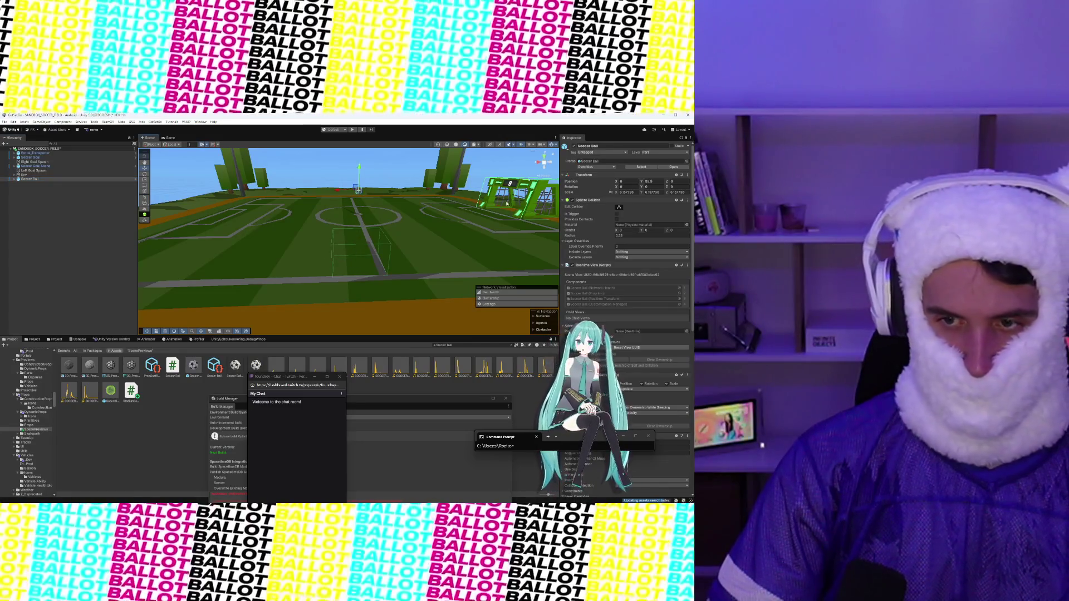
Step: Open the Soccer Ball component's script in Visual Studio via Edit Script
scroll(623, 279, "down", 3)
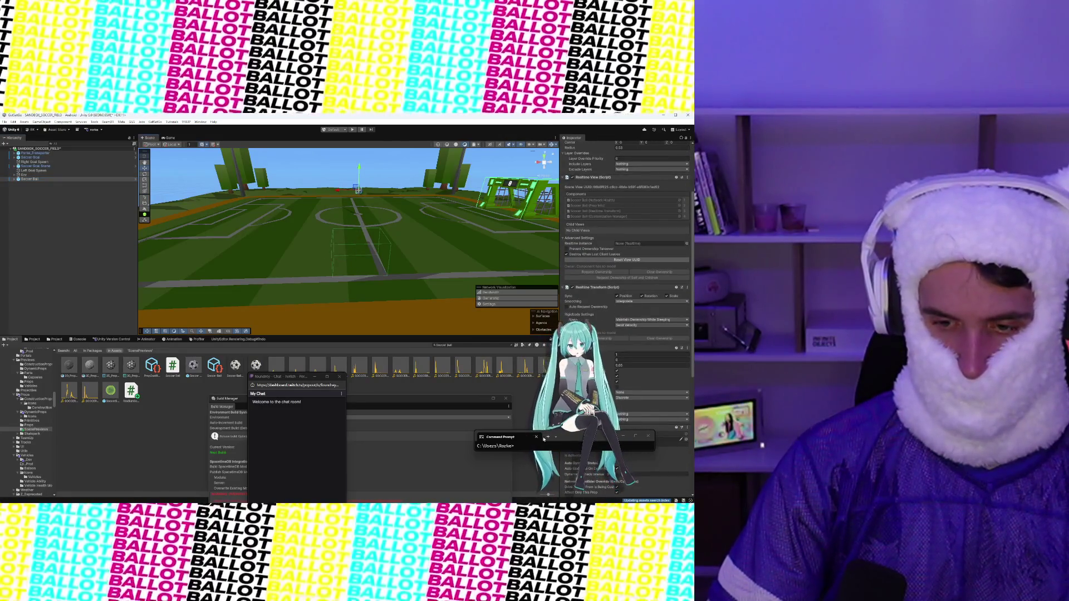
left_click_drag(543, 439, 362, 435)
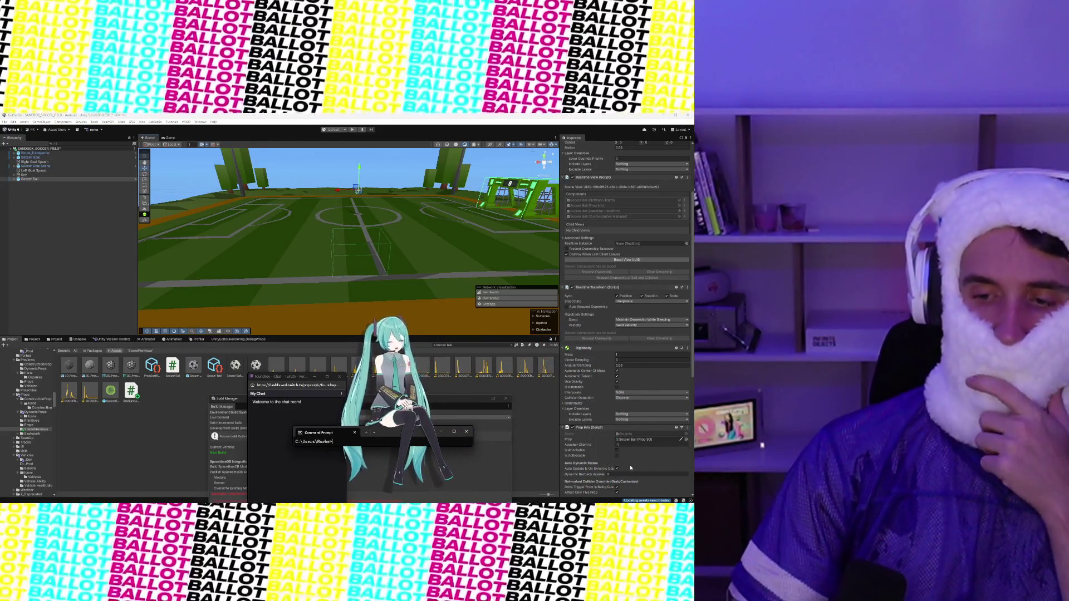
scroll(630, 467, "down", 4)
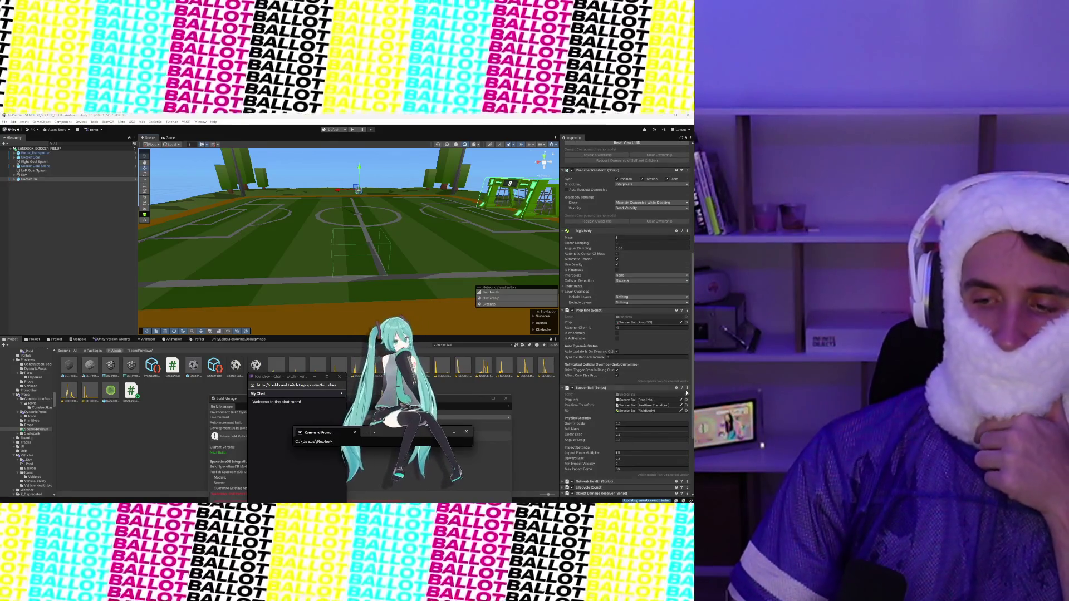
left_click(687, 393)
left_click(657, 467)
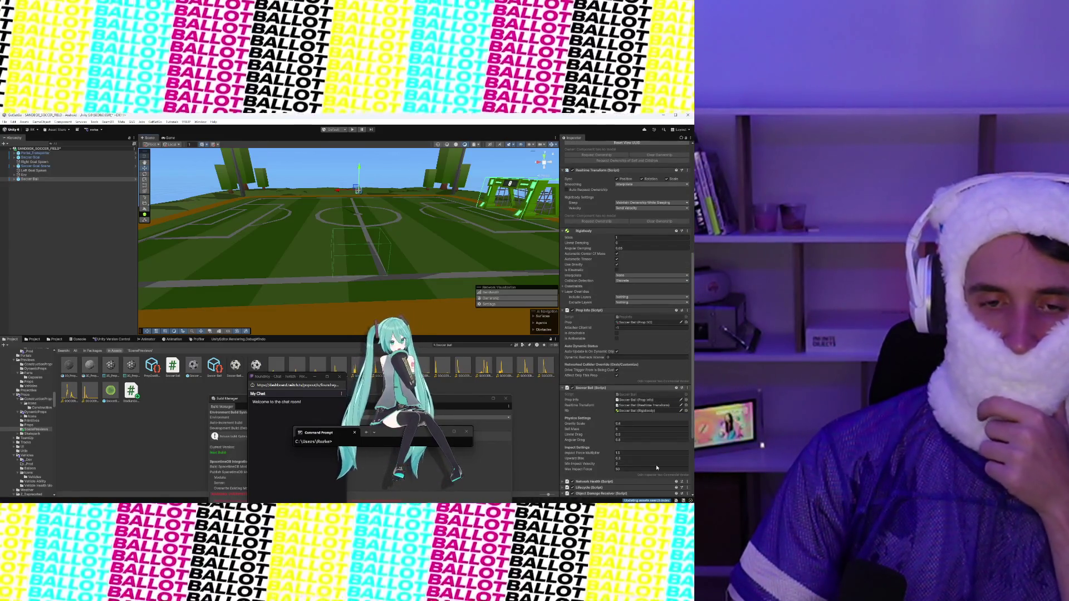
scroll(162, 288, "down", 6)
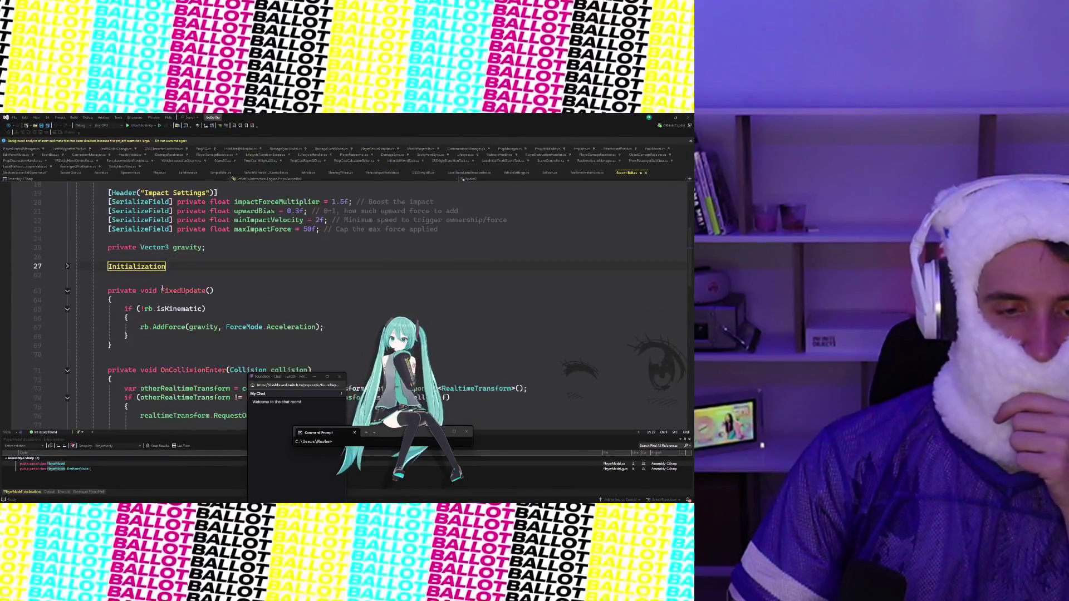
Step: Expand the collapsed Initialization region at line 27 of SoccerBall.cs
scroll(162, 288, "down", 6)
scroll(162, 288, "up", 4)
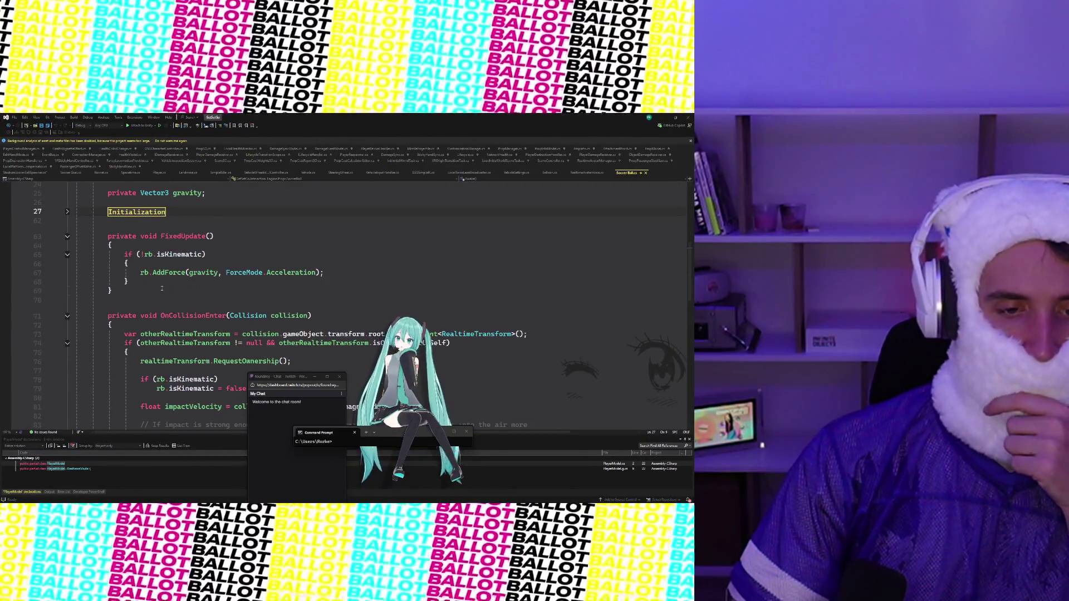
scroll(162, 288, "down", 15)
scroll(162, 288, "up", 16)
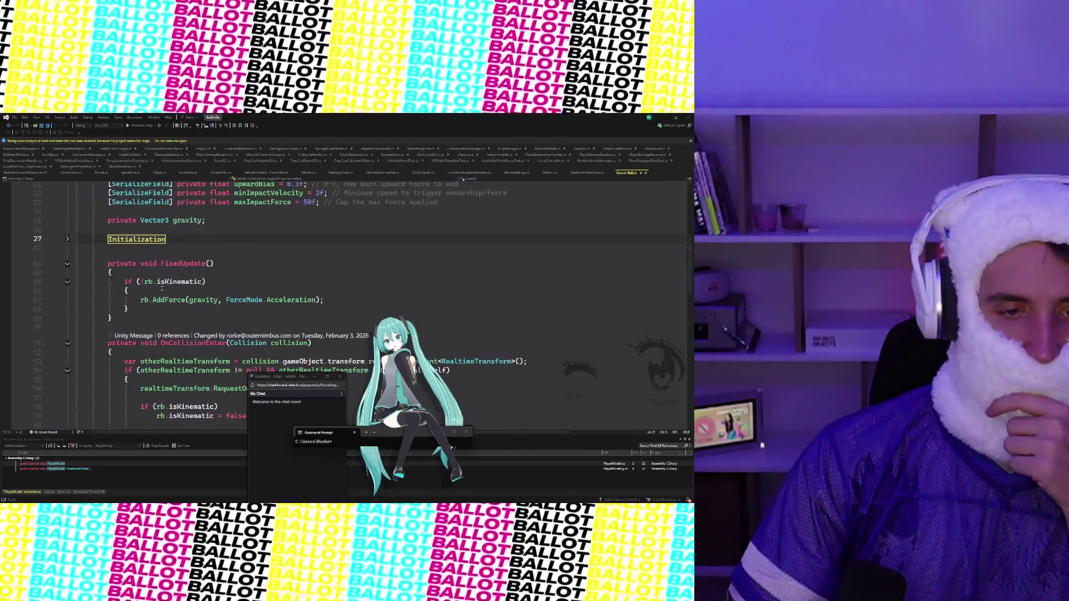
left_click(67, 239)
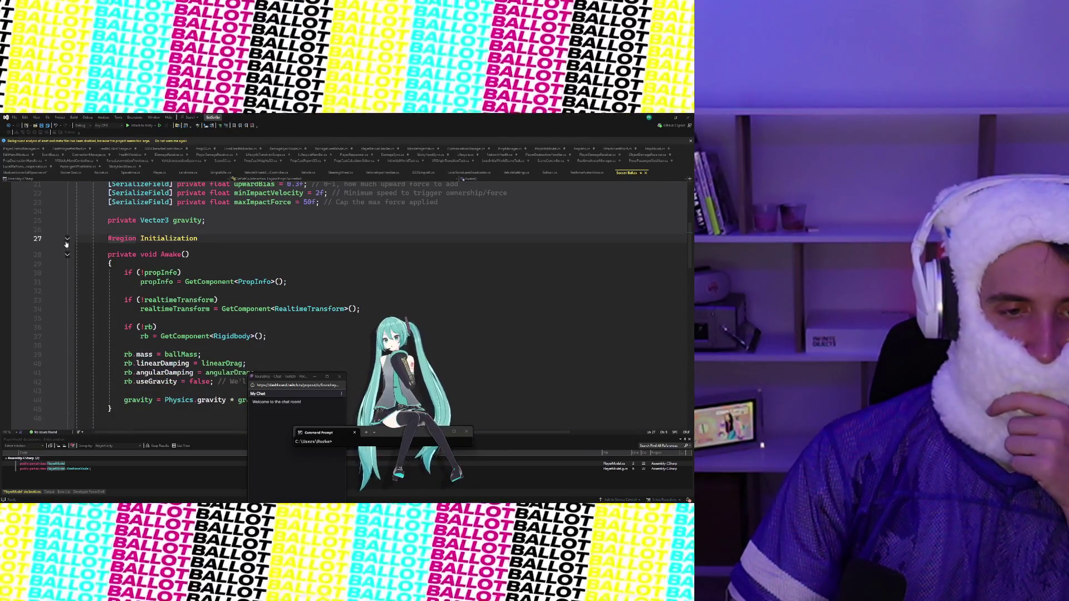
Step: Review Awake and the propInfo event hooks, then begin an if (!propInfo) check in OnEnable
scroll(194, 321, "down", 6)
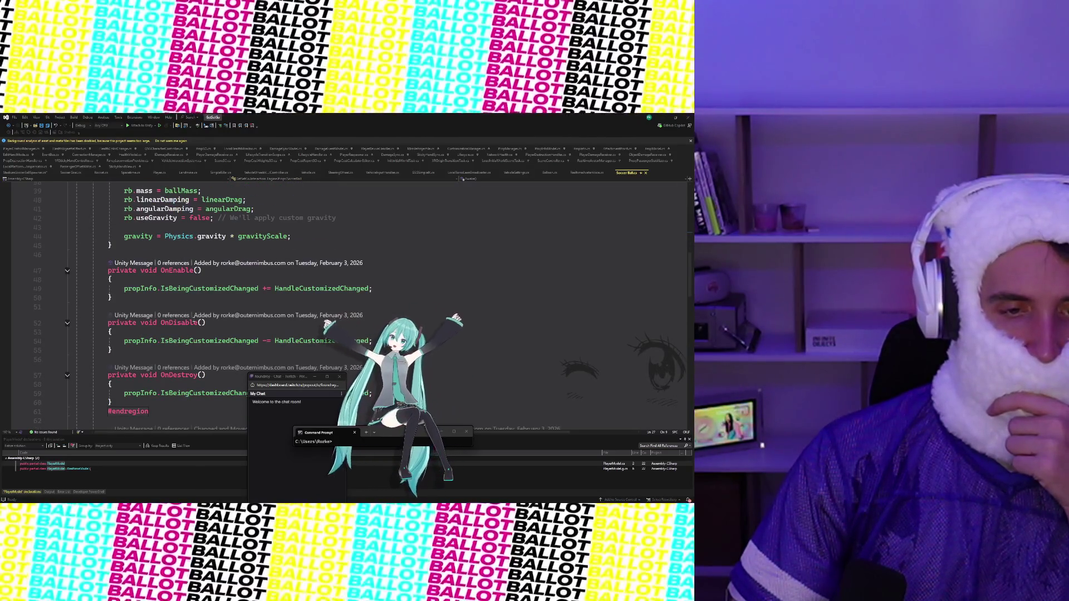
scroll(194, 321, "up", 4)
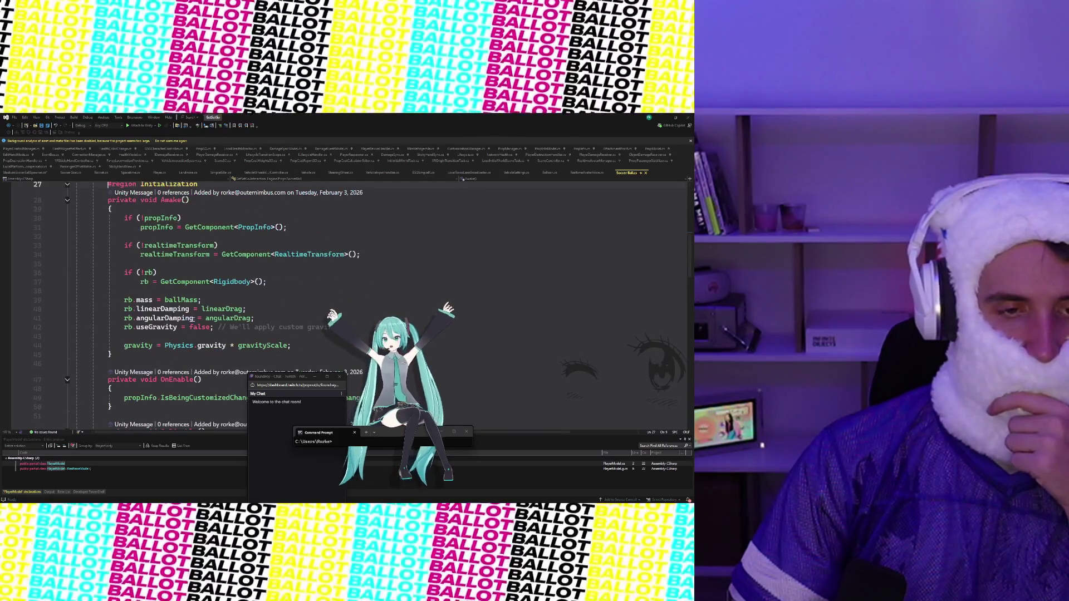
scroll(194, 320, "down", 3)
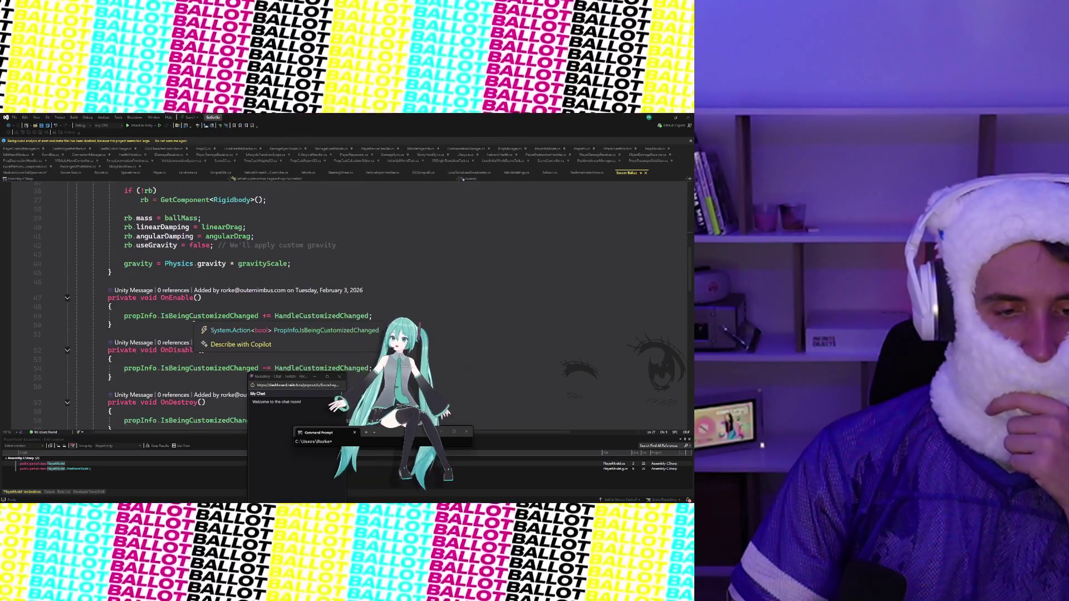
scroll(193, 322, "up", 3)
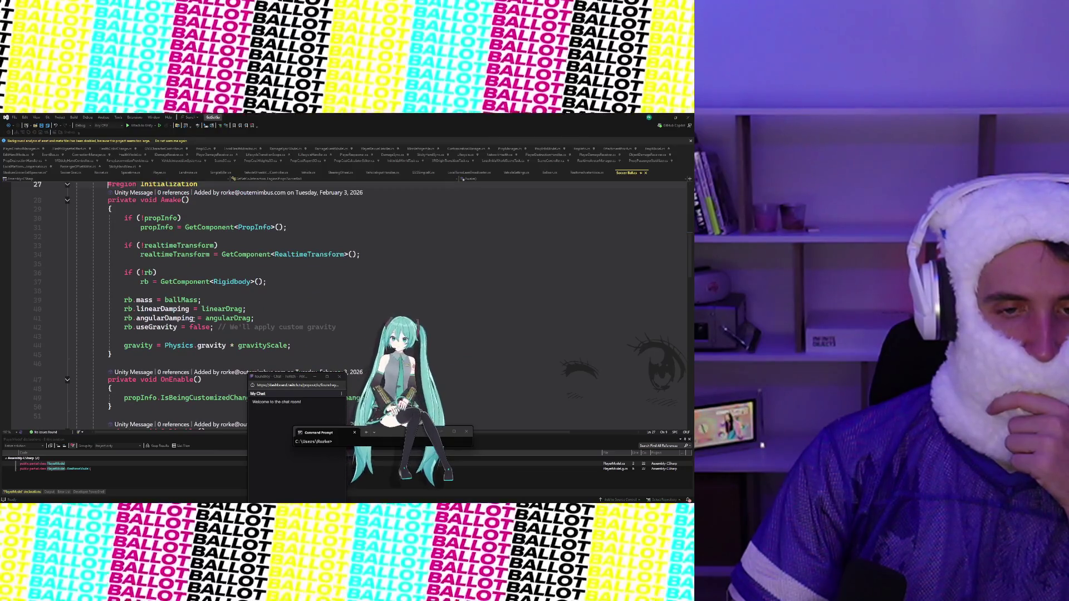
scroll(193, 318, "down", 2)
scroll(193, 322, "down", 5)
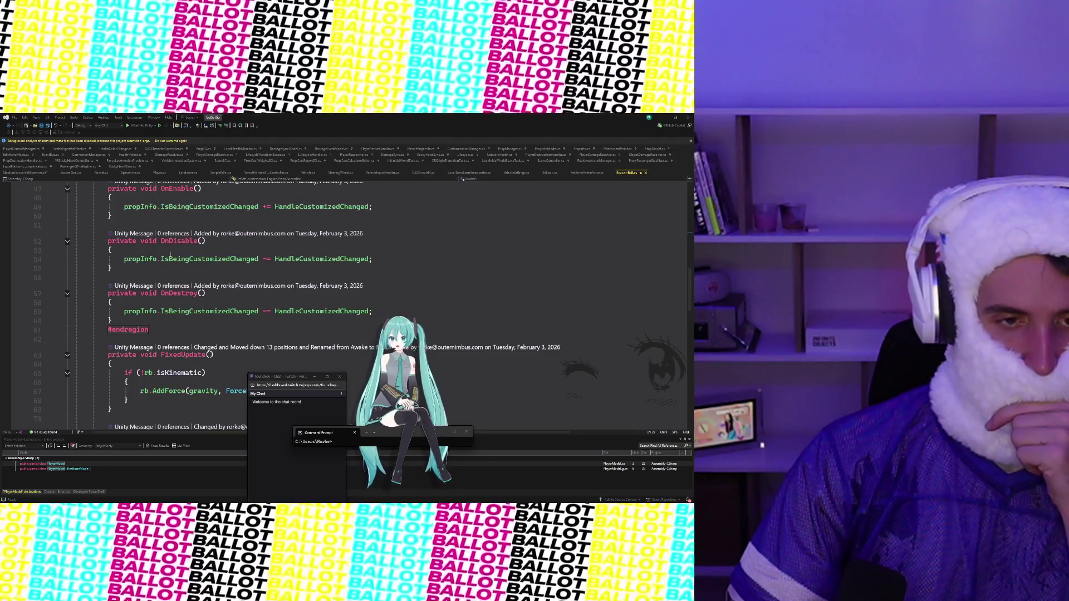
key("Return")
type("if (!propInfo")
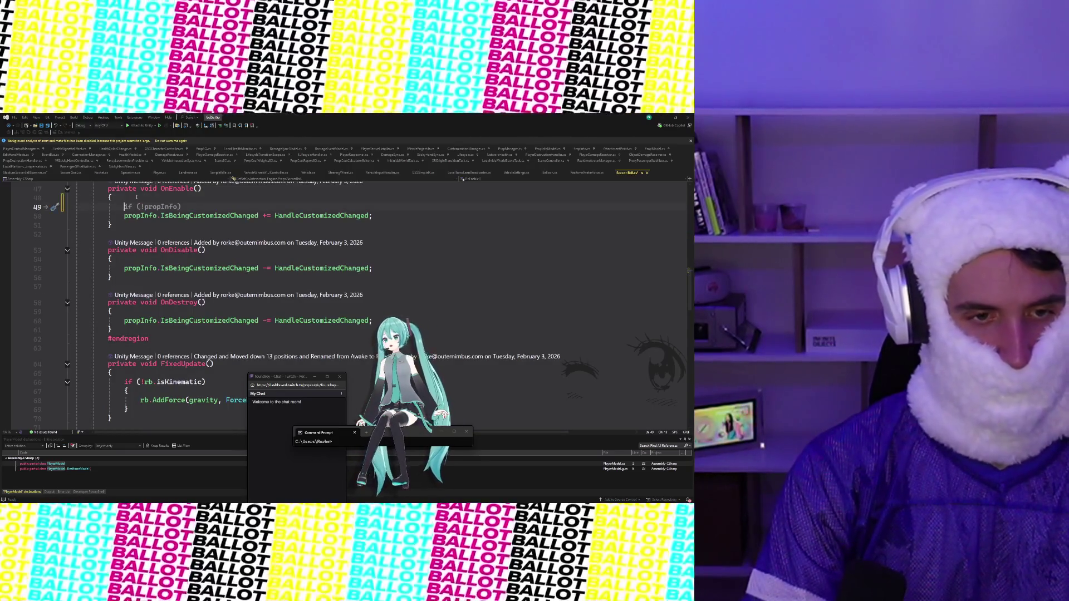
type("propInfo")
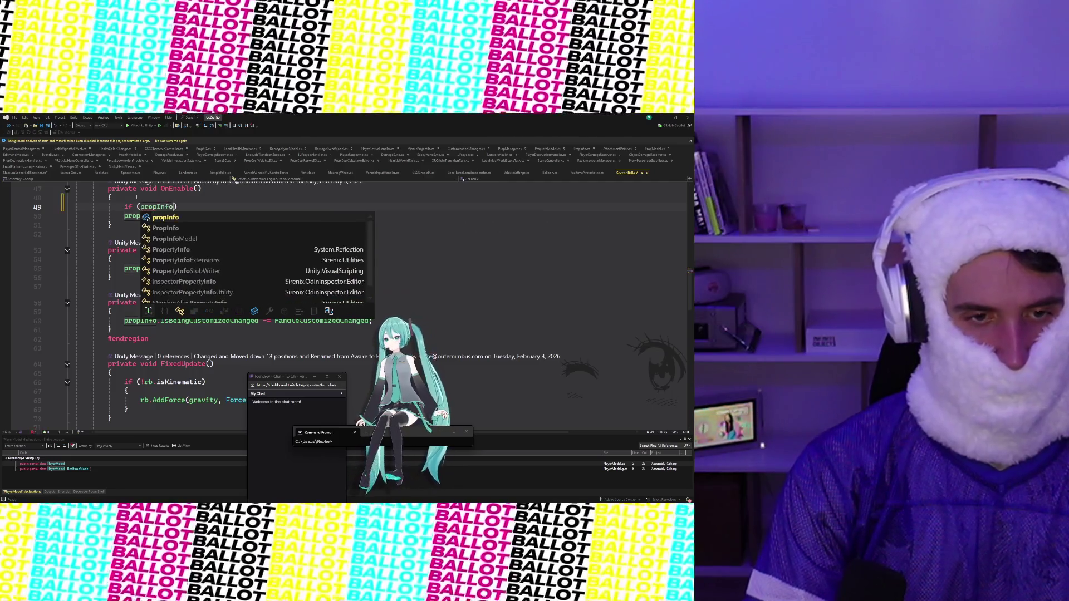
Step: Guard OnEnable, OnDisable and OnDestroy subscriptions with 'if (propInfo != null)' and indent them
key("Tab")
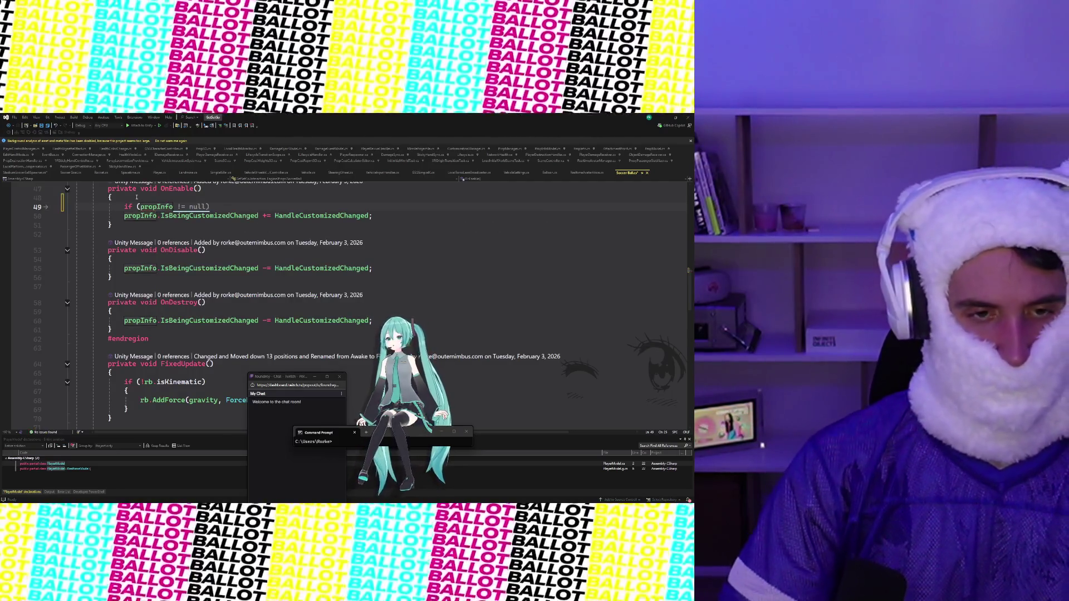
left_click(145, 259)
key("Return")
type("if (propInfo != null)")
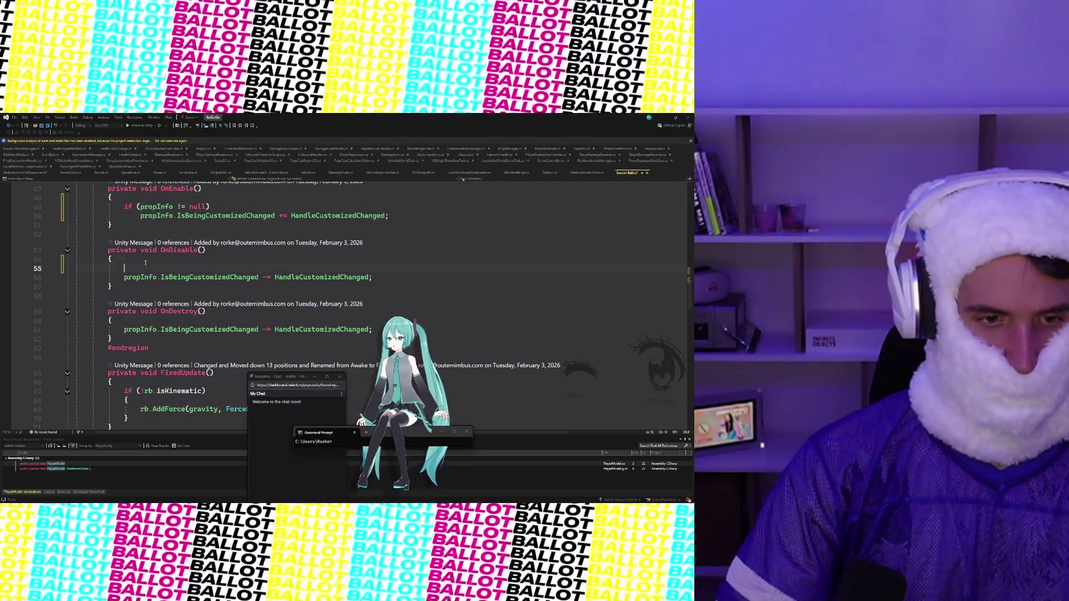
left_click(148, 325)
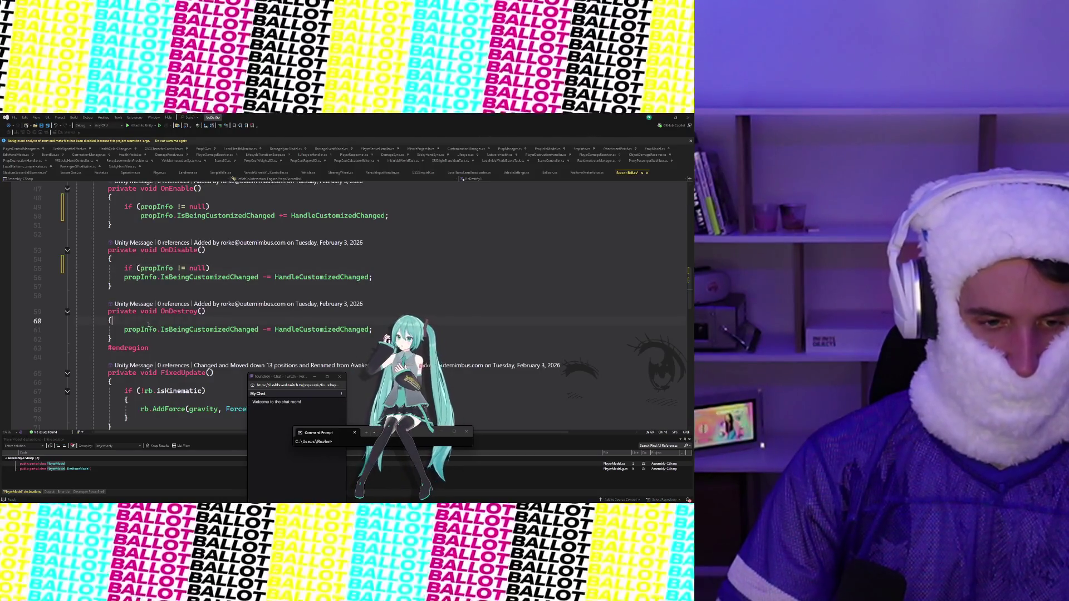
type("if (propInfo != null)")
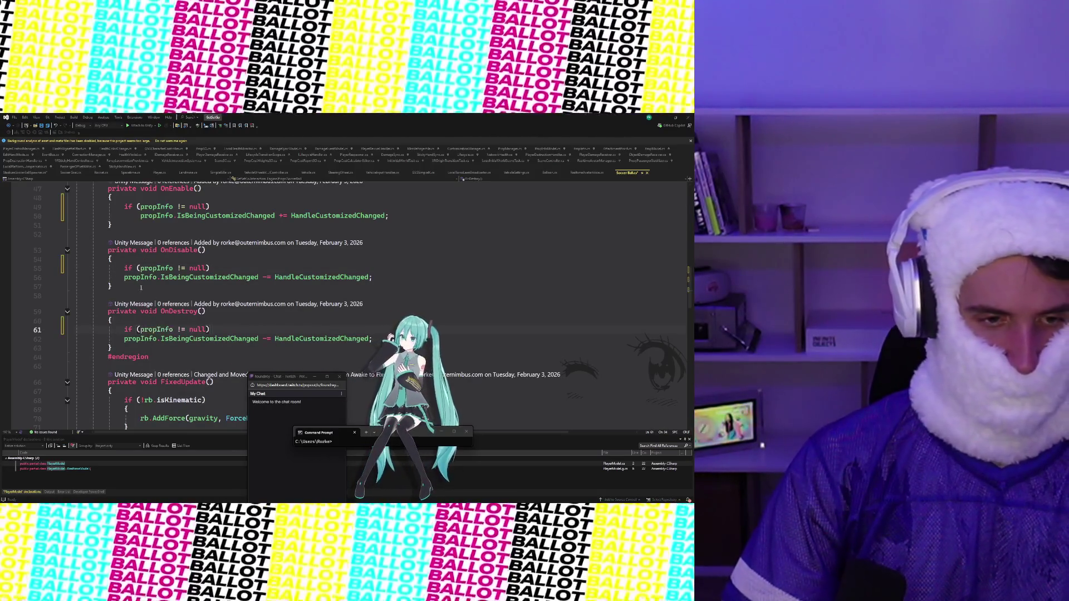
left_click(124, 277)
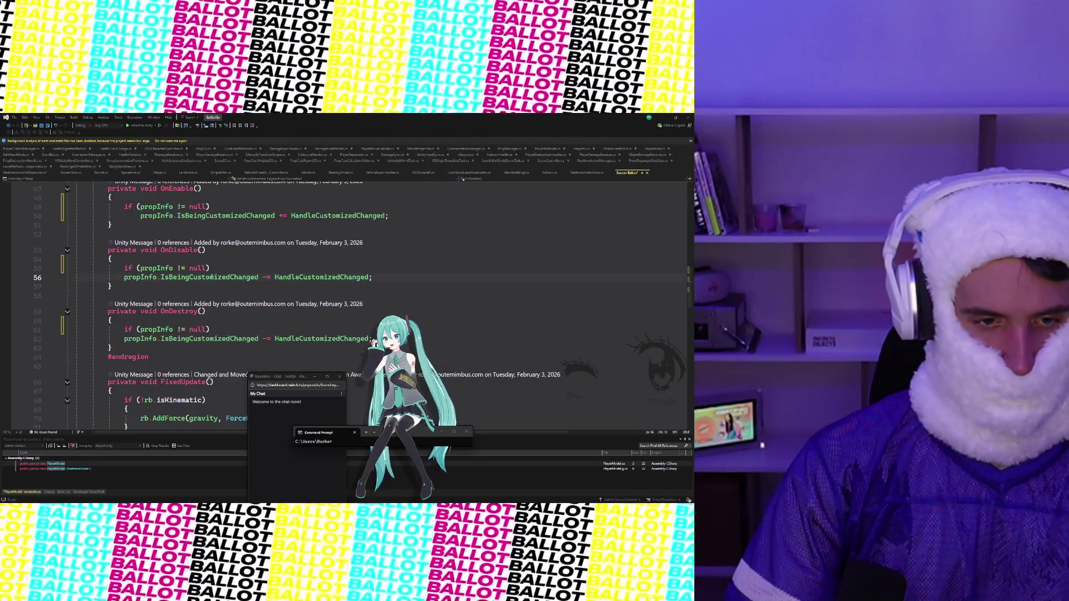
key("Tab")
left_click(123, 339)
key("Tab")
Step: Remove the leftover if (!propInfo) check from OnEnable and save SoccerBall.cs
left_click(206, 311)
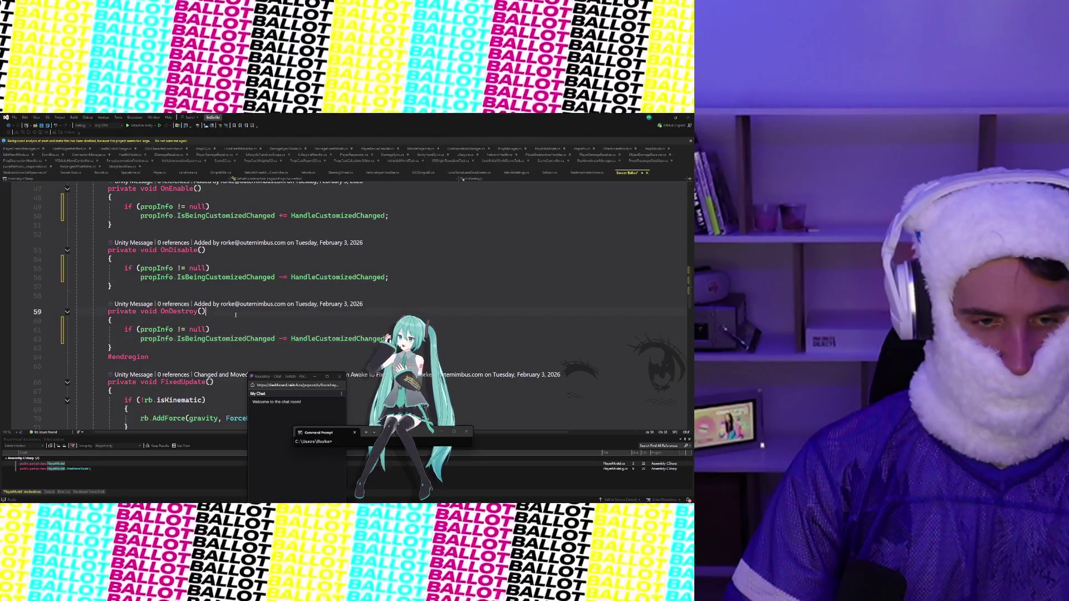
scroll(256, 281, "up", 3)
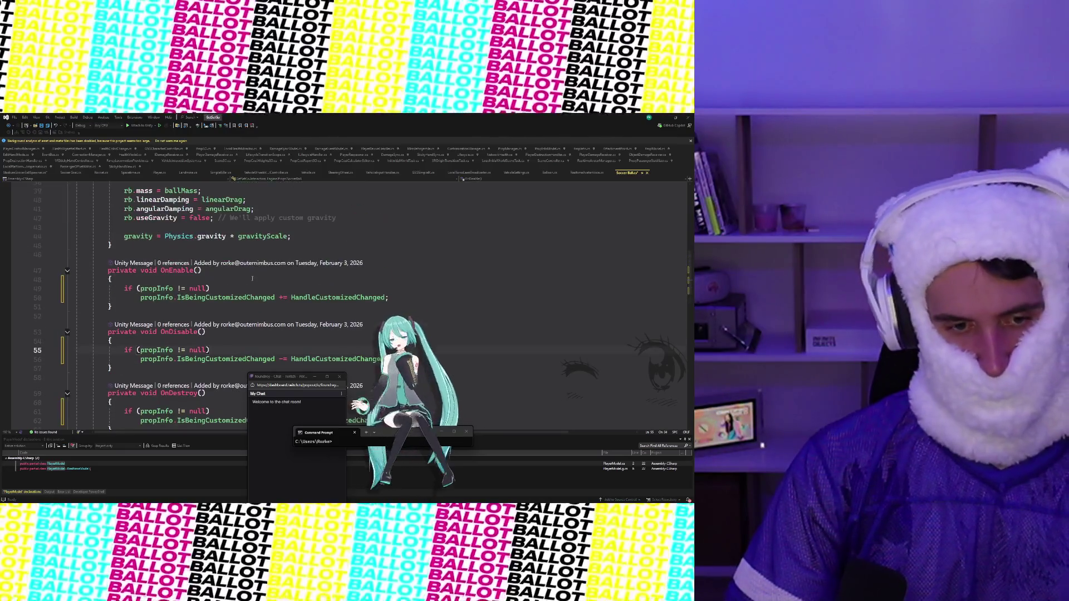
left_click(251, 286)
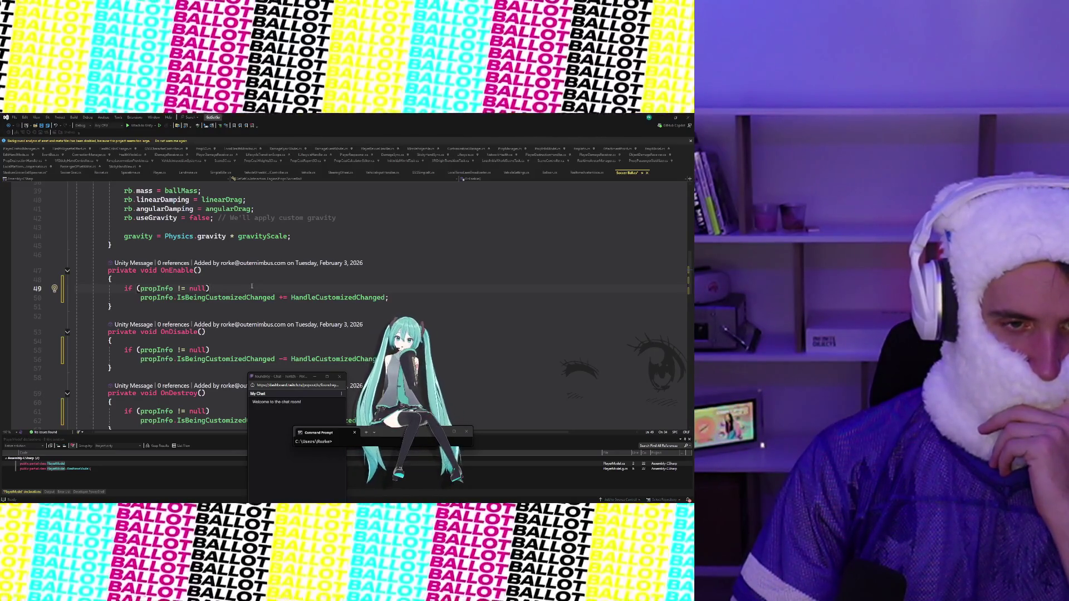
scroll(251, 286, "up", 4)
scroll(252, 285, "up", 9)
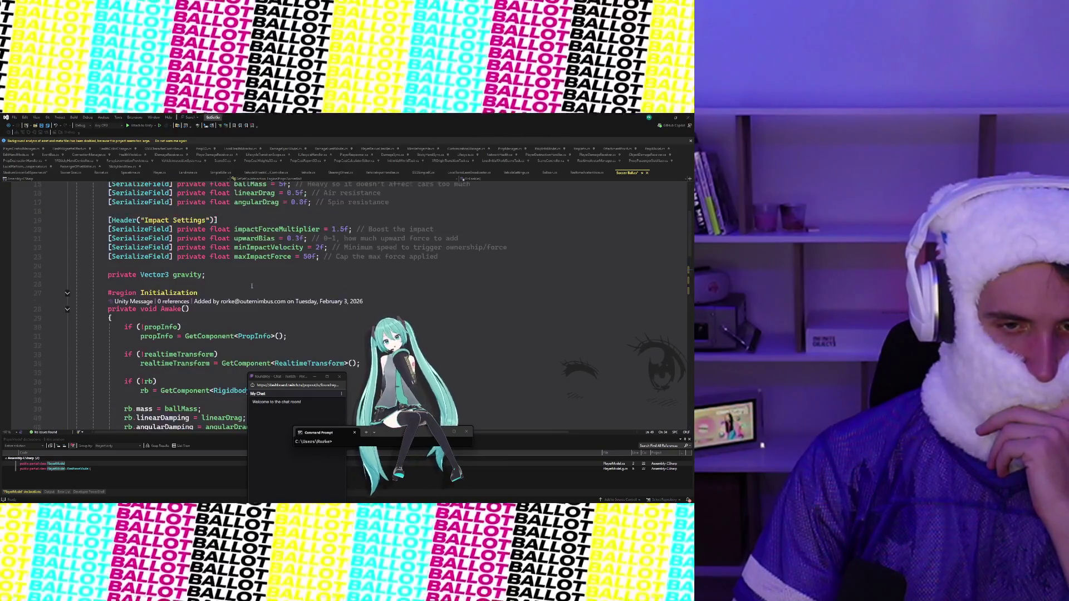
scroll(251, 285, "down", 7)
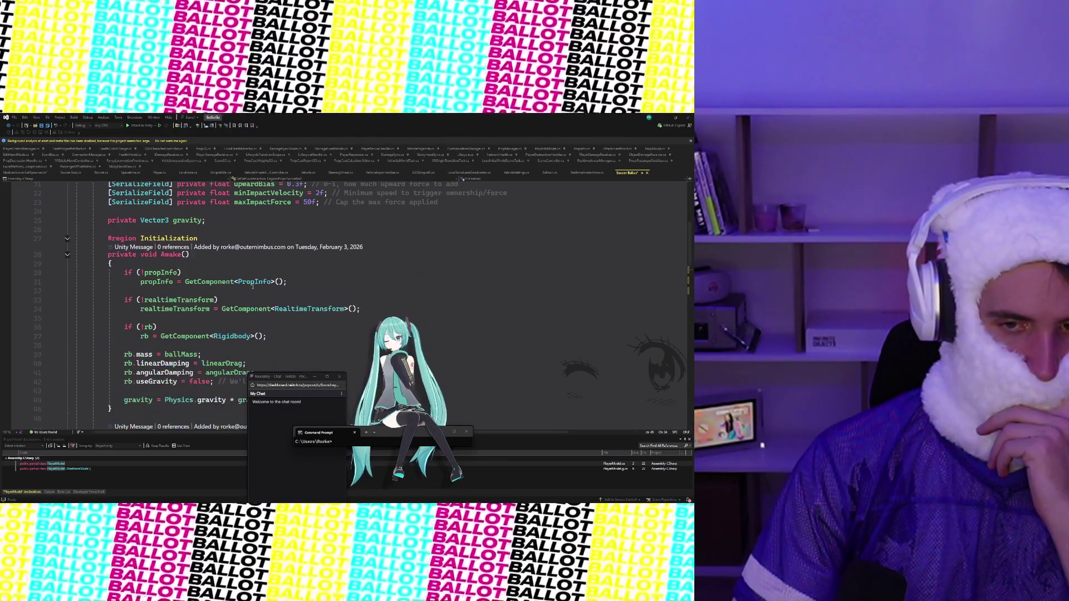
scroll(252, 285, "down", 9)
left_click(472, 249)
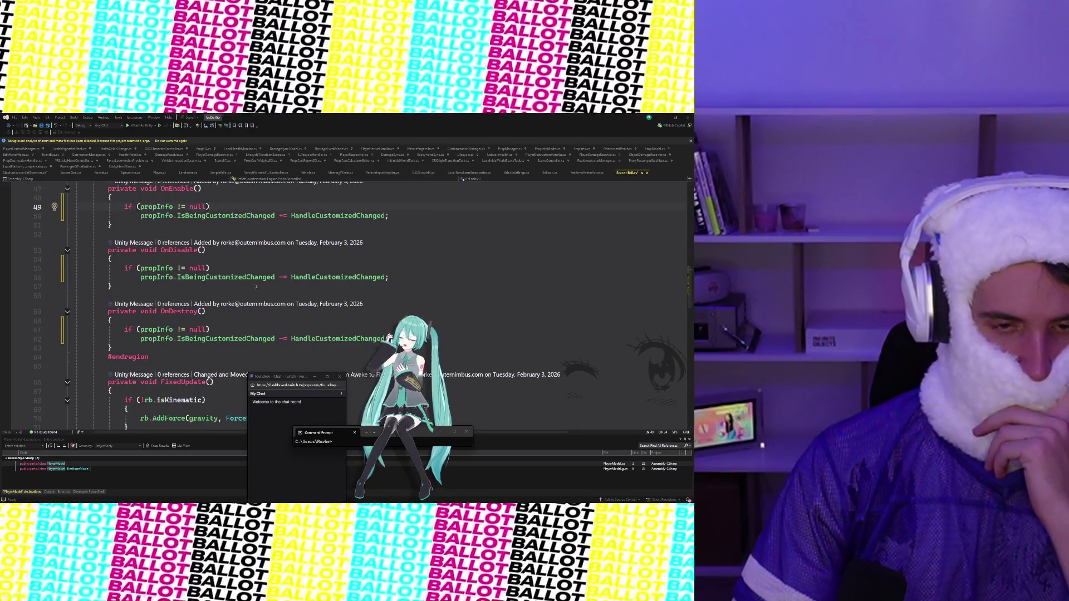
key("ctrl+s")
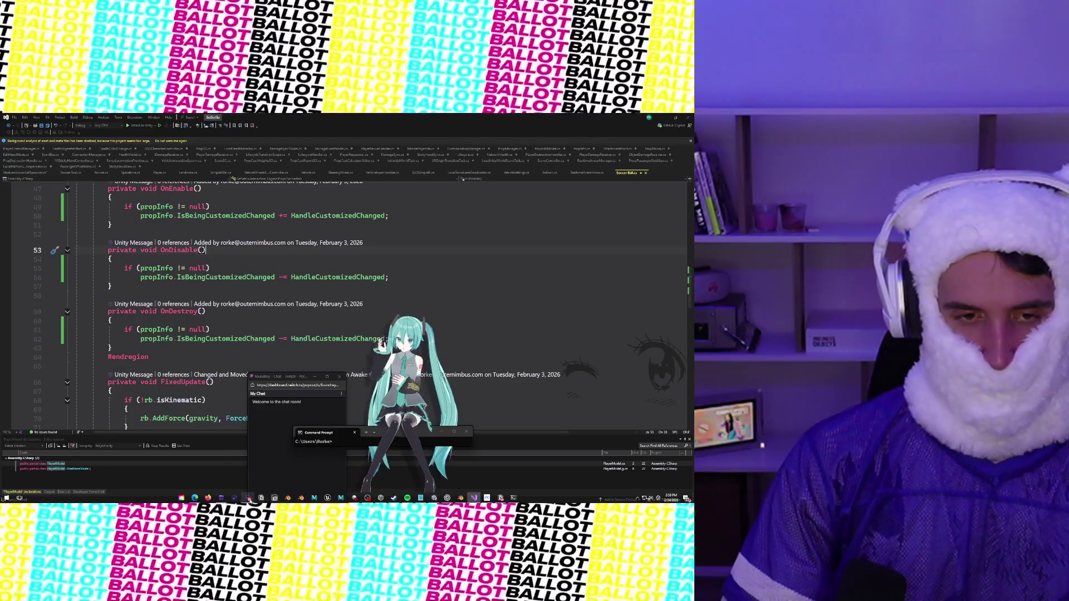
key("super+t")
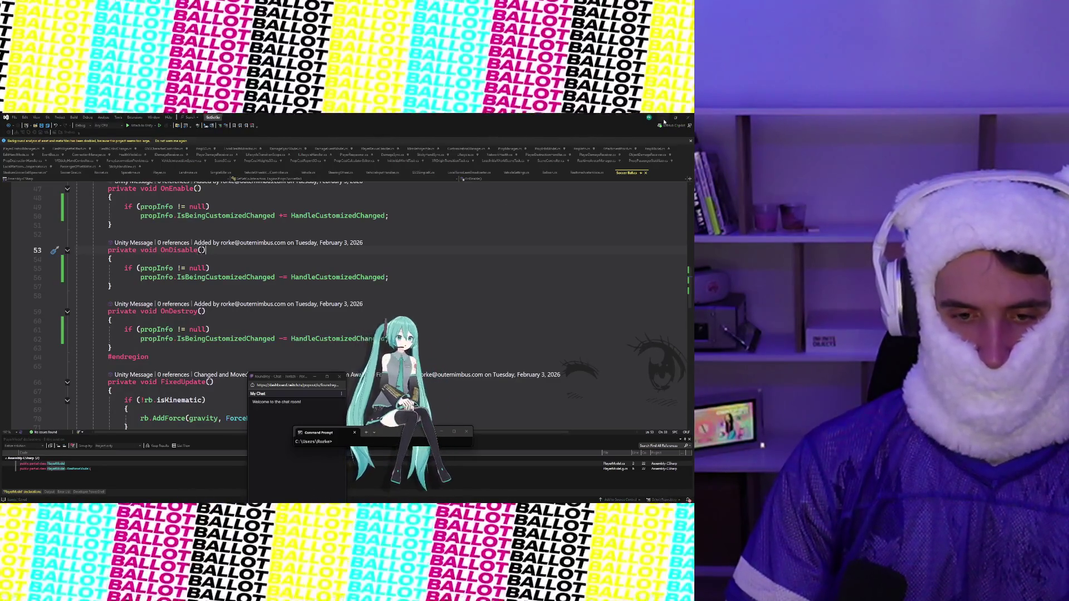
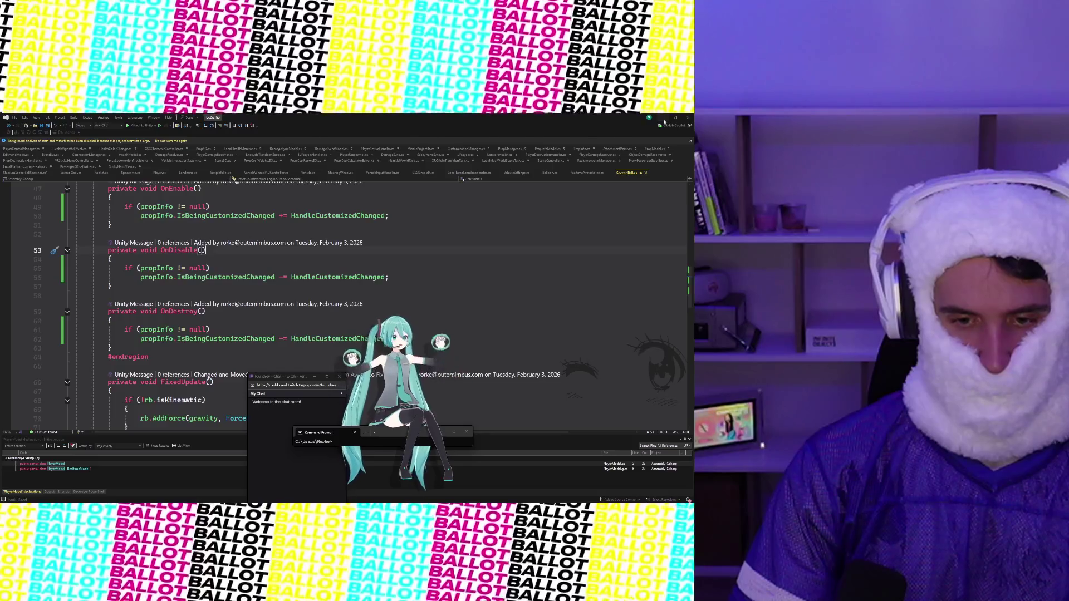
Step: Undo the if (propInfo != null) checks in OnDestroy, OnDisable and OnEnable, then return to Unity
left_click(212, 328)
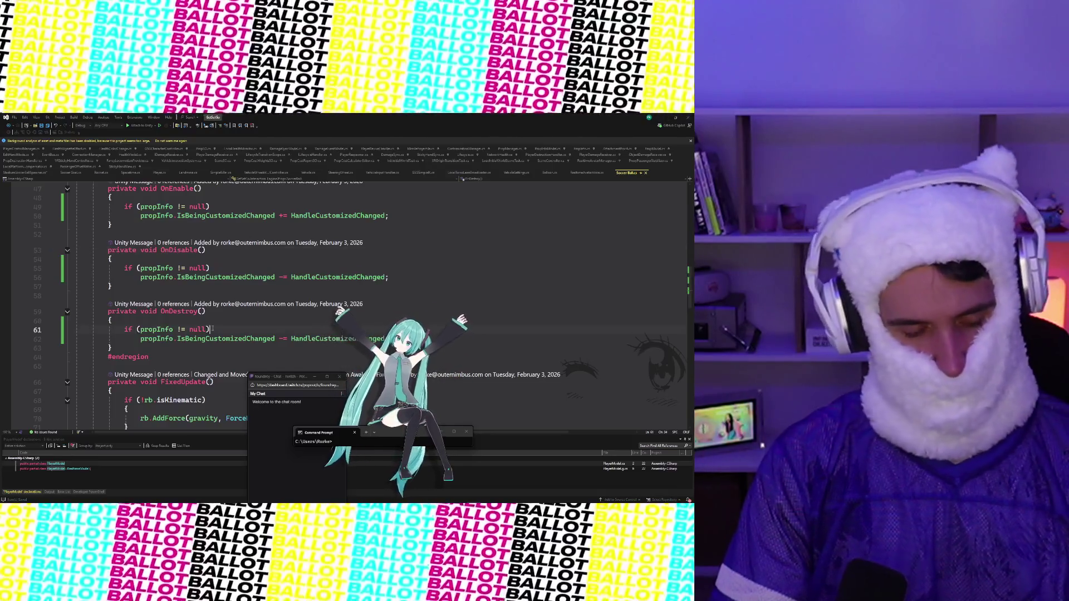
key("ctrl+z")
key("ctrl+z")
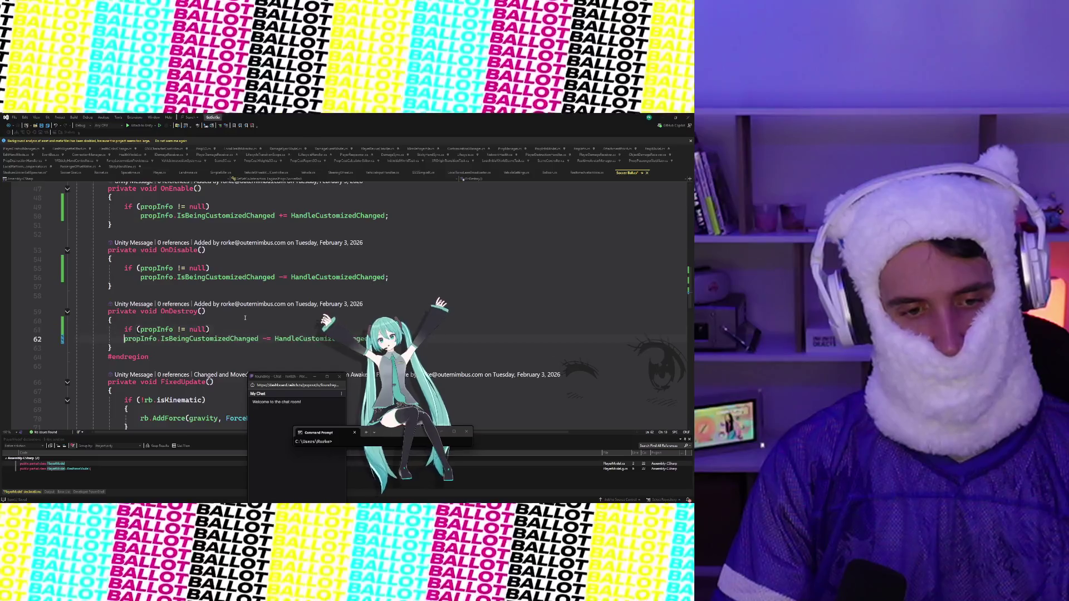
key("ctrl+z")
key("ctrl+z")
key("ctrl+z")
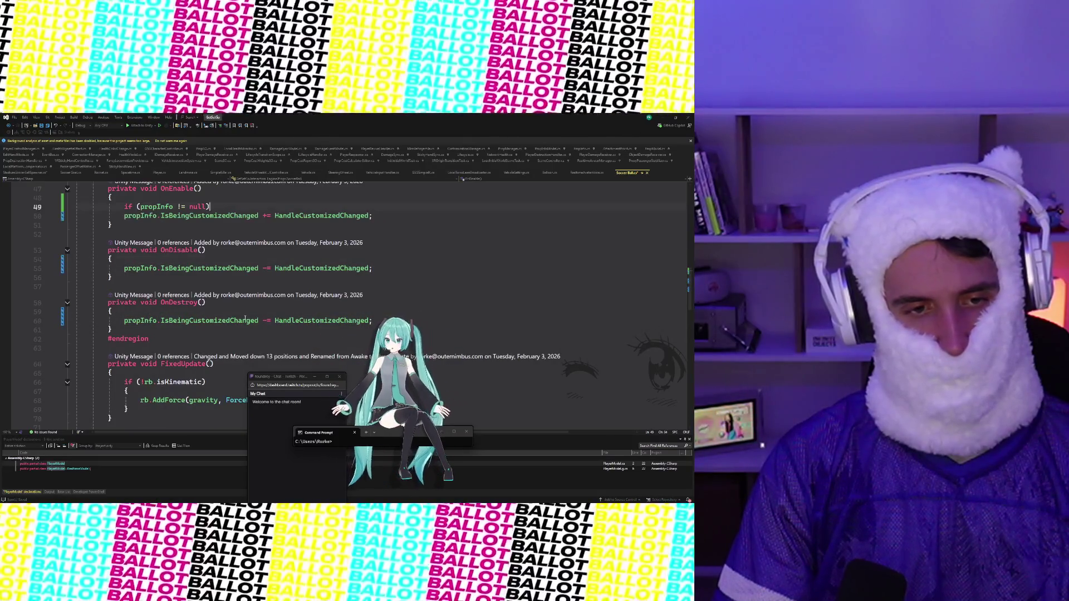
key("ctrl+z")
key("ctrl+z")
key("ctrl+z")
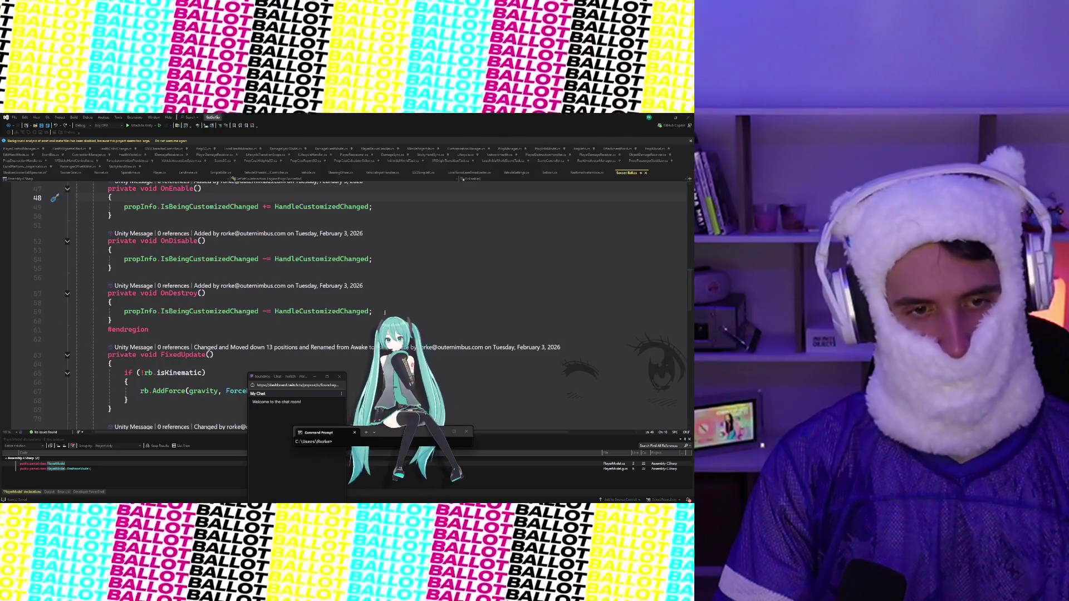
left_click(477, 244)
scroll(477, 245, "down", 13)
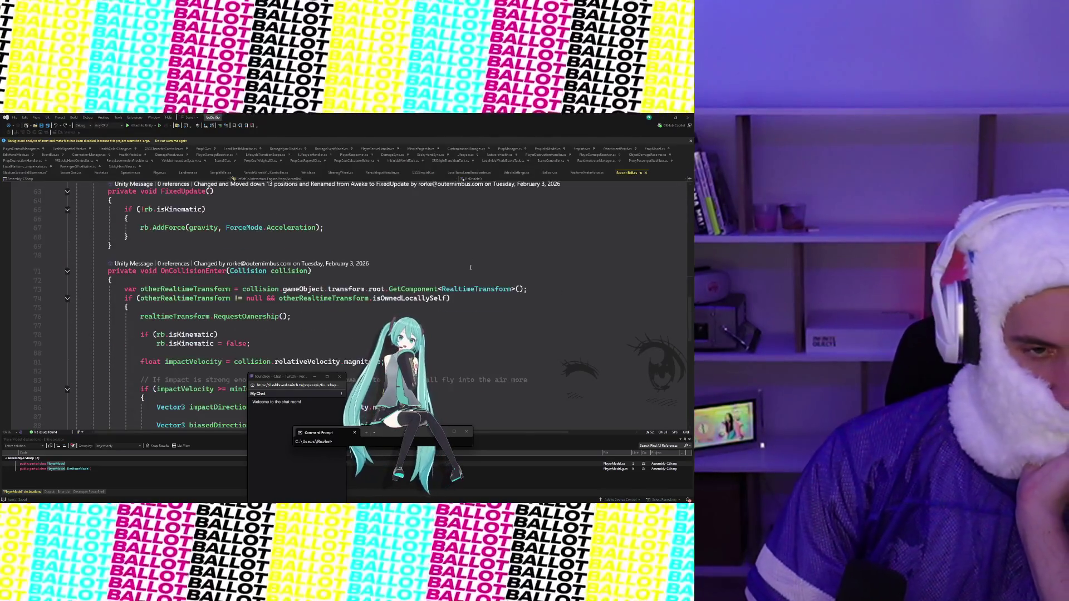
scroll(471, 272, "up", 20)
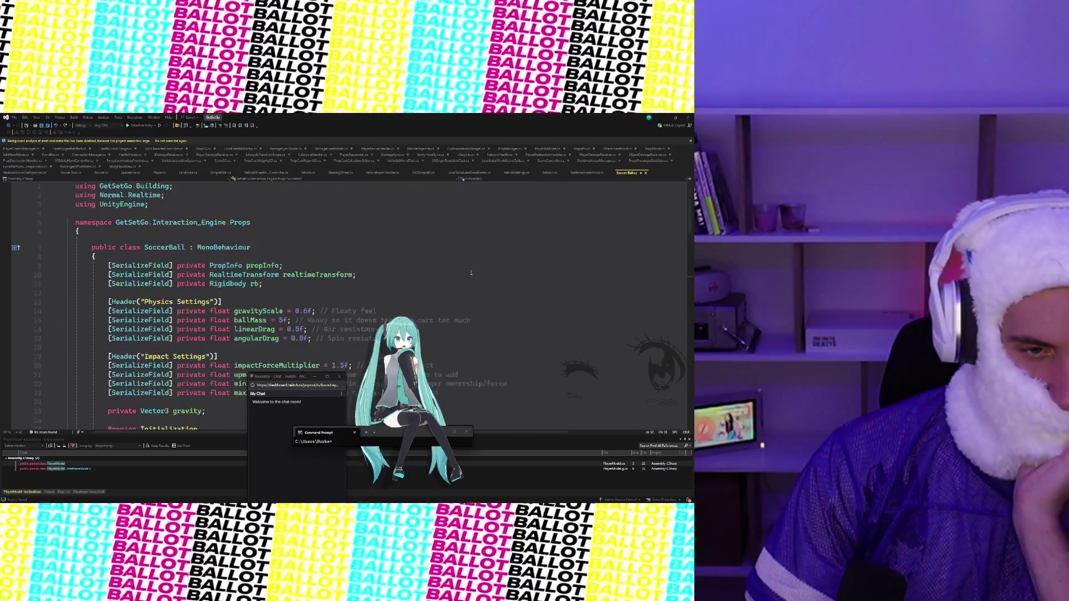
left_click(660, 118)
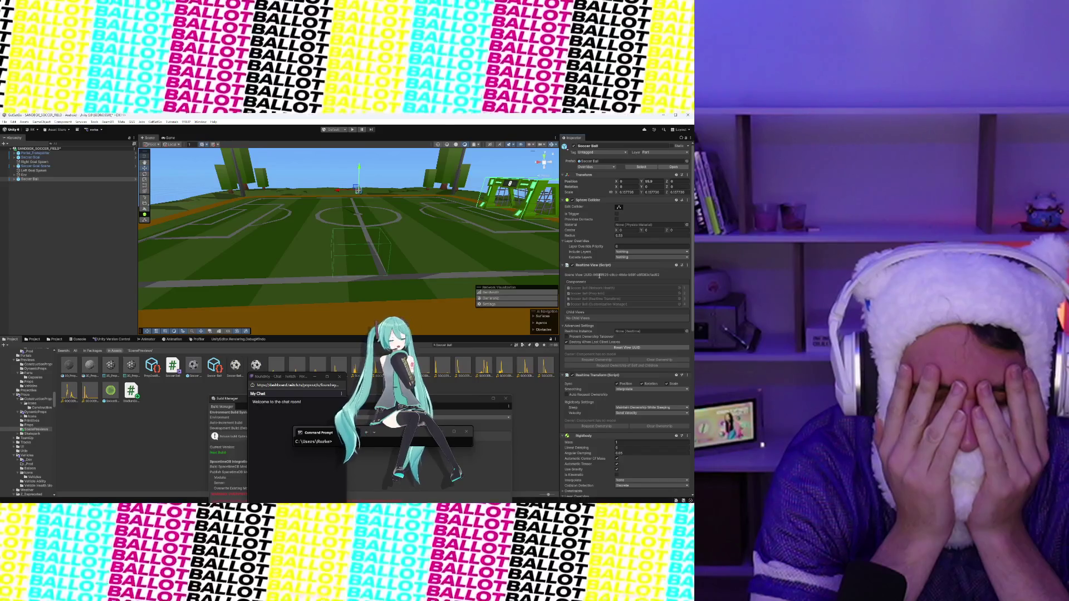
Step: Wait in the Unity editor until the edited scripts finish compiling and reloading
mouse_move(433, 502)
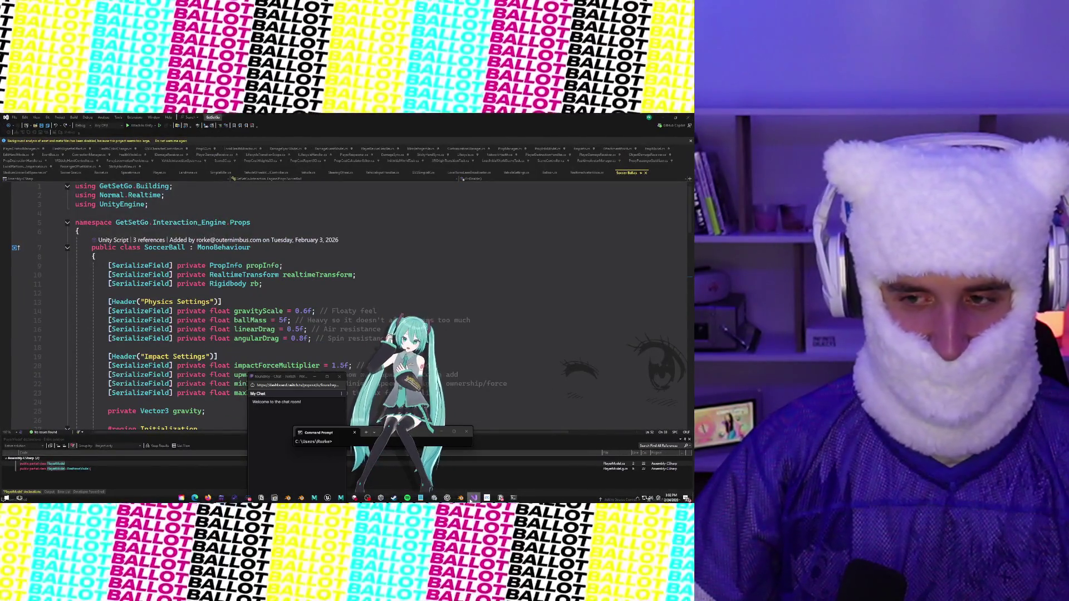
key("alt+Tab")
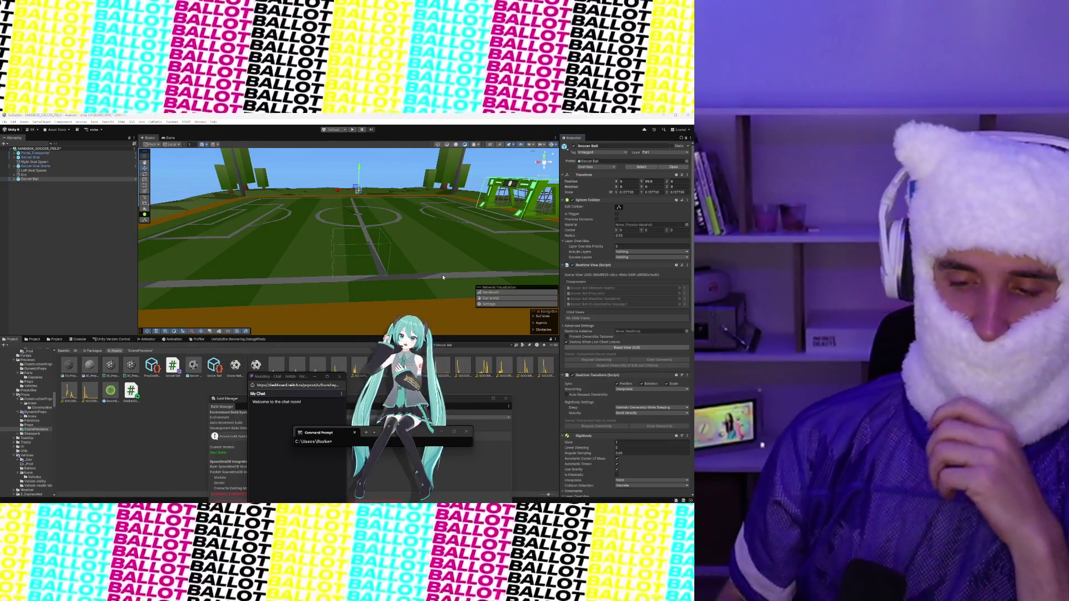
Step: Review the Soccer Ball prefab asset and the scene's Soccer Ball object in the Inspector
scroll(610, 343, "down", 5)
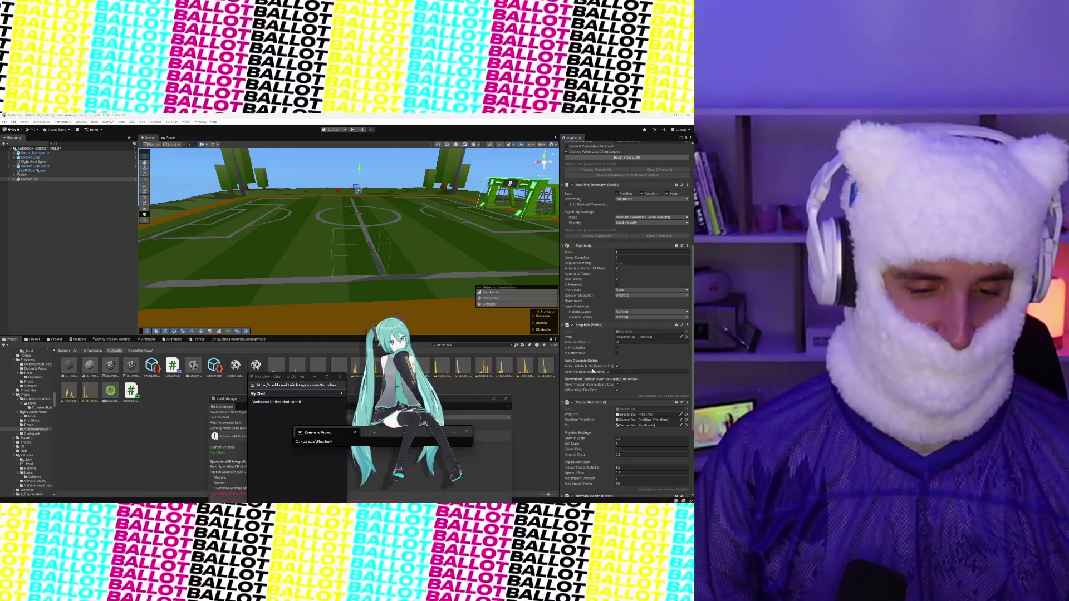
left_click_drag(266, 379, 276, 400)
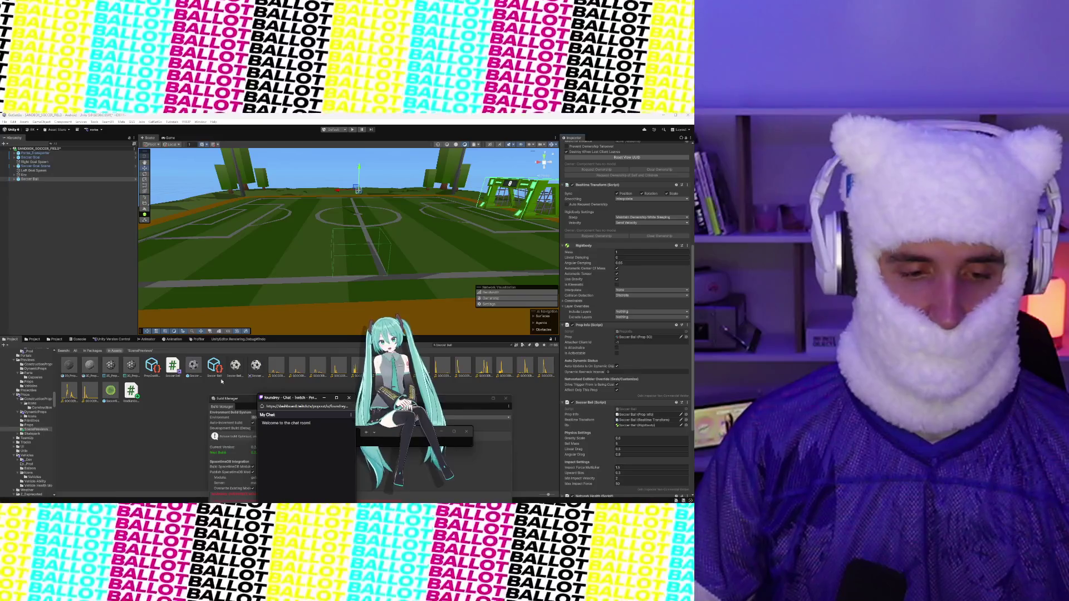
left_click(194, 367)
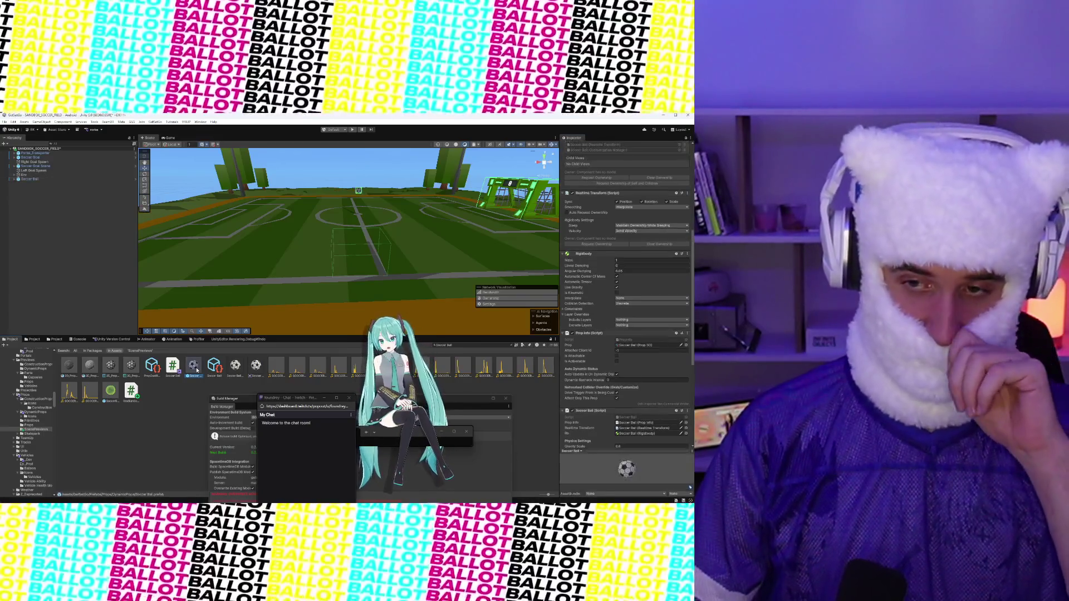
left_click(35, 179)
scroll(565, 193, "up", 5)
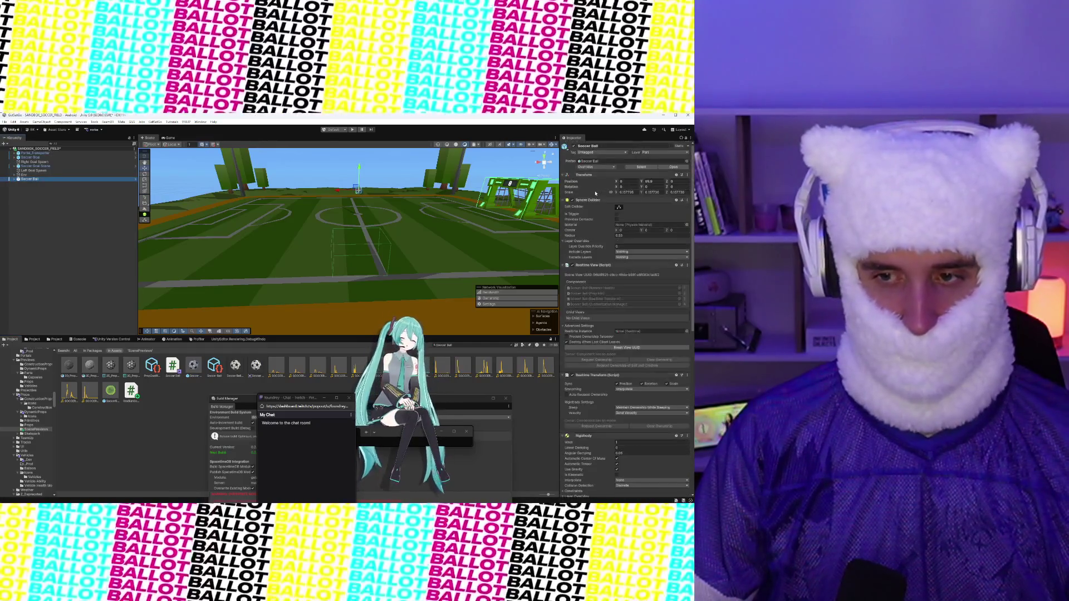
Step: Rename the scene's Soccer Ball object to 'Soccer Ball Scene Preview'
right_click(32, 179)
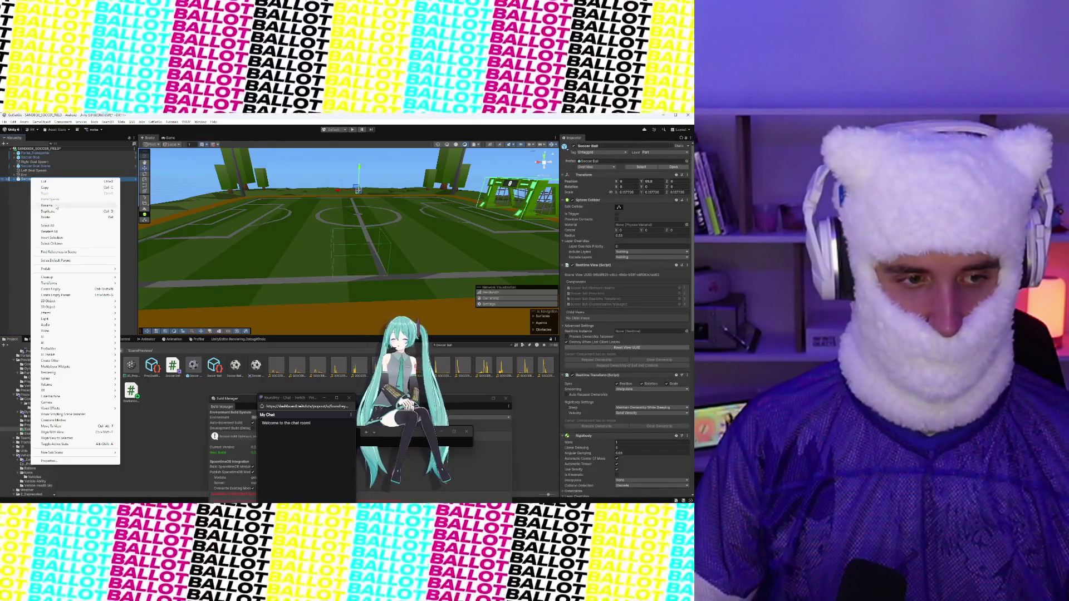
left_click(47, 206)
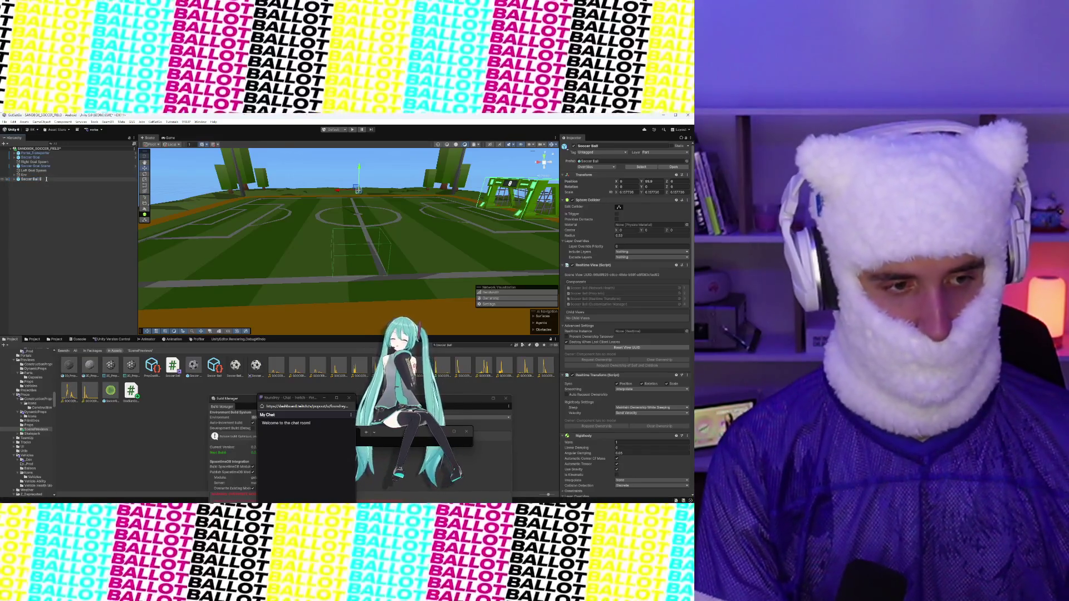
key("Return")
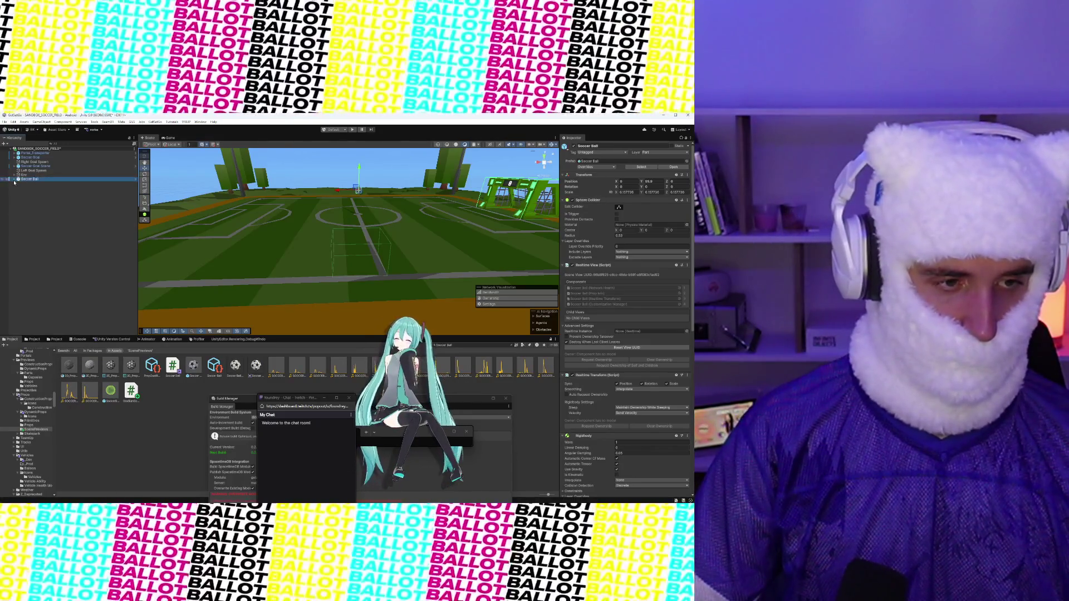
left_click(15, 180)
right_click(39, 179)
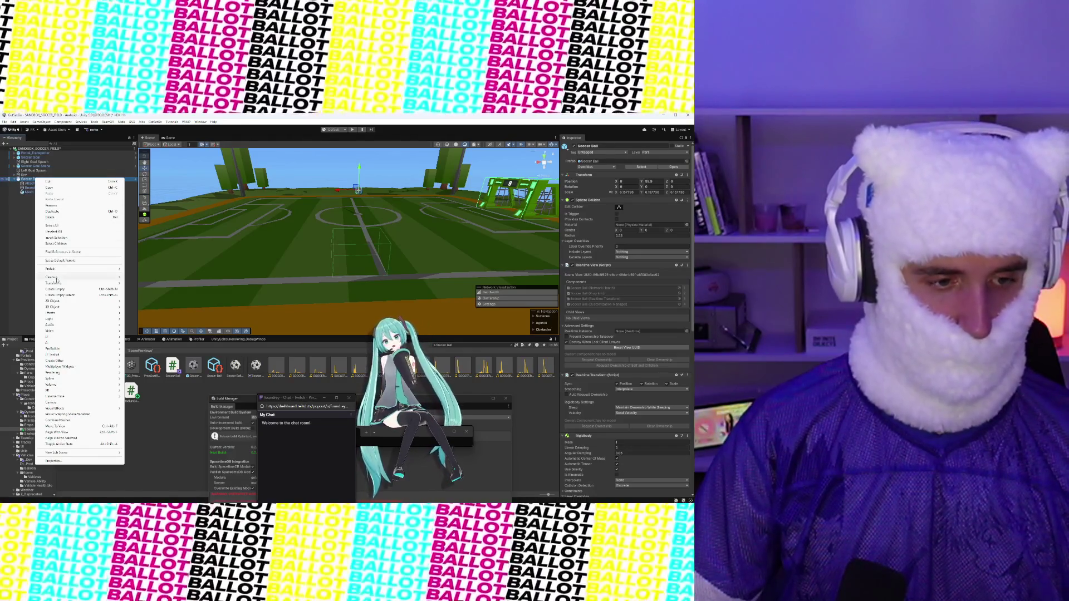
mouse_move(89, 269)
left_click(142, 283)
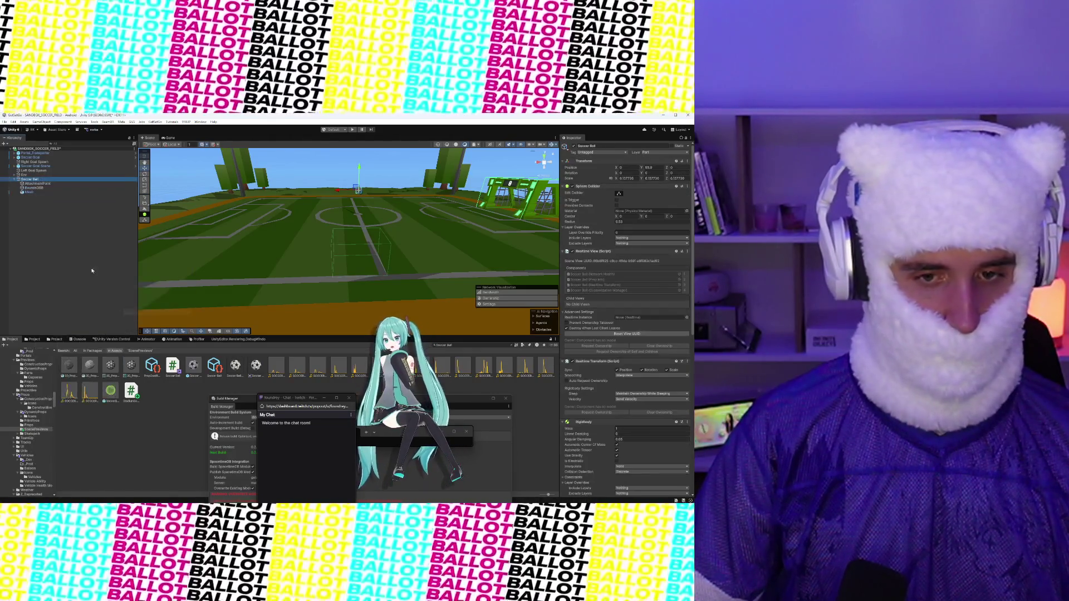
right_click(39, 179)
left_click(50, 207)
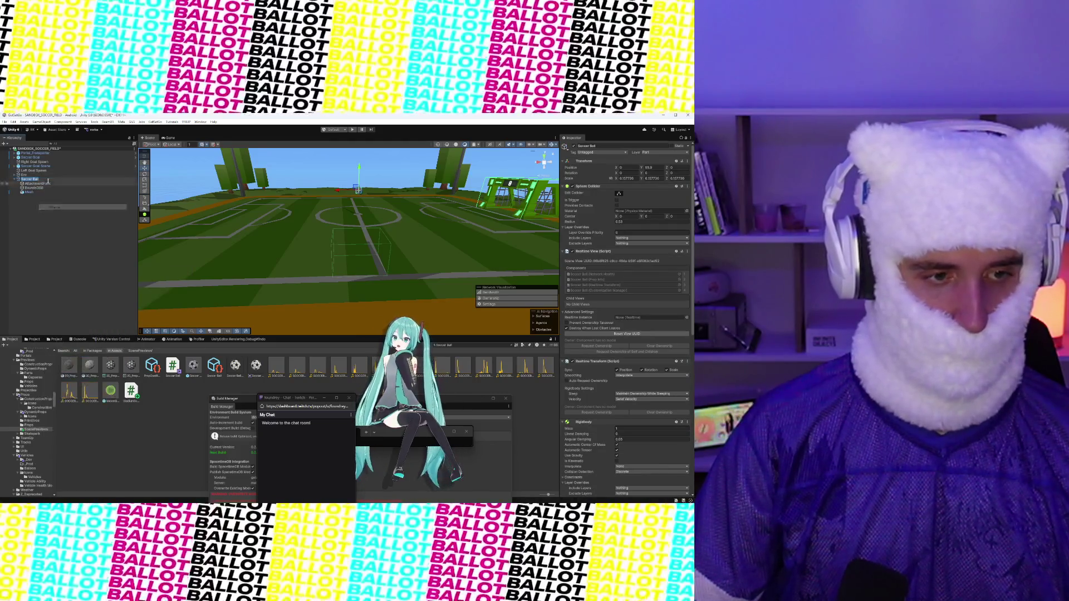
type("ene Preview")
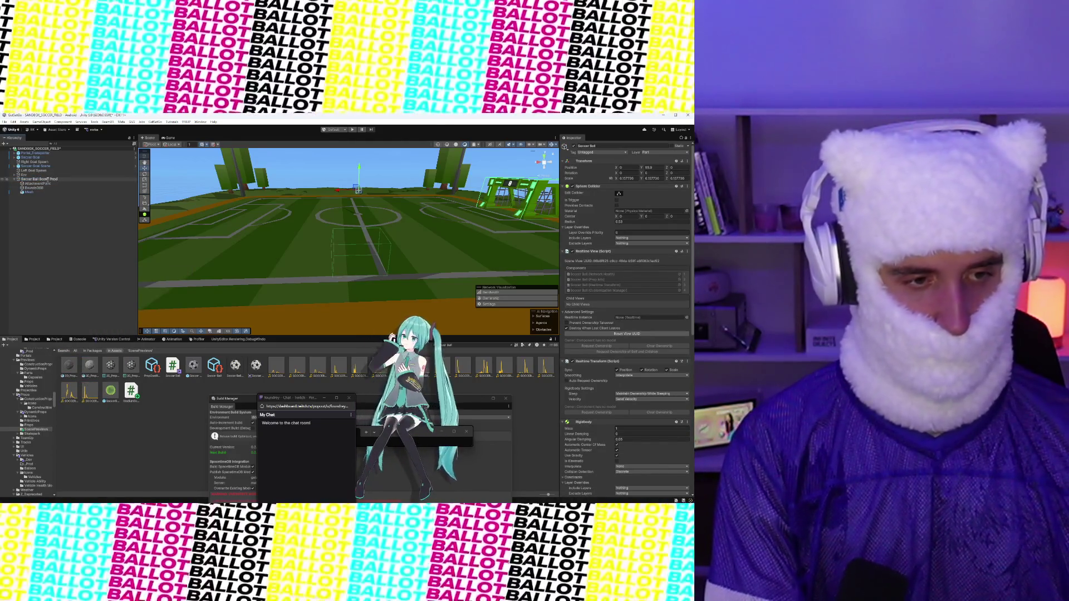
key("Return")
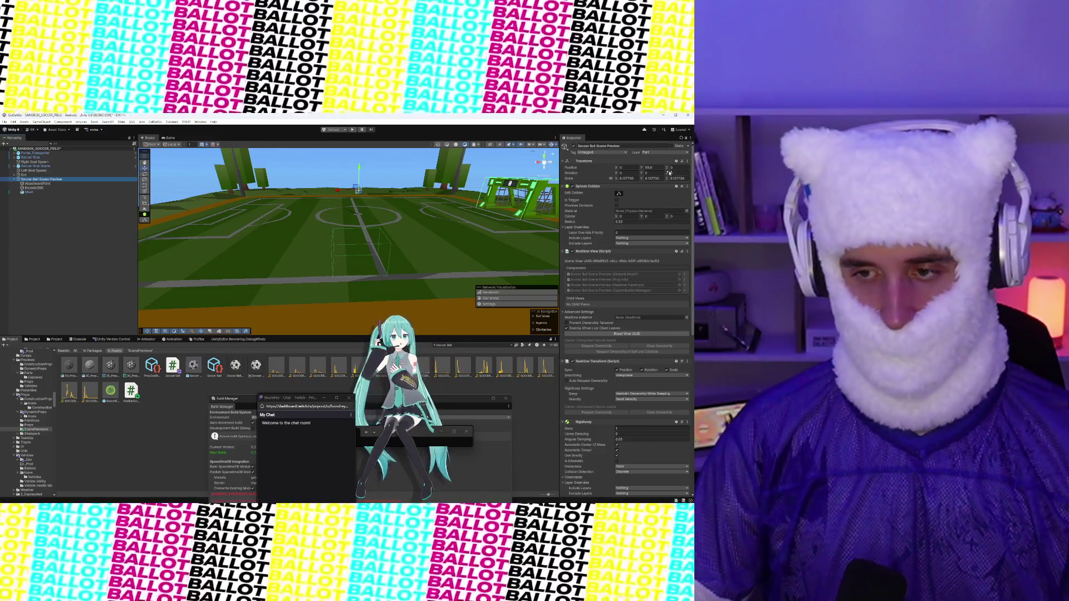
Step: Set its Position Y to 0, remove the Prop Info script, and edit the Soccer Ball script
left_click(662, 168)
type("0")
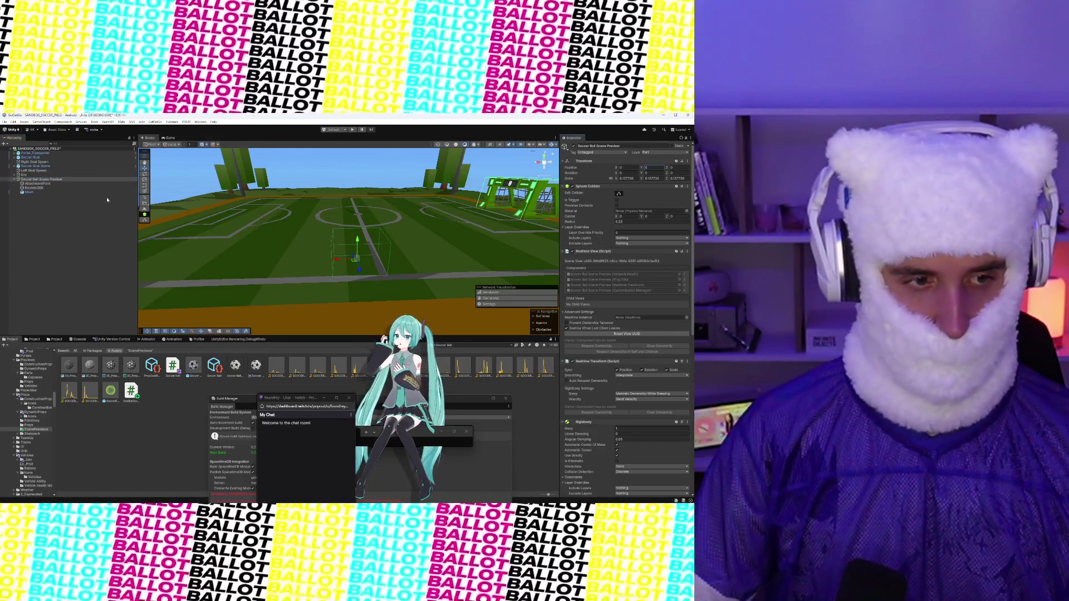
left_click(47, 180)
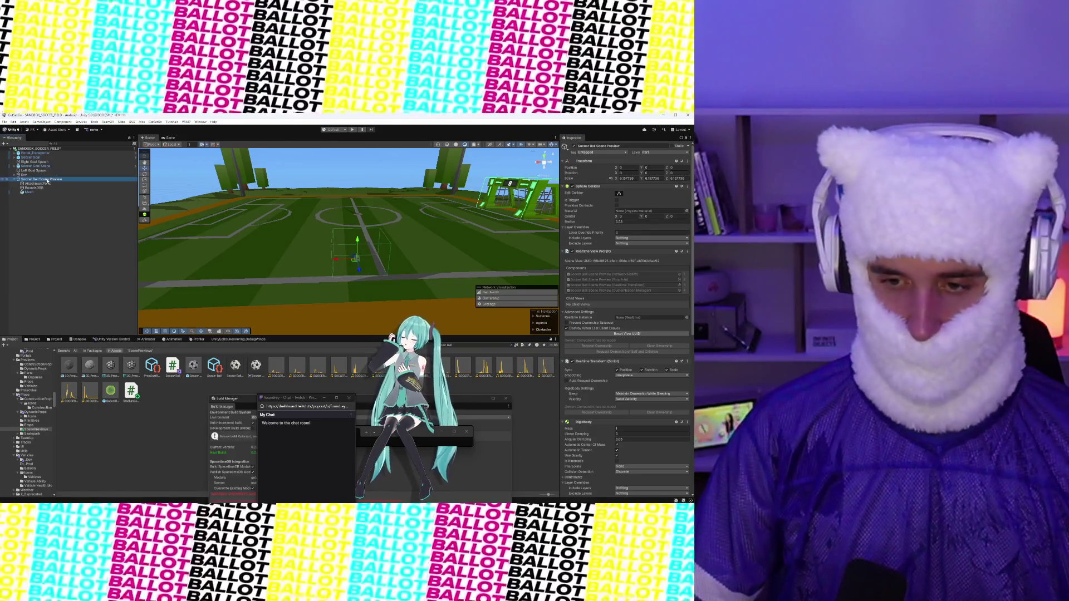
scroll(638, 272, "down", 2)
scroll(681, 312, "down", 4)
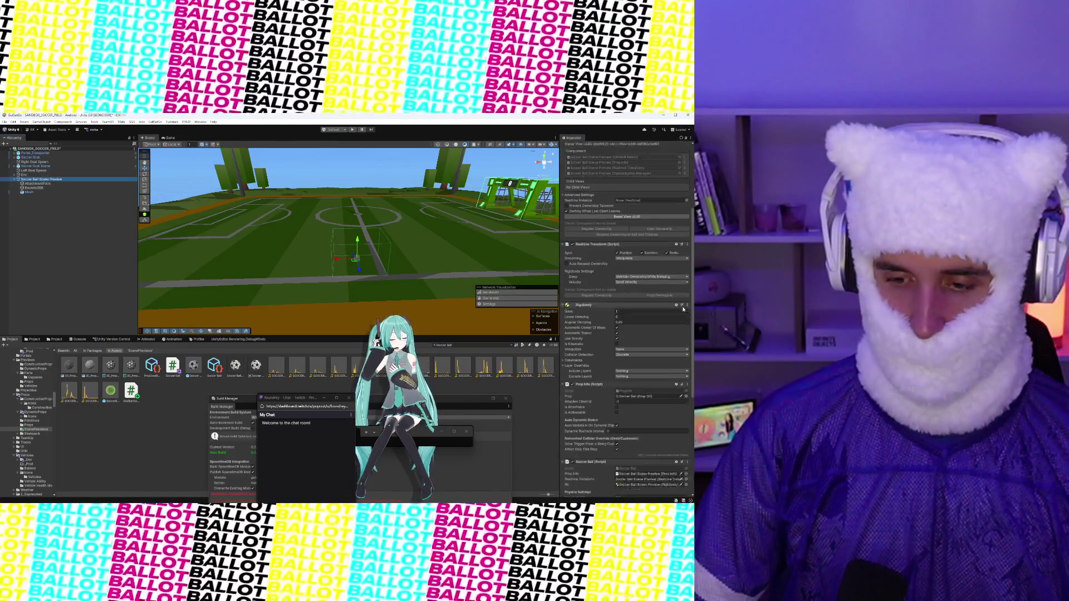
left_click(687, 371)
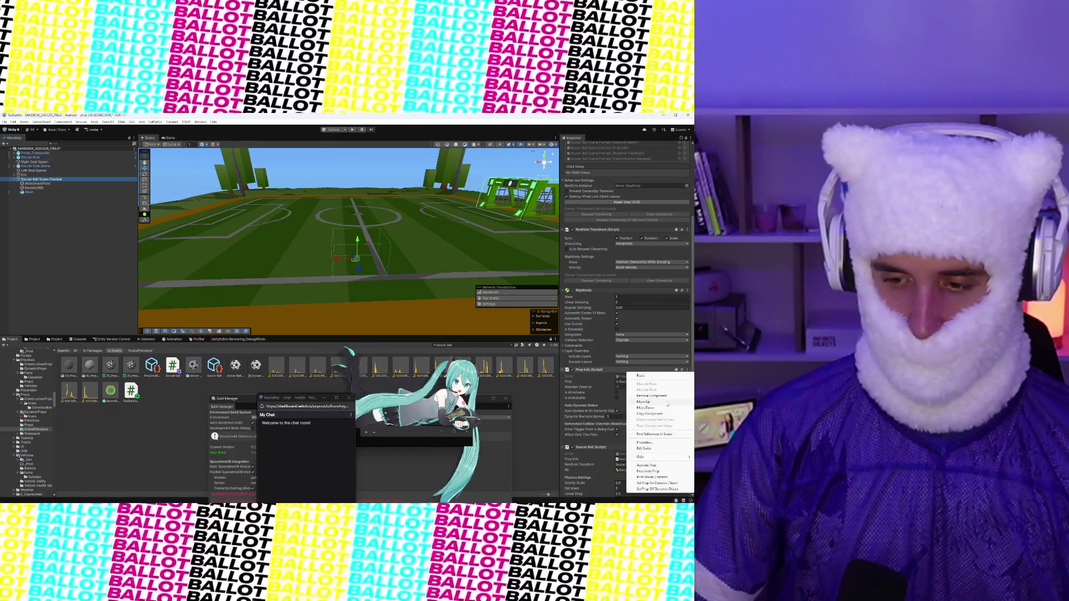
left_click(668, 399)
left_click(688, 370)
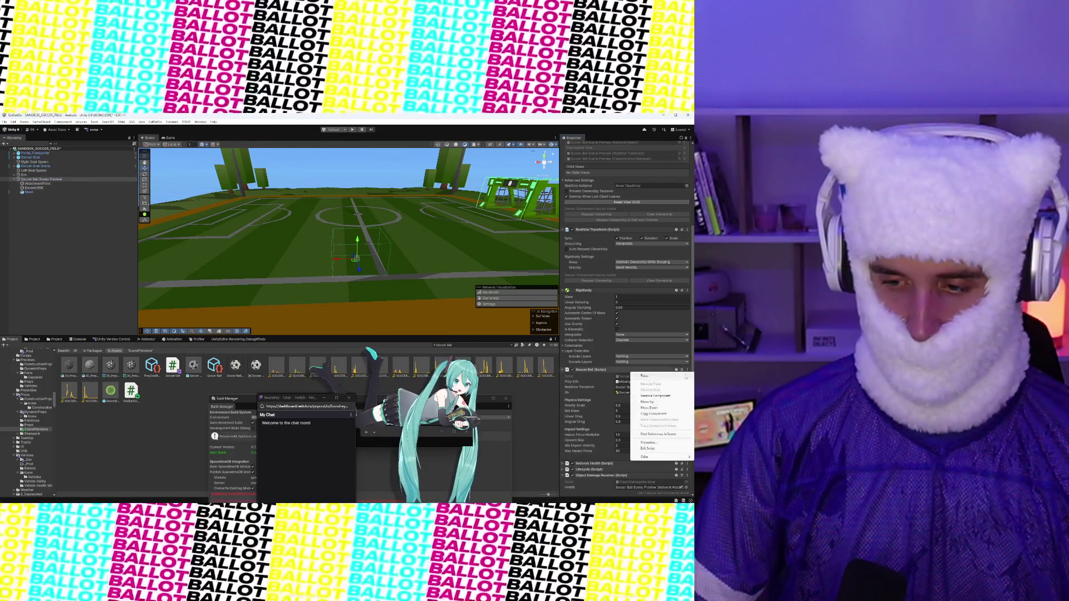
left_click(659, 448)
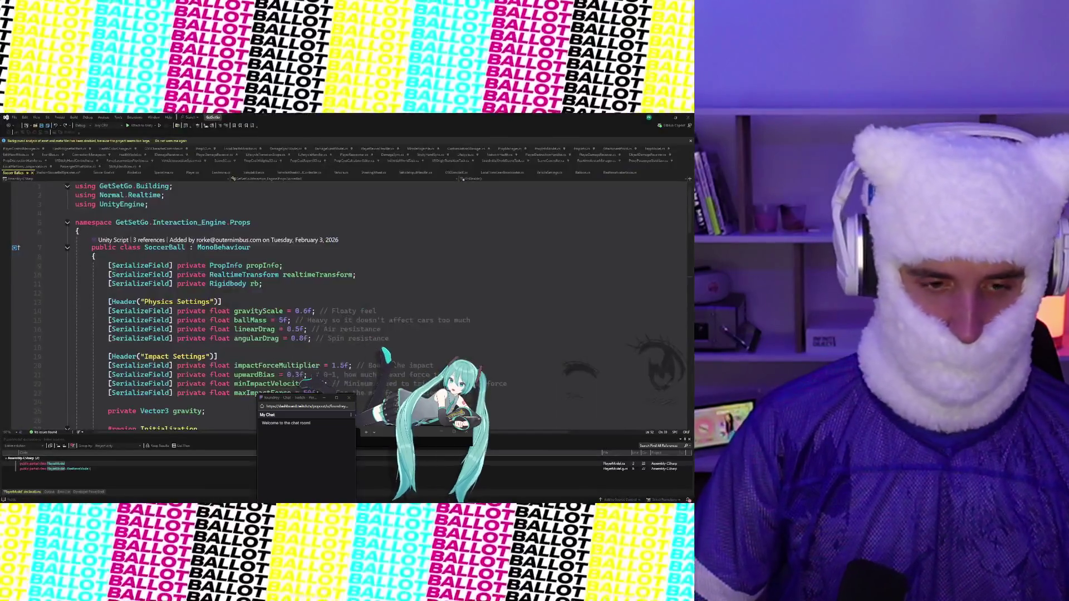
Step: Add an if (propInfo != null) check at the start of OnEnable
scroll(141, 245, "up", 1)
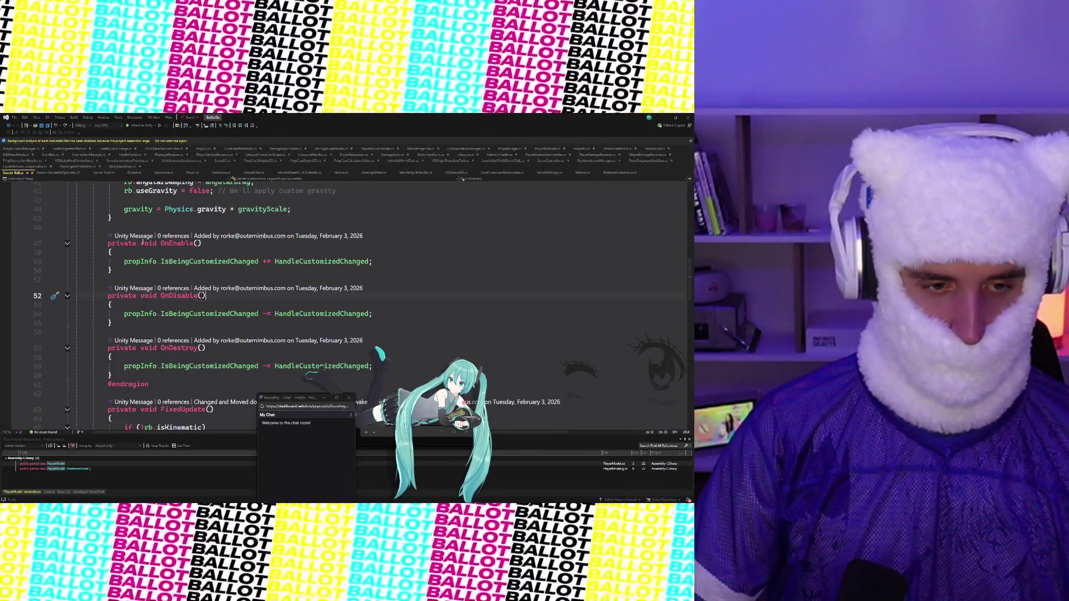
left_click(147, 254)
key("Return")
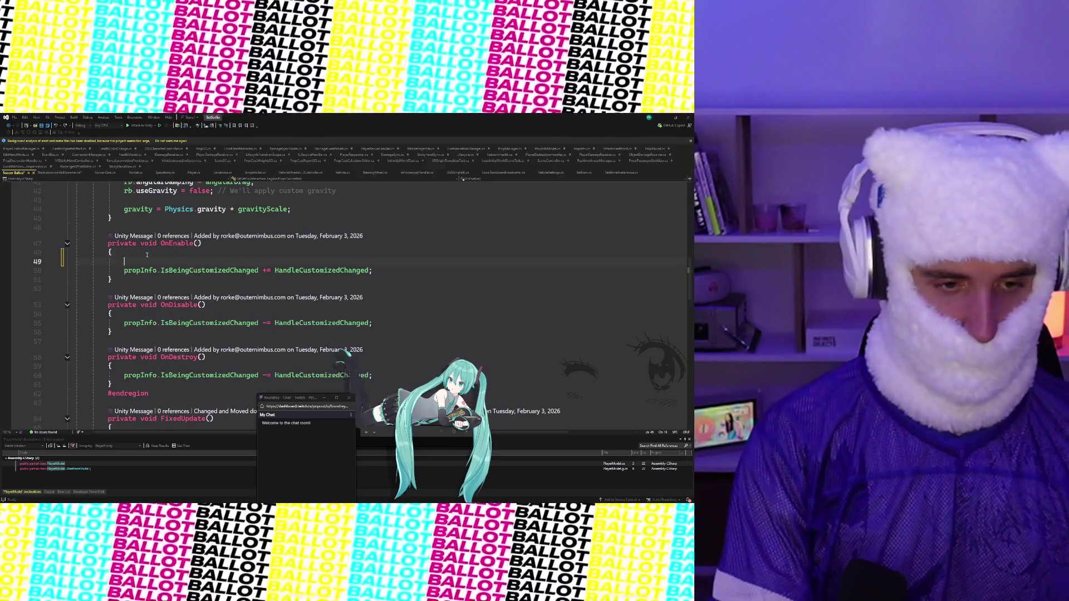
type("if (propInfo")
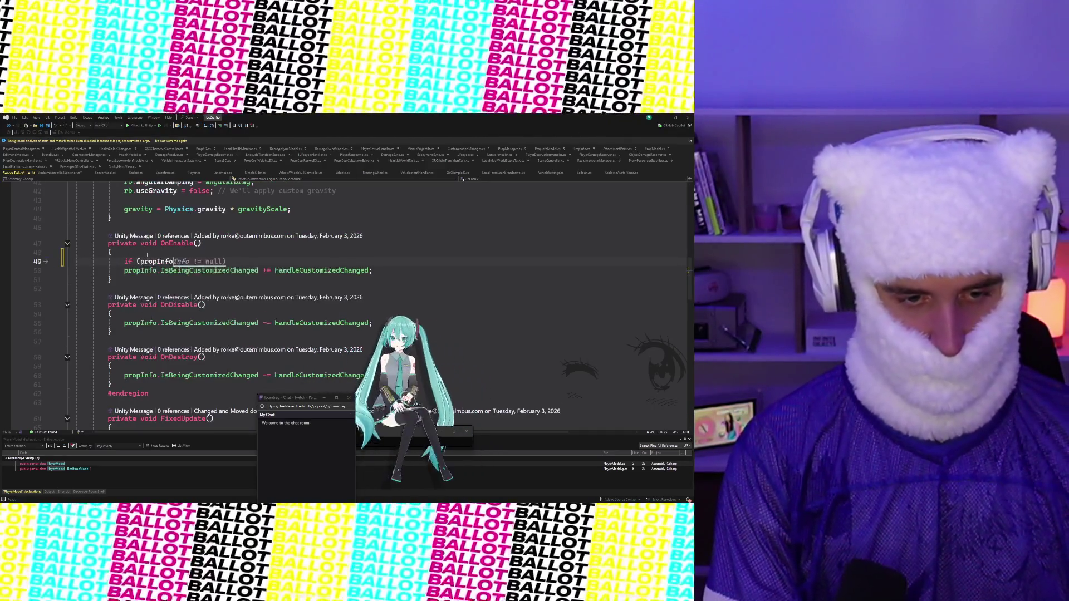
key("Tab")
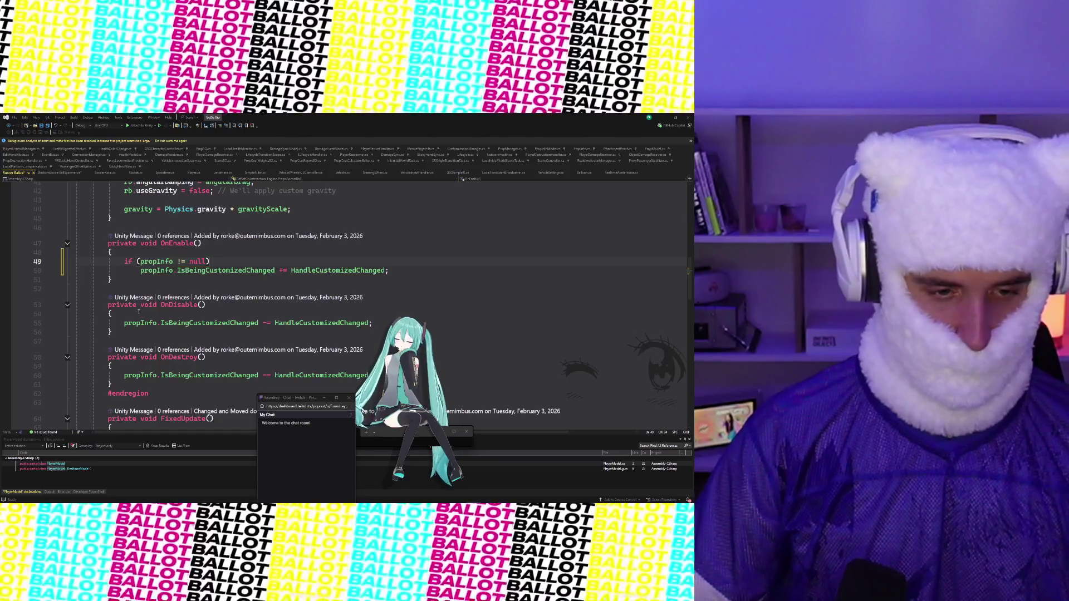
Step: Wrap the OnDisable unsubscribe line in a propInfo null check and indent it
left_click(137, 313)
key("Return")
type("if (propInfo != null)")
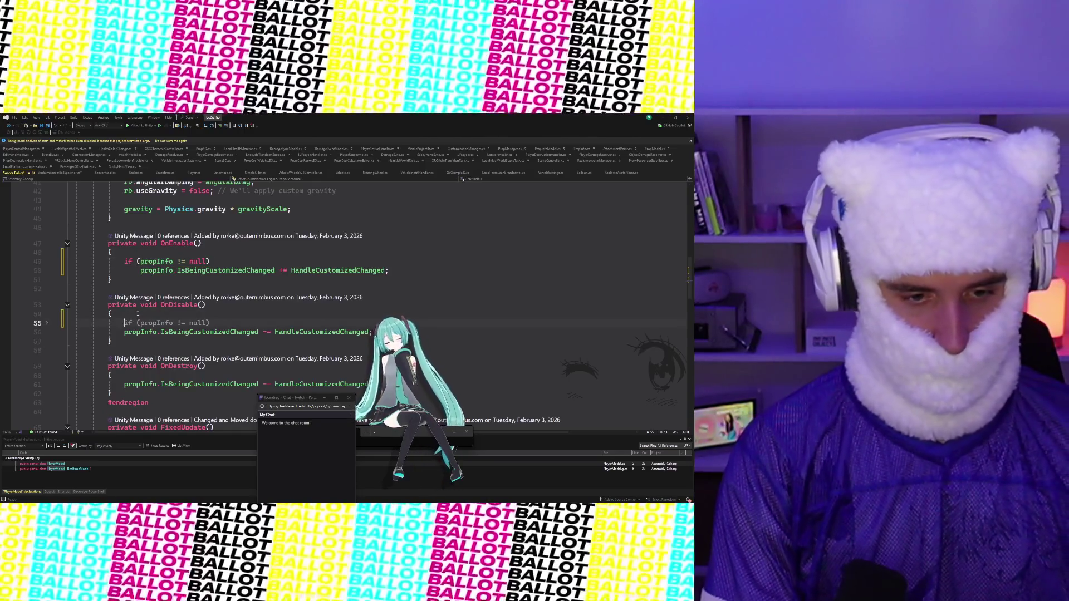
key("Tab")
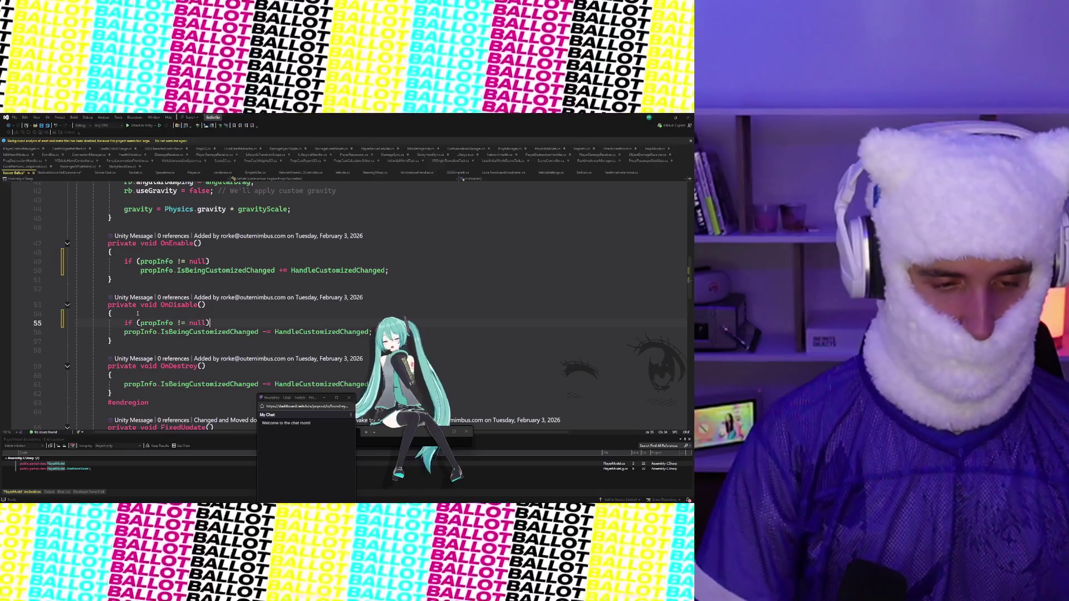
key("Tab")
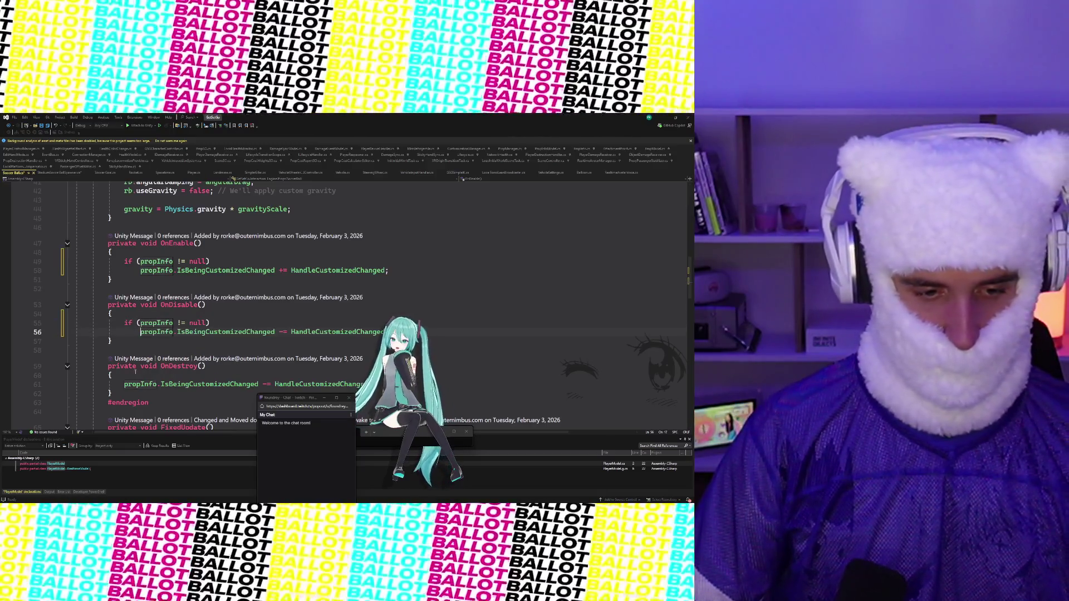
Step: Add the same propInfo null check in OnDestroy and save the script with Ctrl+S
left_click(142, 376)
key("Return")
type("if (propInfo != null)")
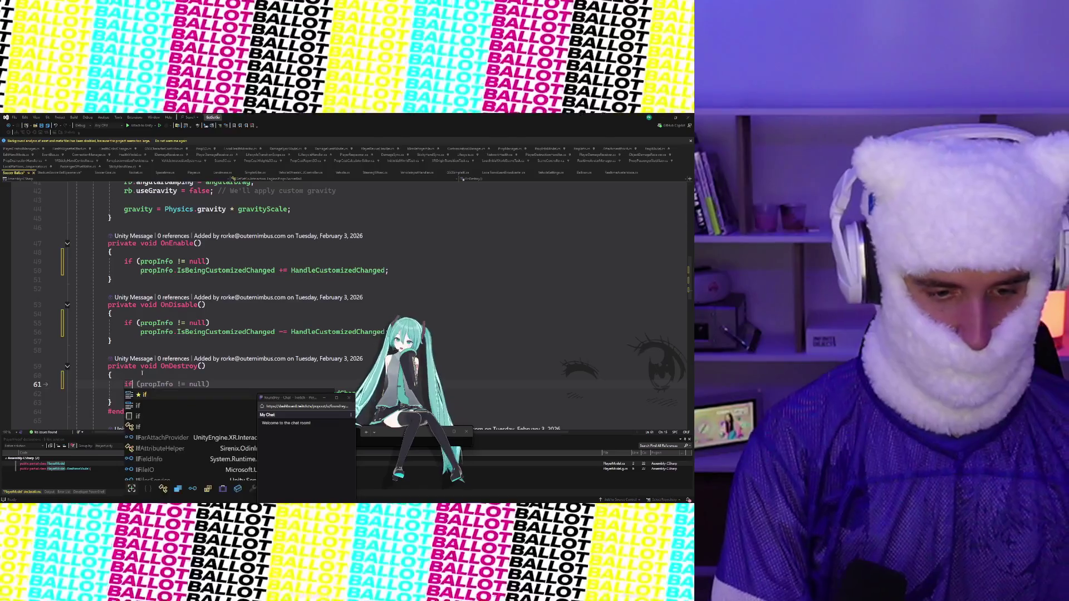
key("Tab")
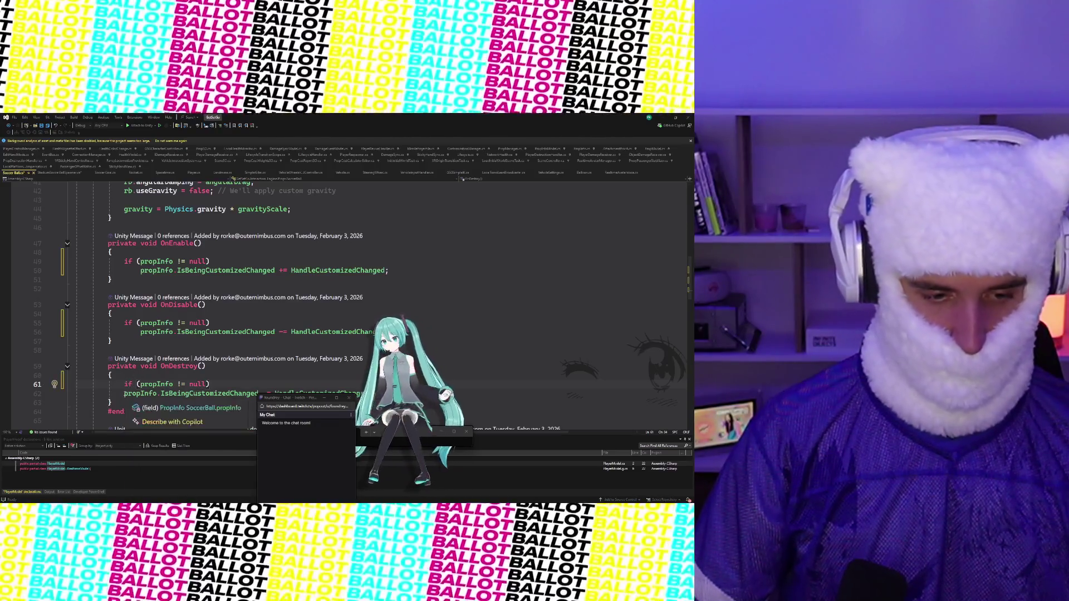
key("Tab")
left_click(249, 369)
key("ctrl+s")
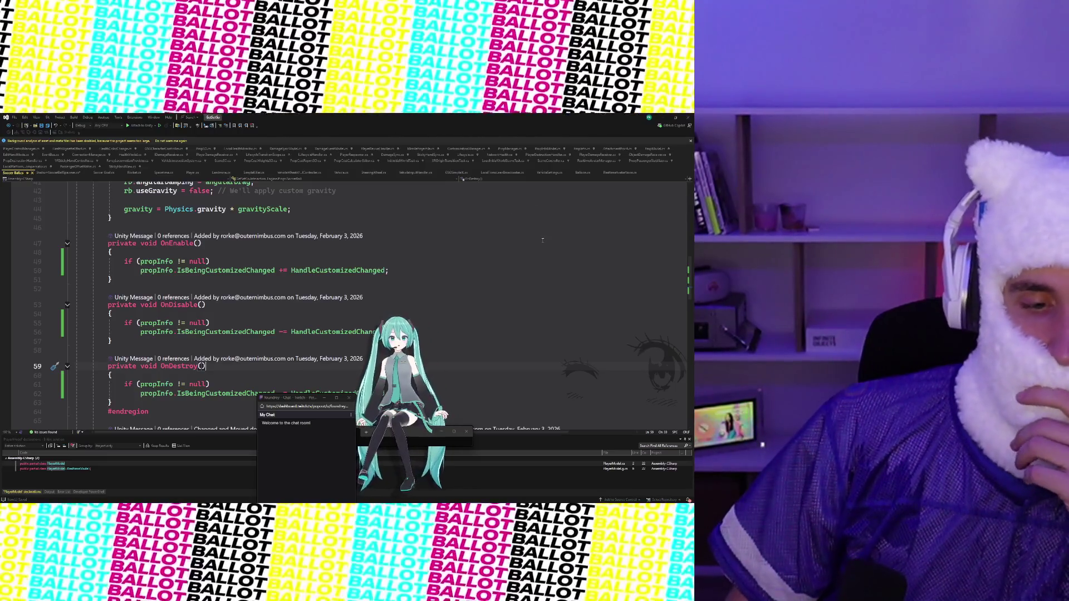
scroll(542, 240, "up", 10)
scroll(559, 249, "down", 18)
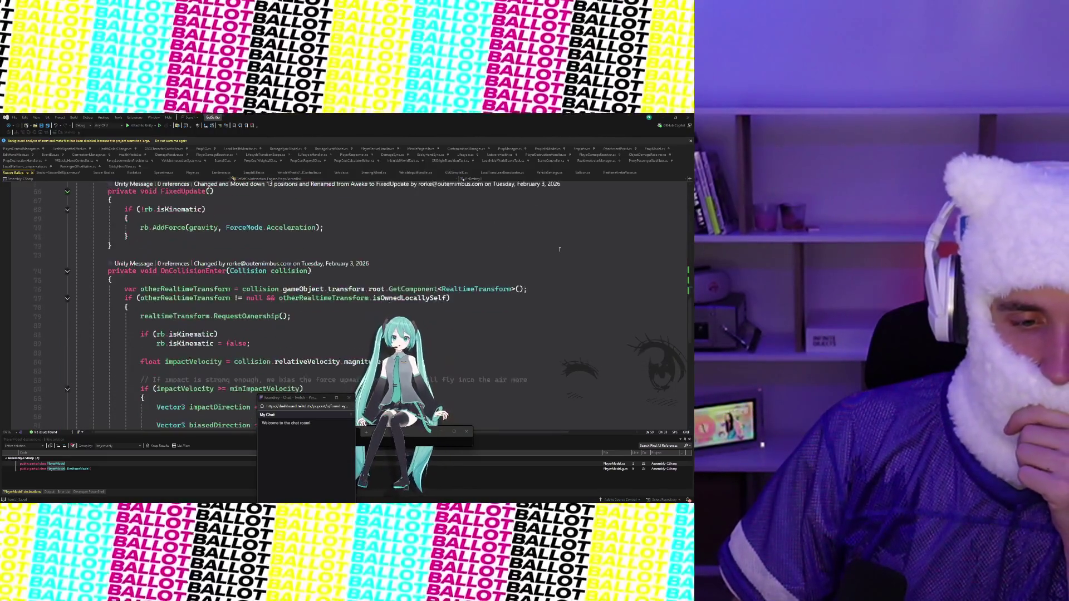
scroll(560, 249, "down", 2)
scroll(609, 210, "up", 18)
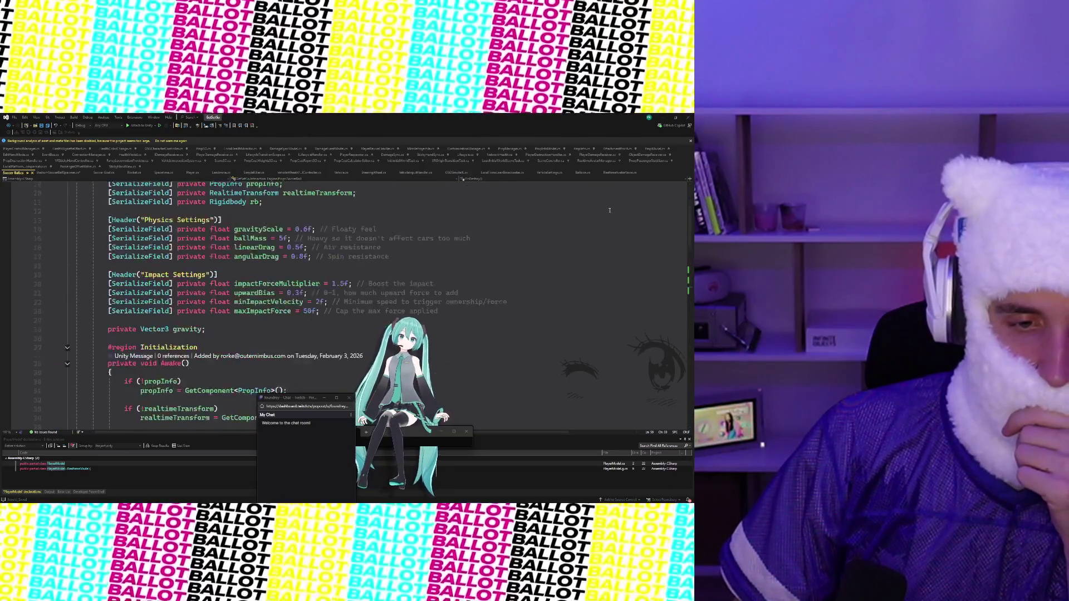
scroll(609, 210, "up", 3)
left_click(675, 116)
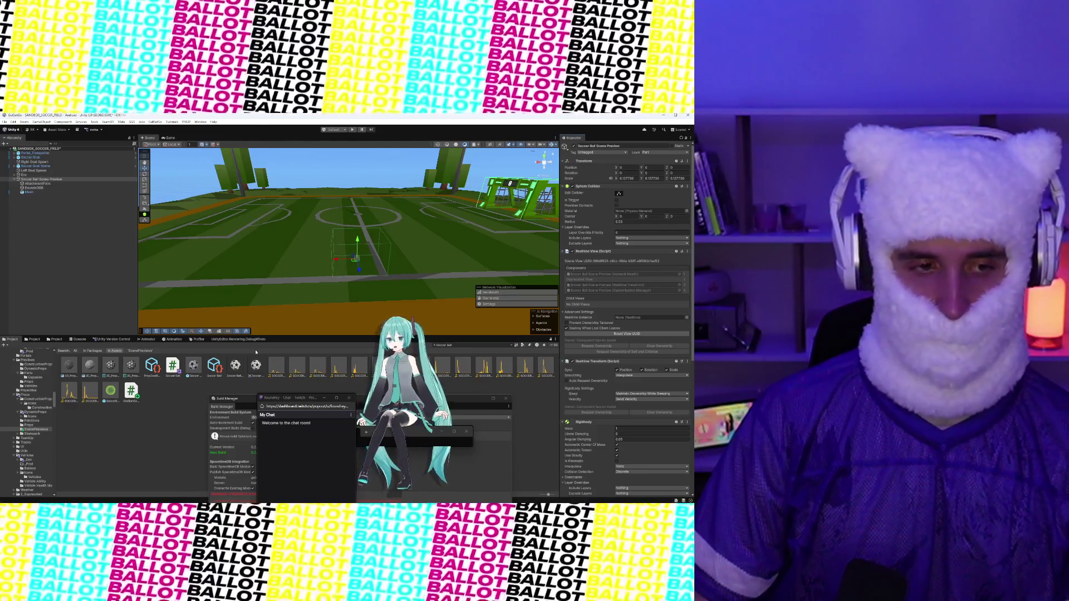
Step: Delete the AttachmentPoint child from Soccer Ball Scene Preview
left_click(32, 183)
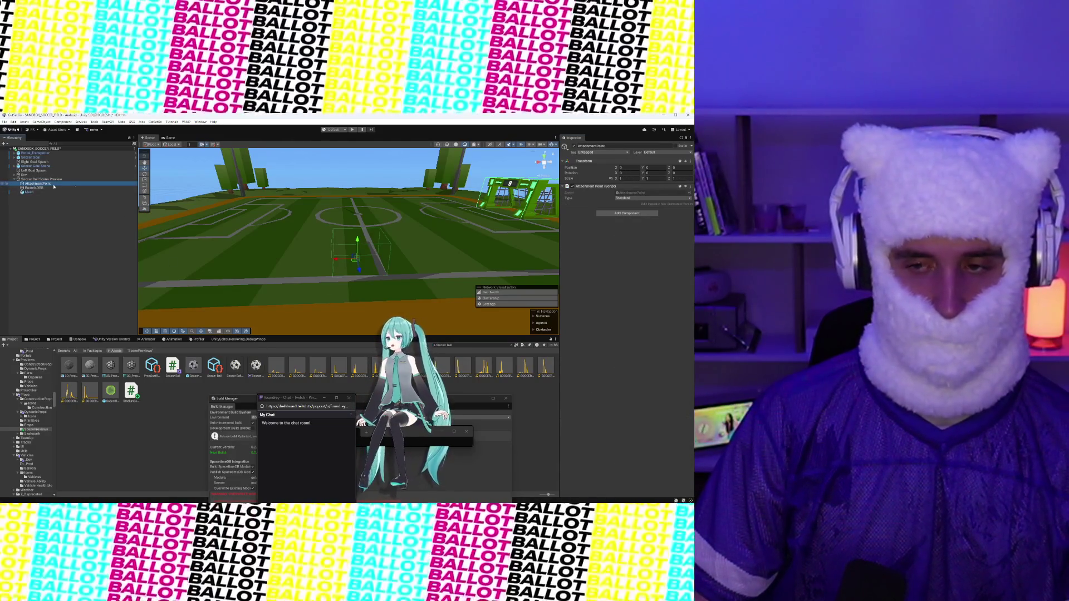
right_click(54, 186)
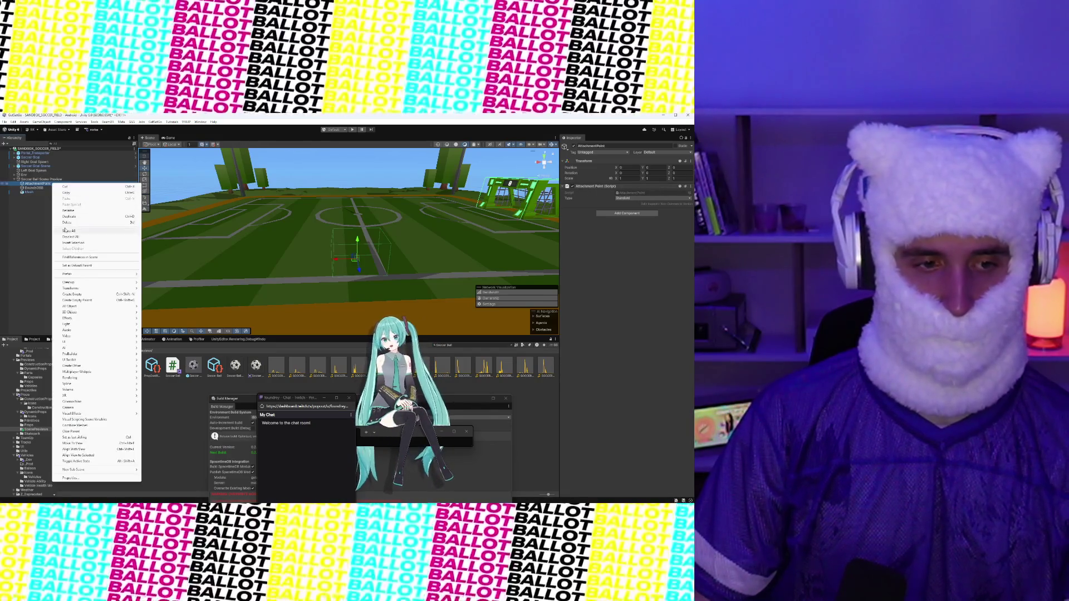
left_click(67, 222)
left_click(34, 183)
left_click(31, 188)
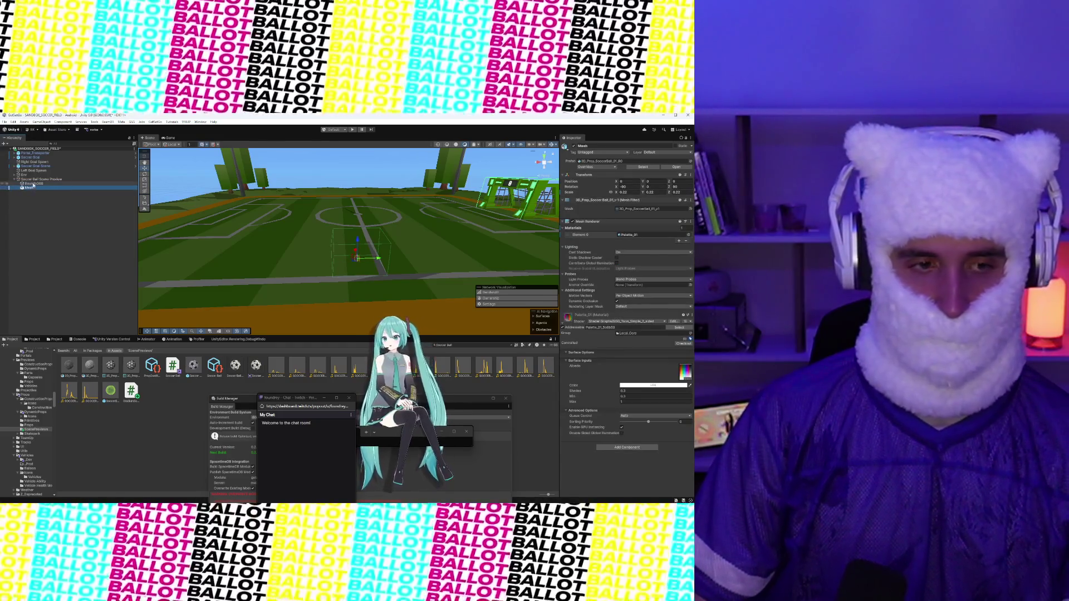
left_click(40, 178)
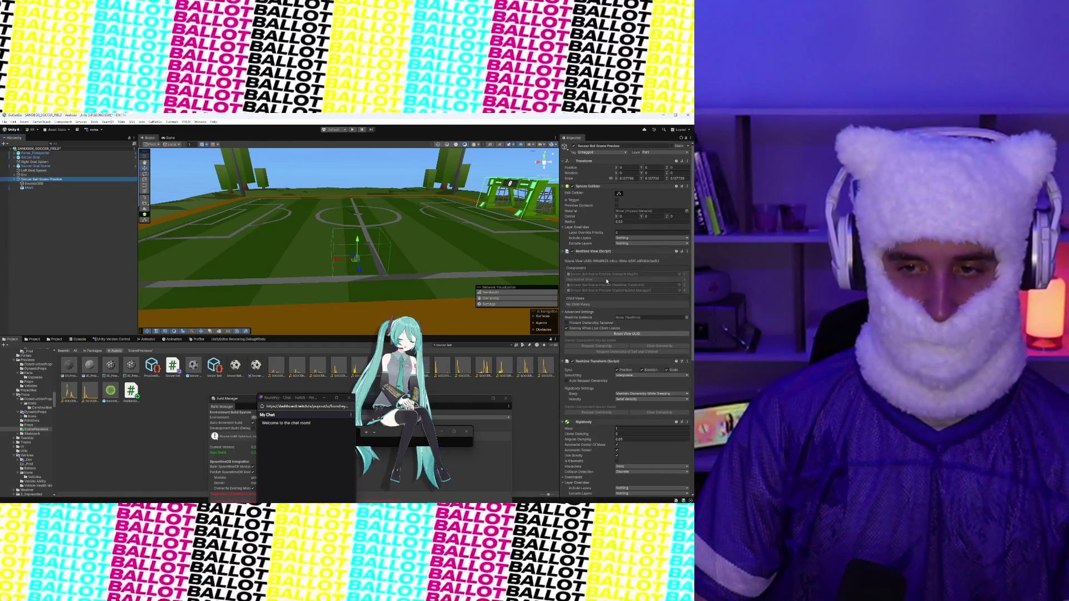
Step: Remove the Network Health, Lifecycle and Object Damage Receiver components
scroll(611, 288, "down", 6)
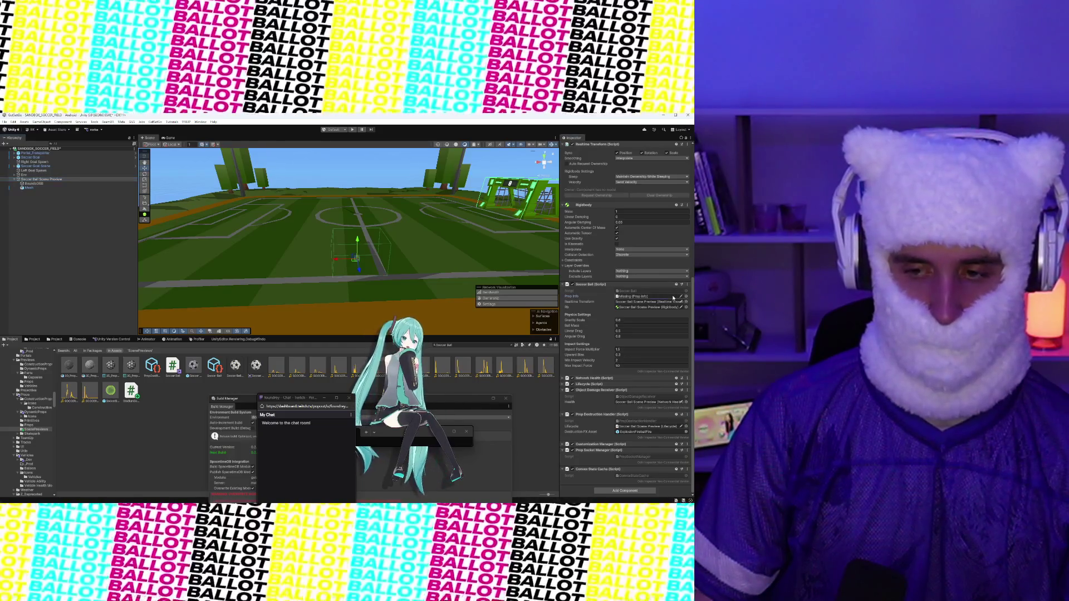
left_click(688, 378)
left_click(654, 404)
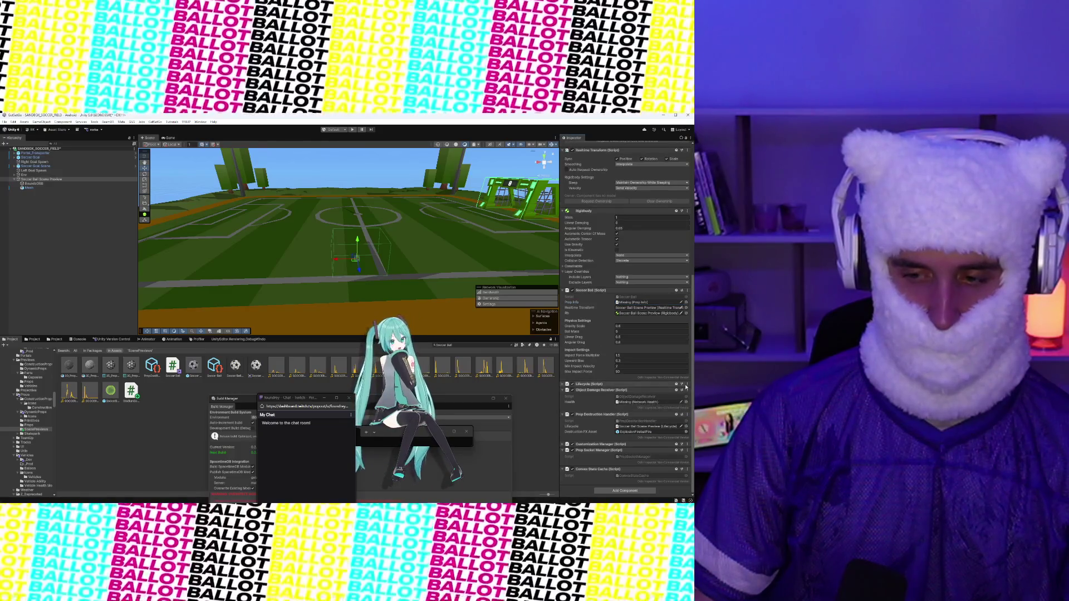
left_click(687, 384)
left_click(655, 410)
left_click(687, 390)
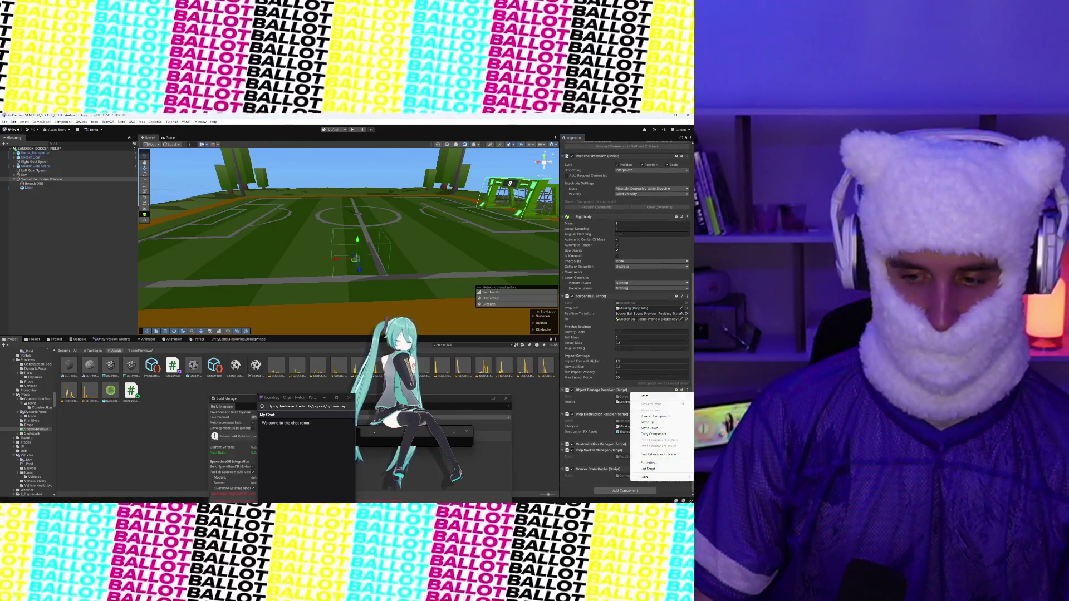
left_click(676, 416)
left_click(687, 321)
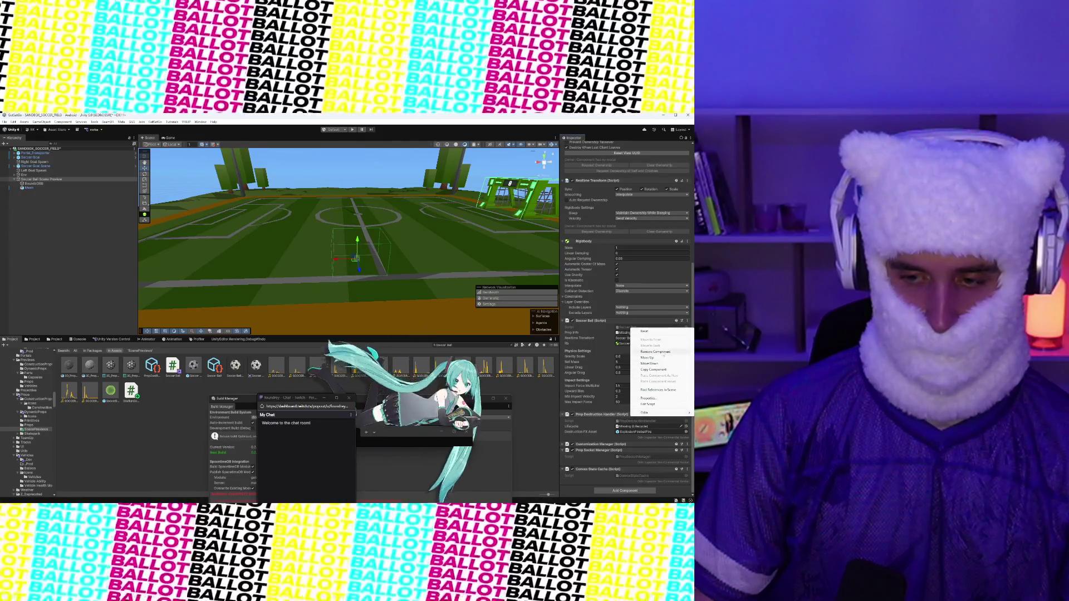
Step: Remove another unneeded lower component and the Convex State Cache component
left_click(656, 352)
left_click(688, 350)
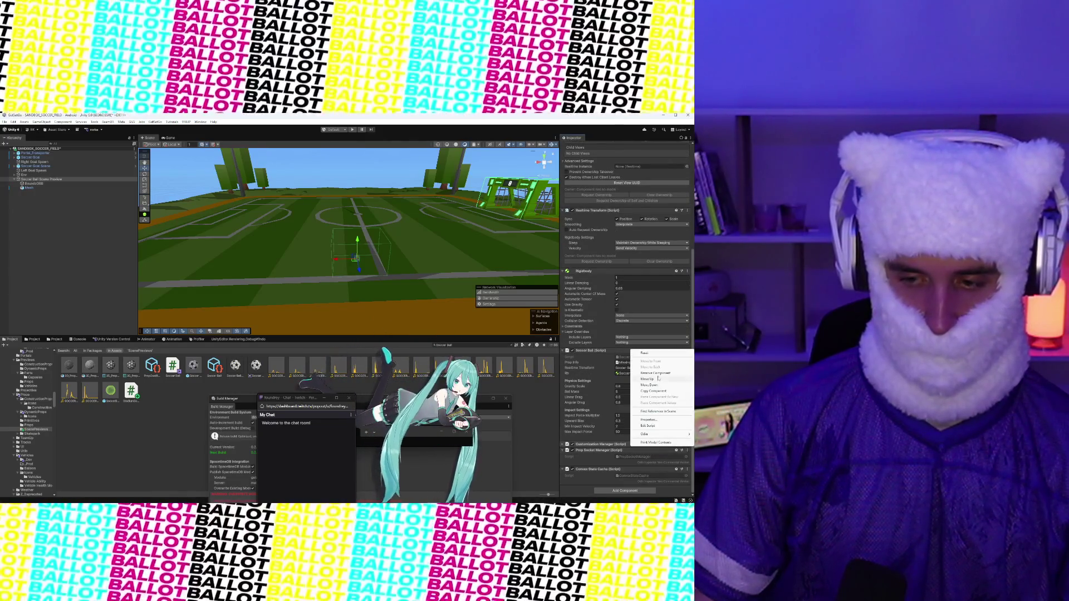
left_click(659, 373)
left_click(687, 362)
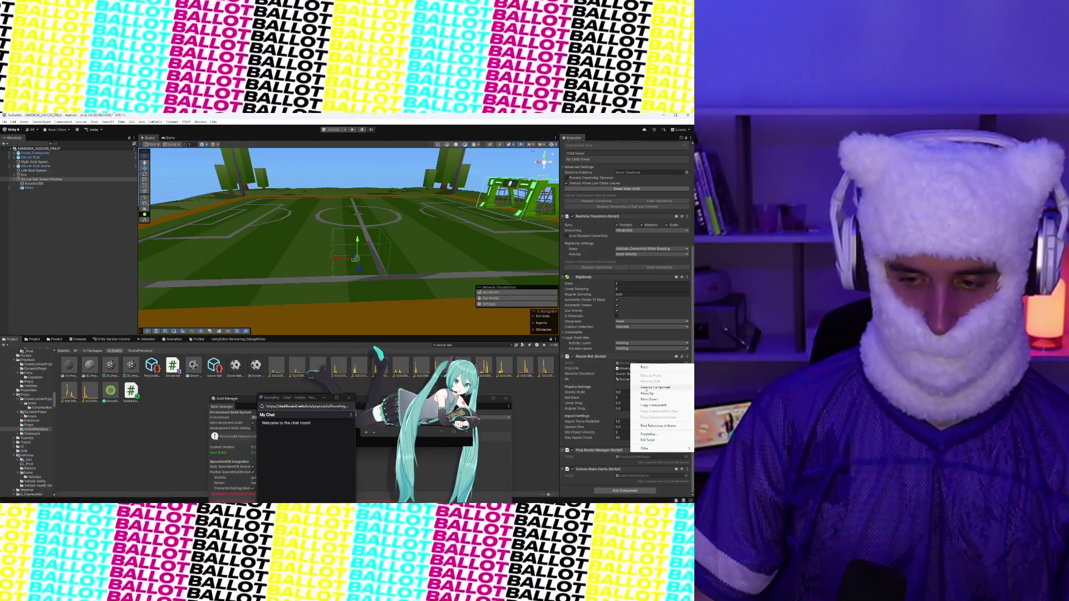
left_click(656, 387)
left_click(687, 469)
left_click(673, 413)
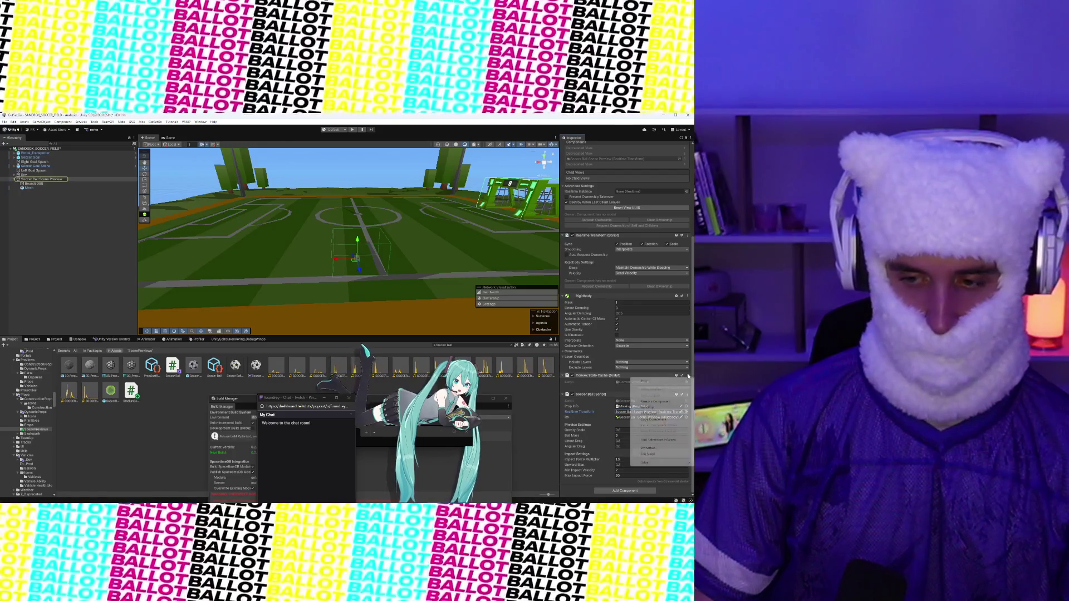
right_click(672, 377)
left_click(660, 397)
scroll(647, 349, "up", 5)
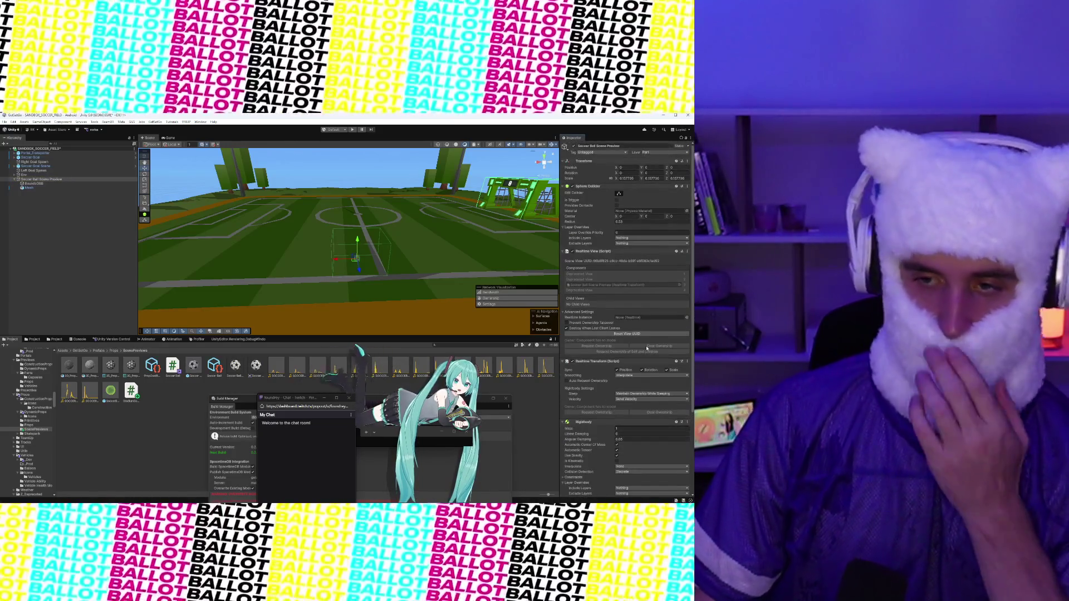
Step: Set Soccer Ball Scene Preview's layer to 18: Grappable, confirming the Change Layer prompt
left_click(657, 153)
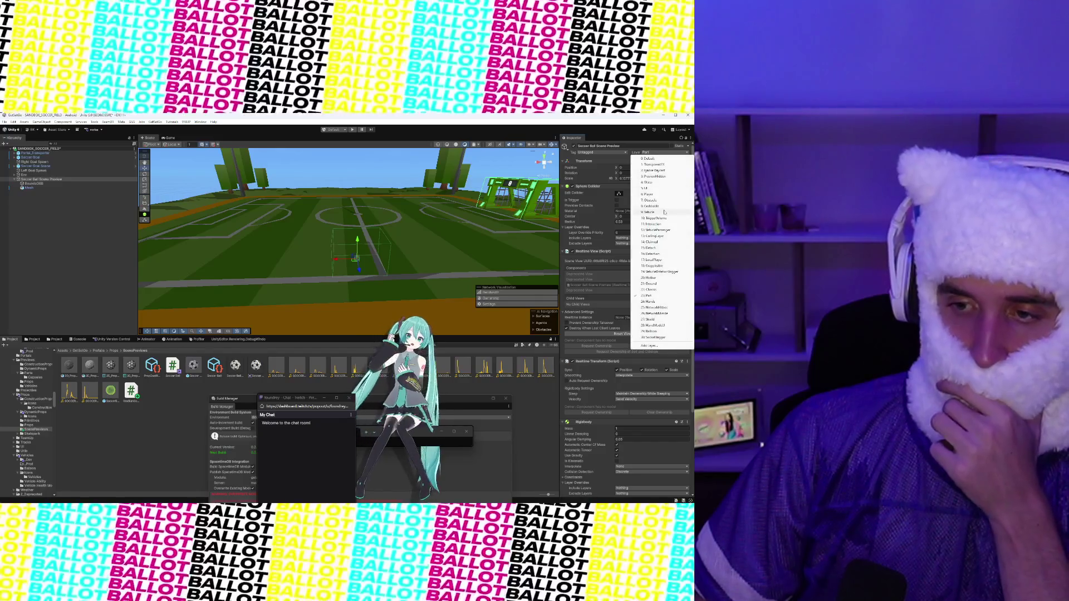
left_click(663, 268)
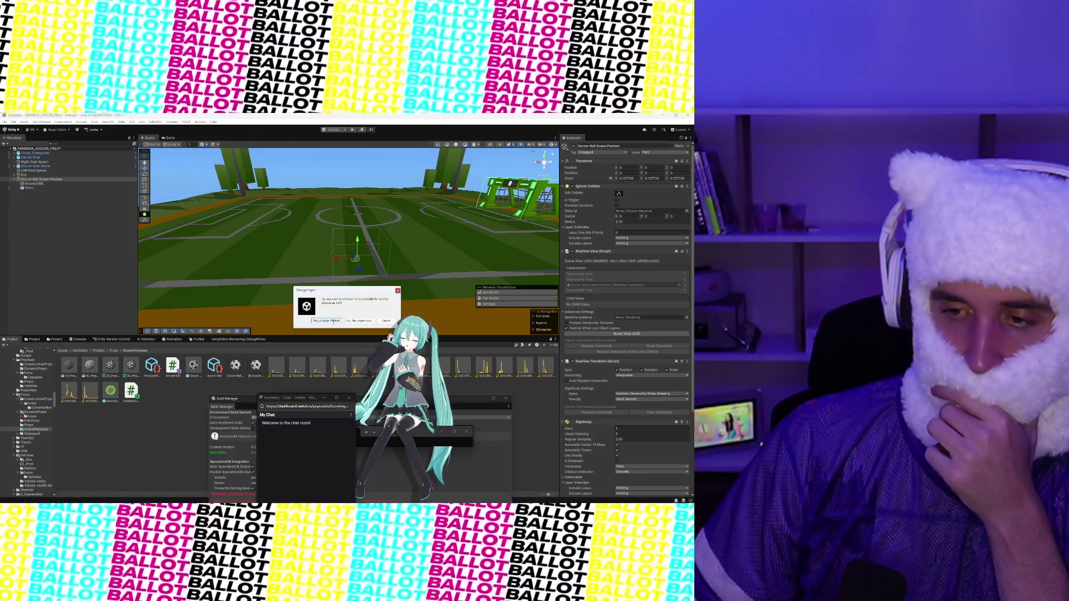
left_click(333, 321)
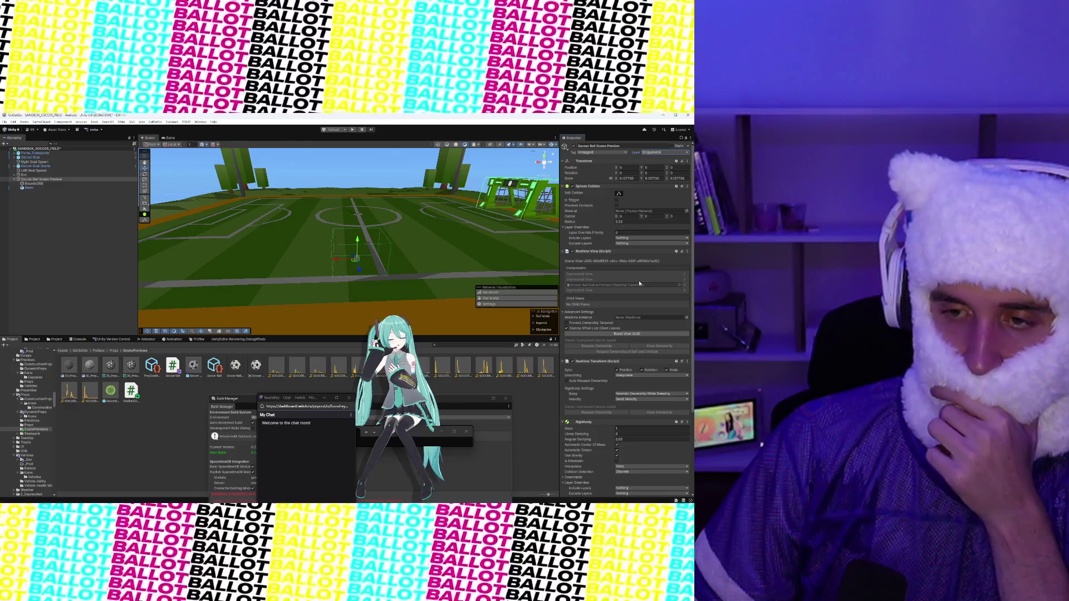
scroll(639, 283, "down", 4)
scroll(640, 283, "up", 1)
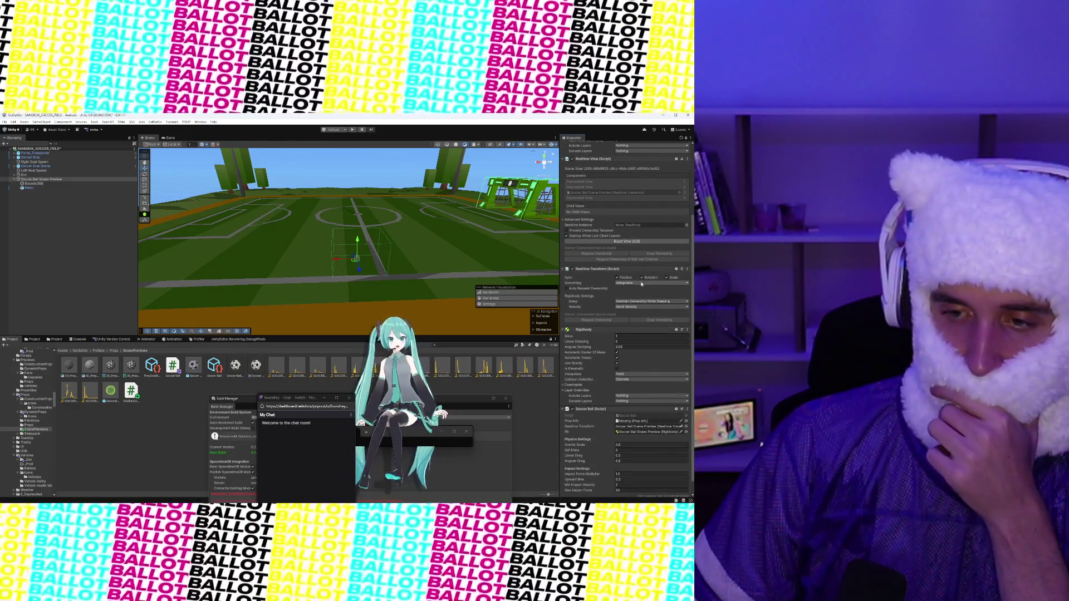
scroll(640, 286, "down", 1)
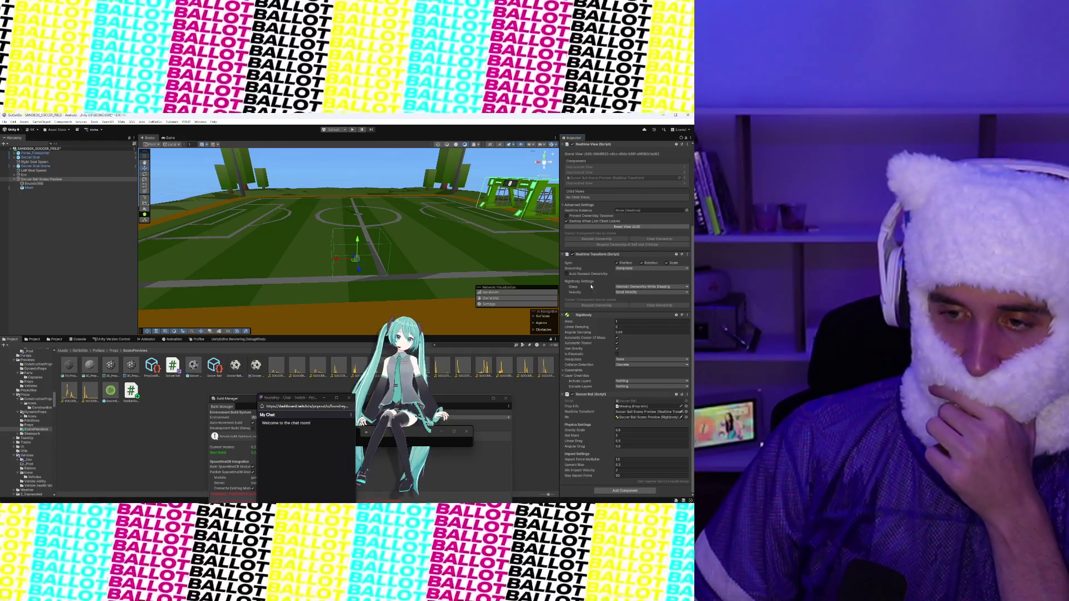
left_click_drag(334, 250, 154, 217)
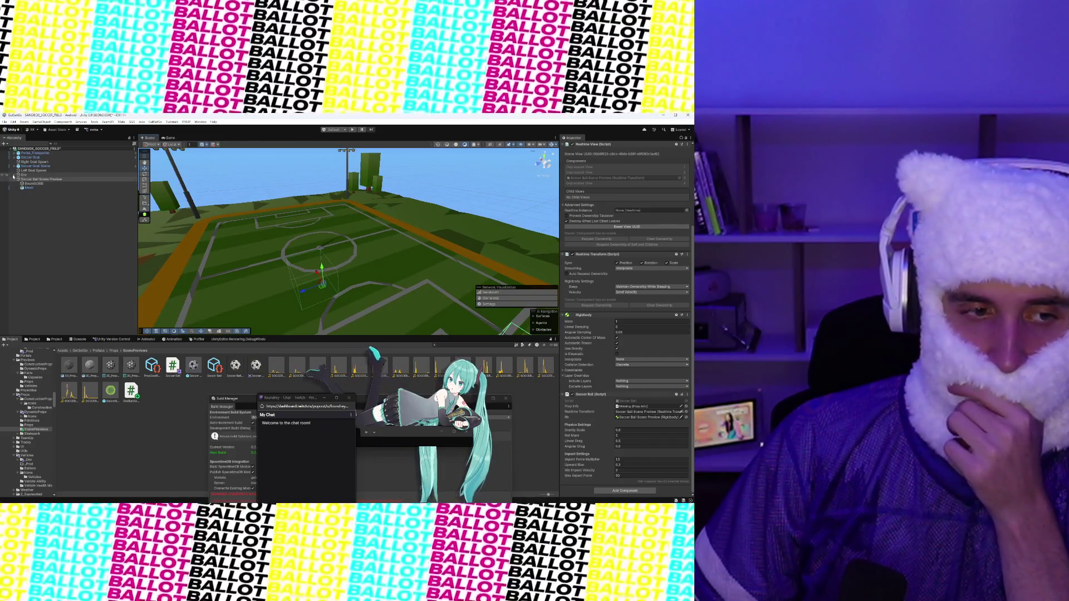
left_click(33, 166)
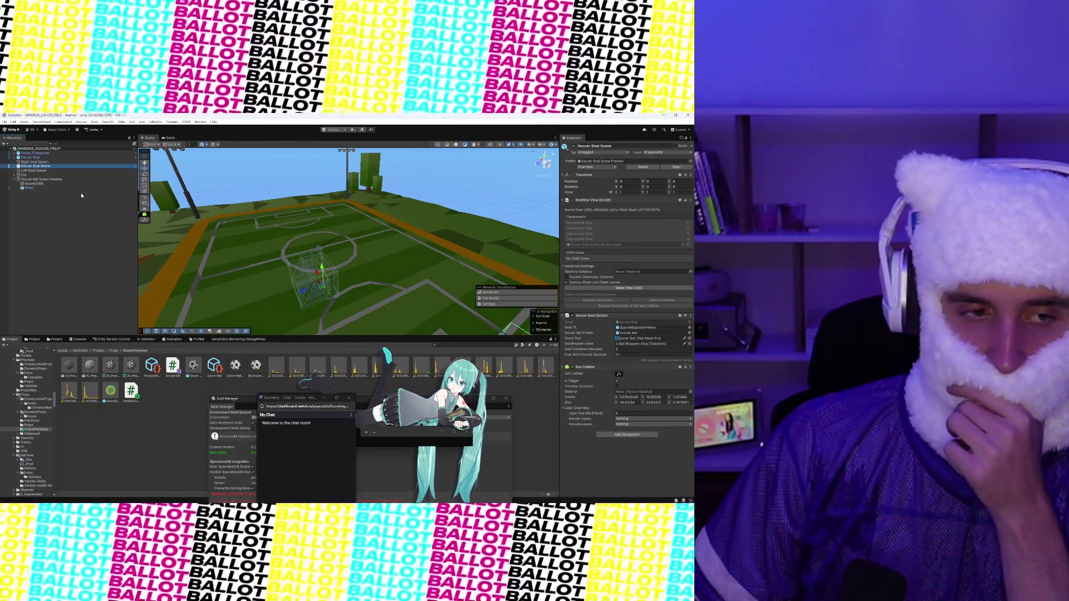
Step: Search the project for t:scenePreviews and open the ScenePreviews folder
left_click(15, 166)
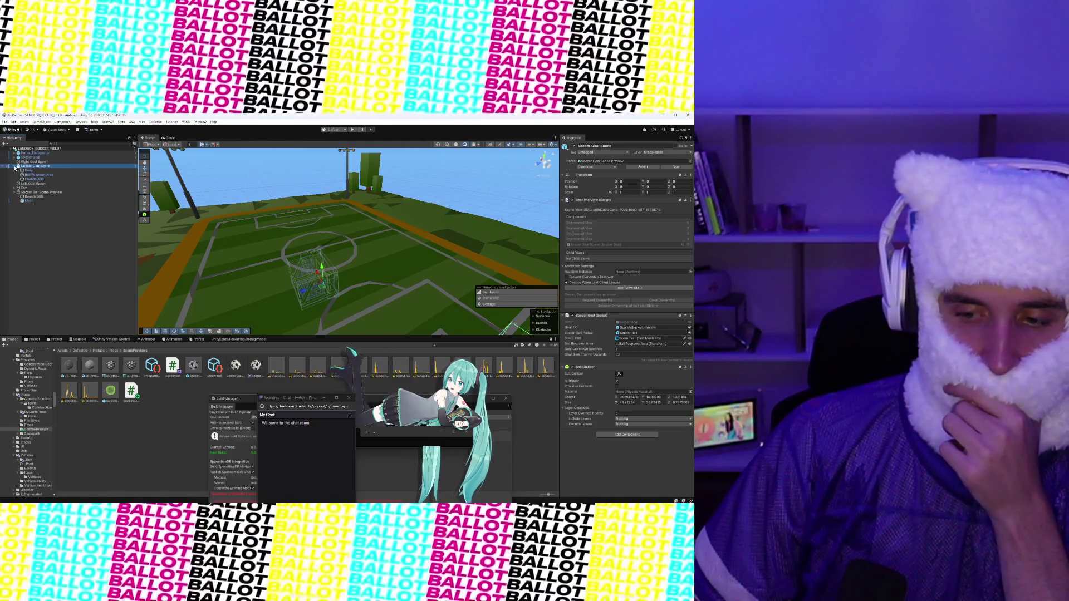
left_click(15, 167)
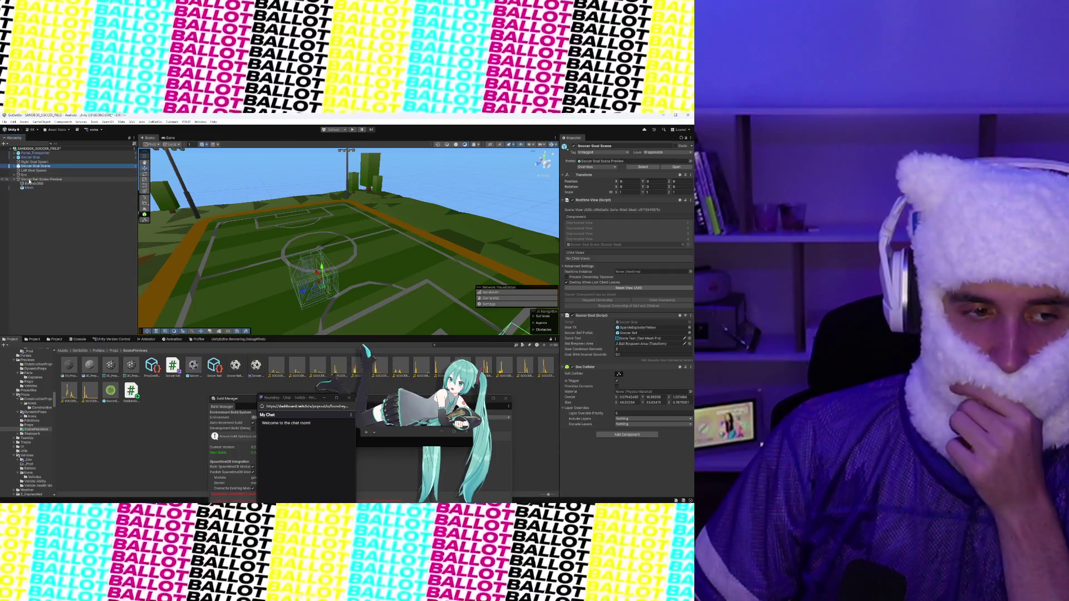
left_click(31, 180)
scroll(614, 275, "down", 3)
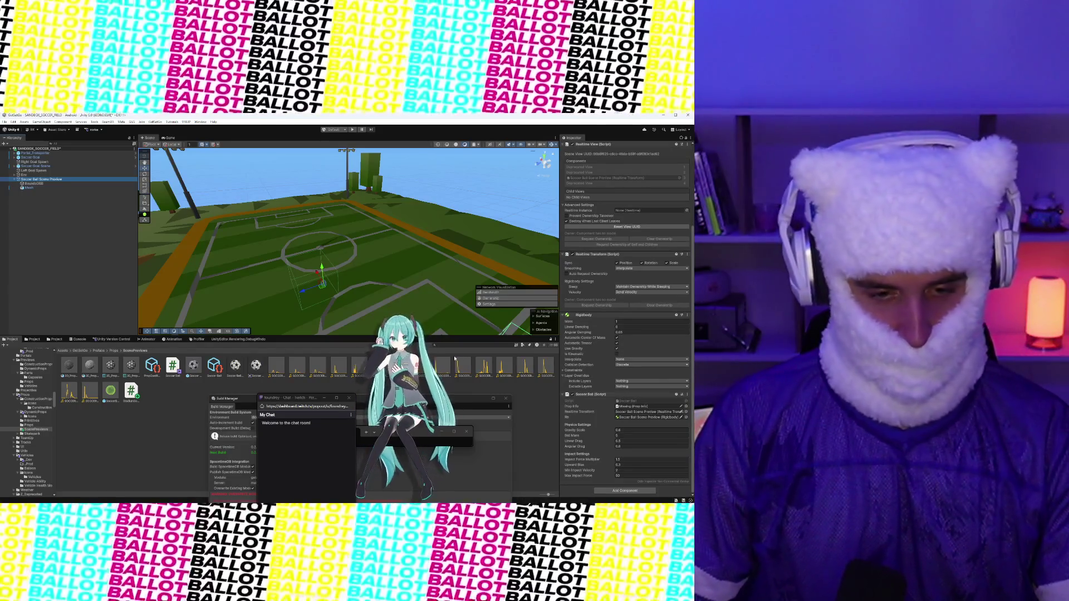
left_click(486, 344)
type("t:s")
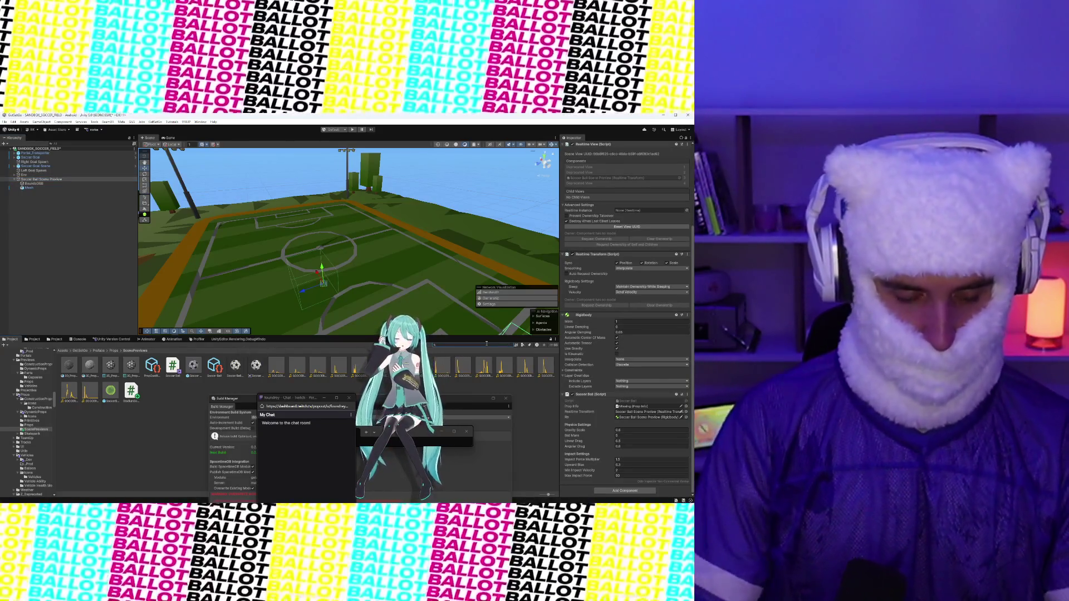
type("cenePreviews")
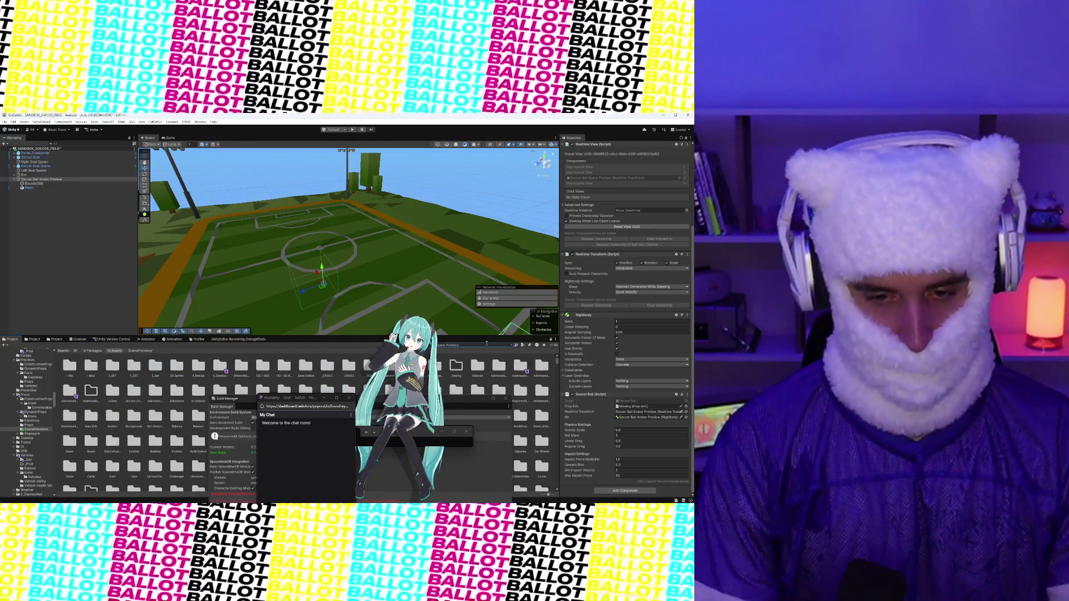
double_click(69, 366)
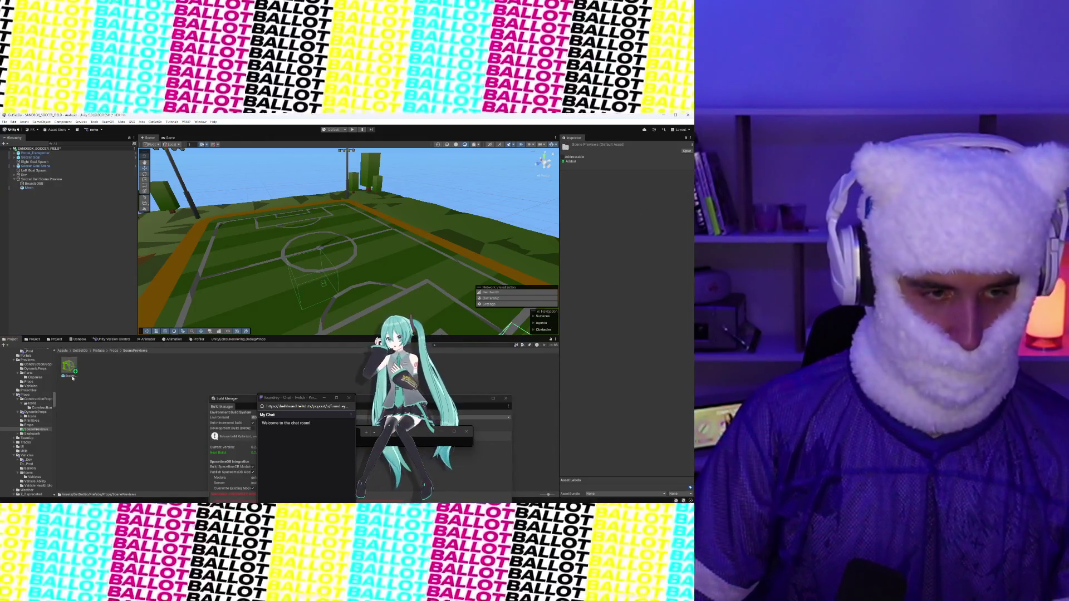
Step: Drag Soccer Ball Scene Preview from the Hierarchy into ScenePreviews to create its prefab
left_click(39, 179)
left_click(15, 179)
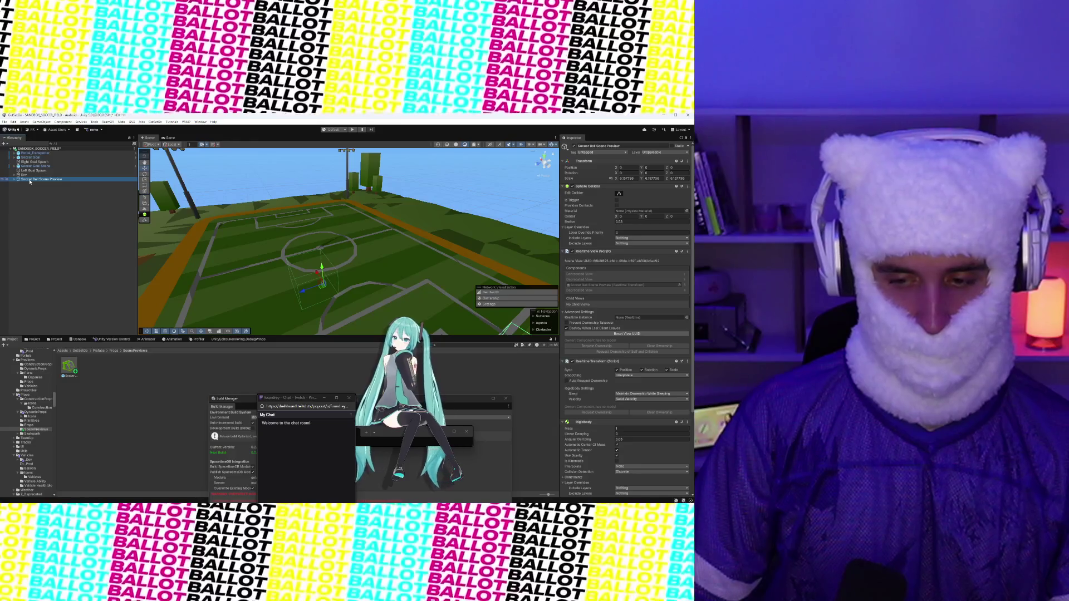
scroll(623, 306, "down", 5)
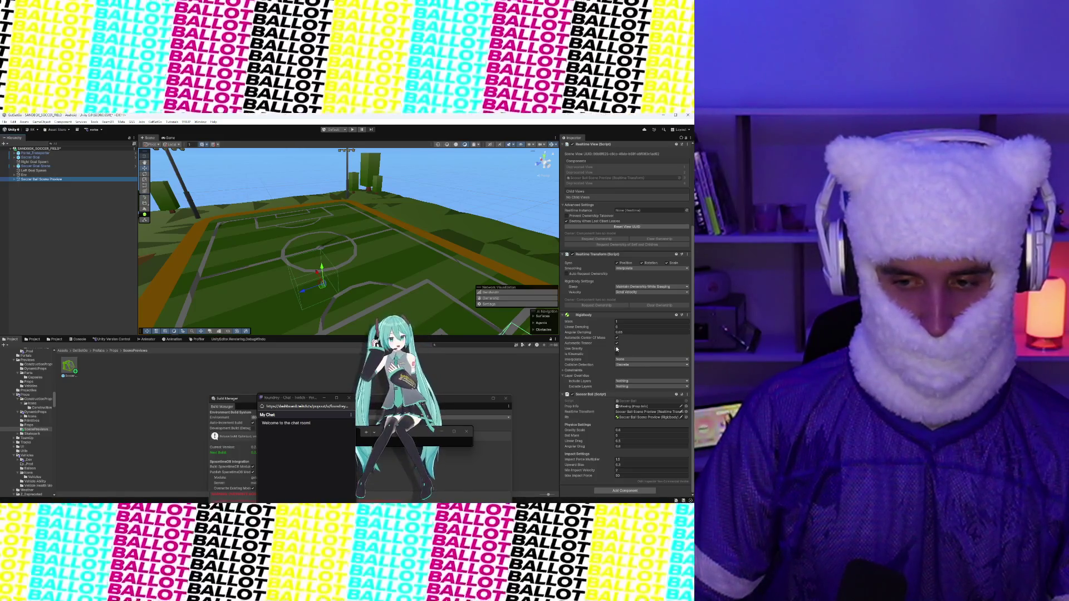
left_click(617, 349)
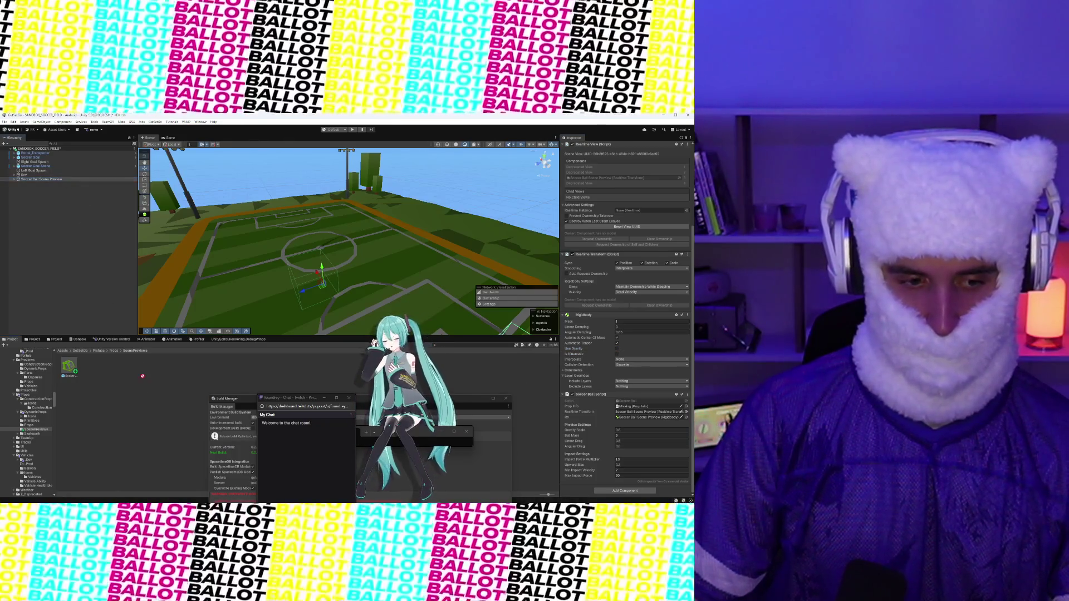
left_click_drag(143, 379, 143, 379)
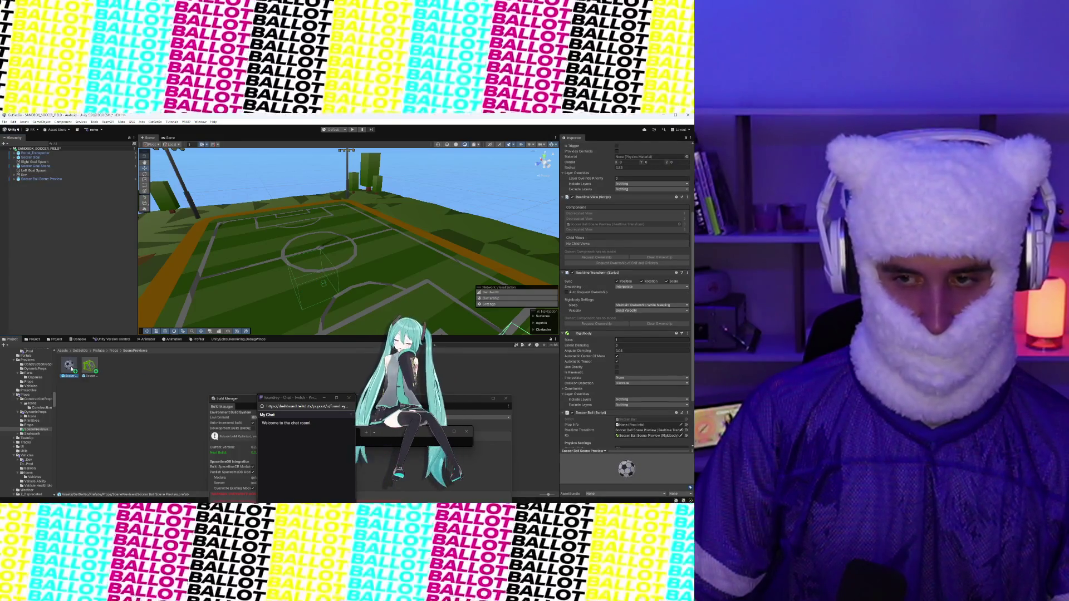
scroll(606, 329, "up", 4)
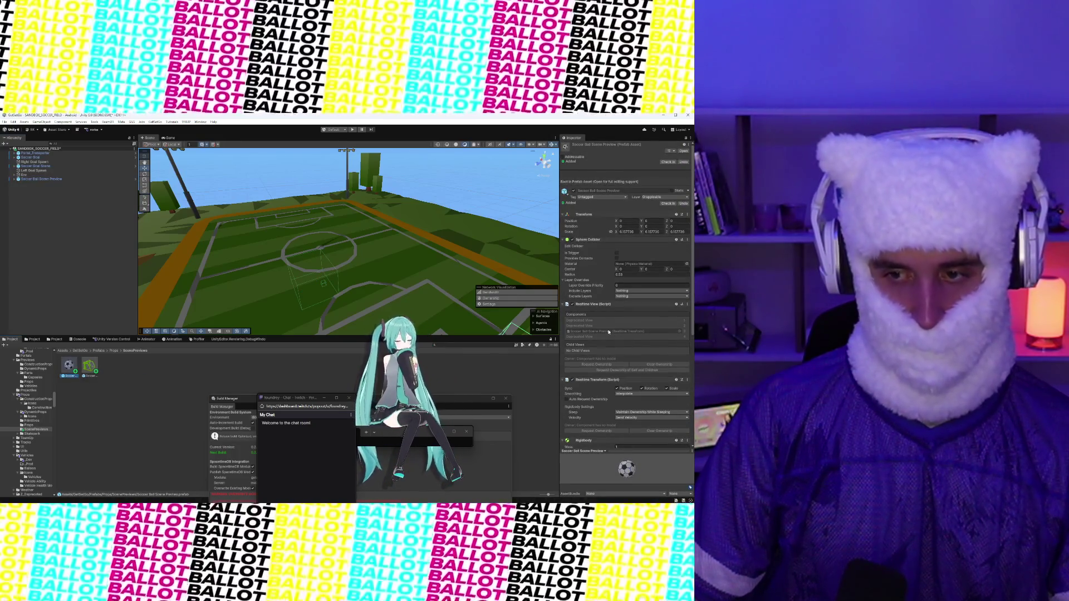
Step: Open the Soccer Goal Scene Preview prefab and put the ball prefab in Addressables' Default Local Group
double_click(87, 370)
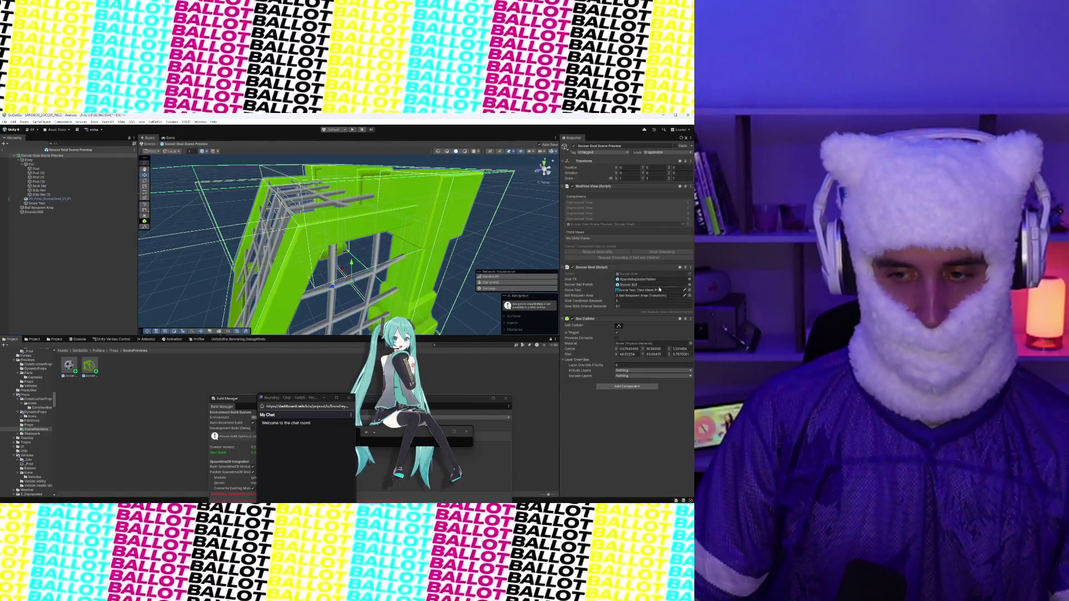
left_click(689, 285)
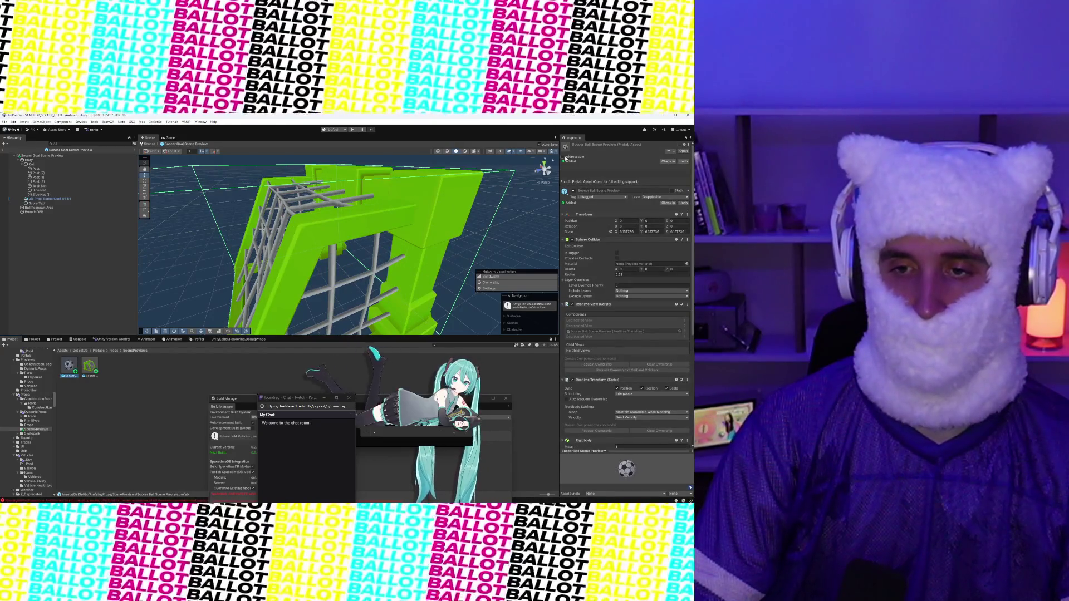
left_click(564, 158)
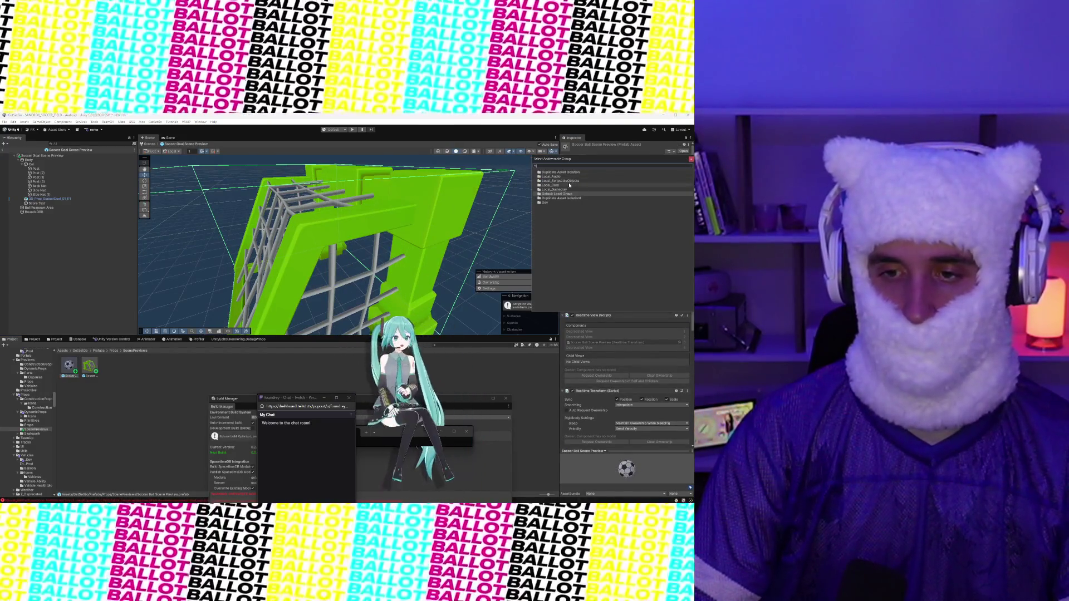
left_click(567, 191)
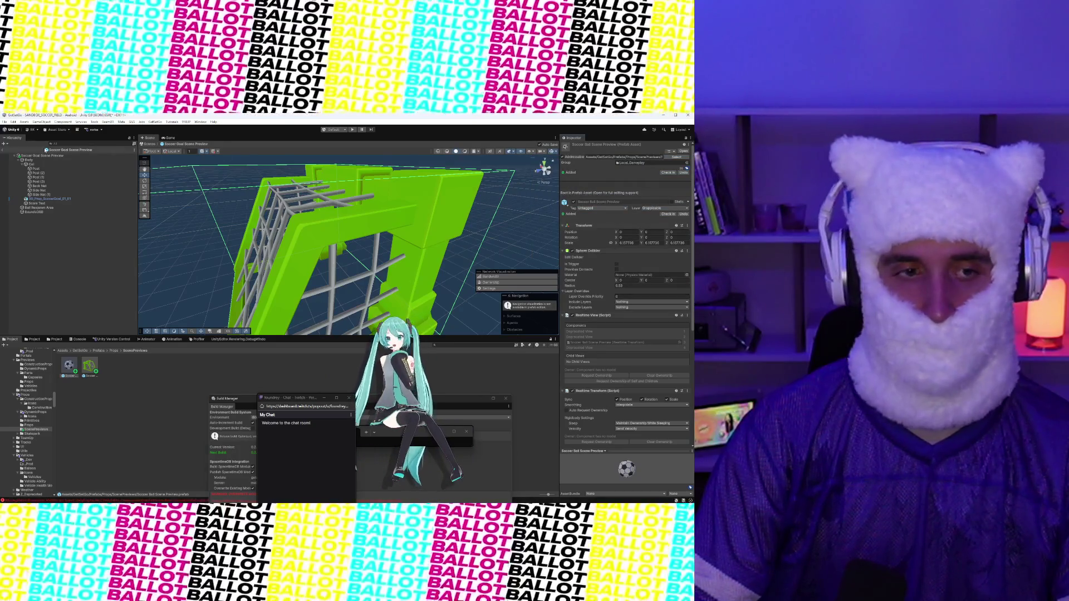
left_click(95, 121)
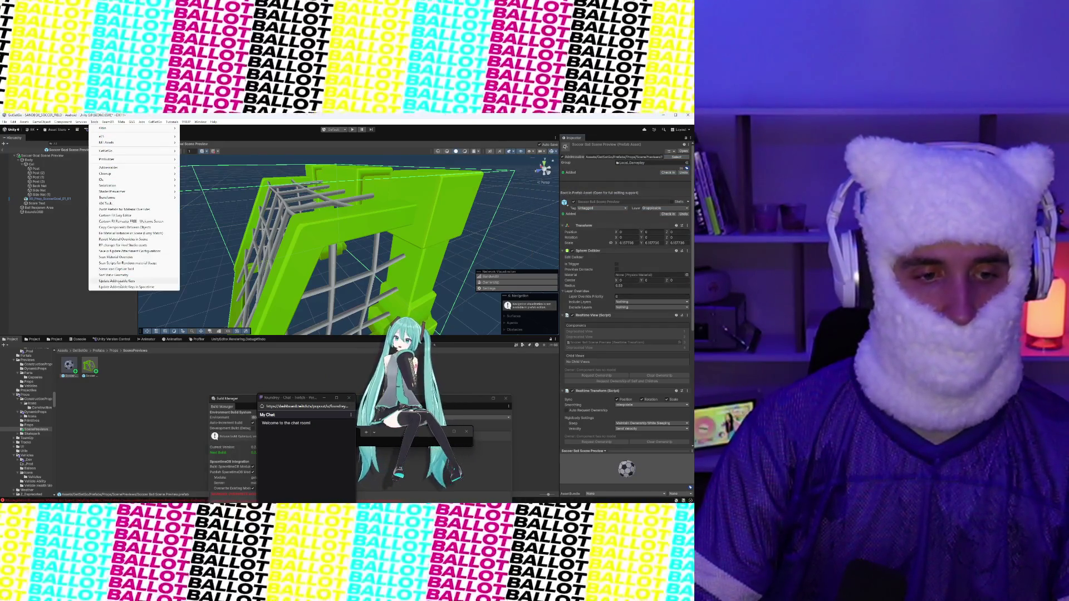
Step: Update Addressable Keys, then assign Soccer Ball Scene Preview as the goal's Soccer Ball Prefab
left_click(117, 281)
left_click(85, 400)
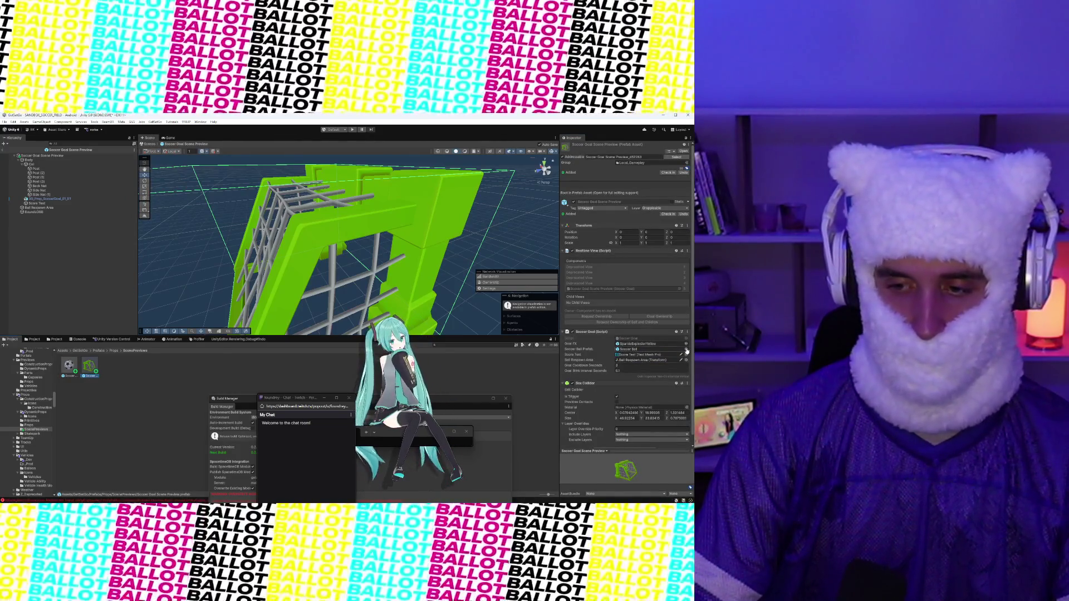
left_click(686, 349)
type("soccer ba")
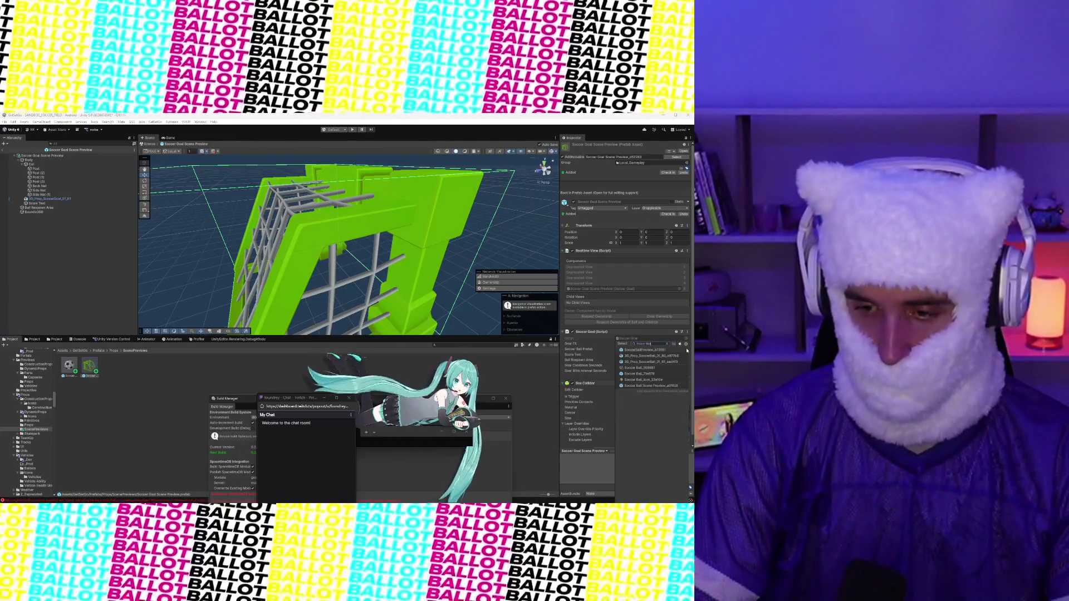
left_click(665, 385)
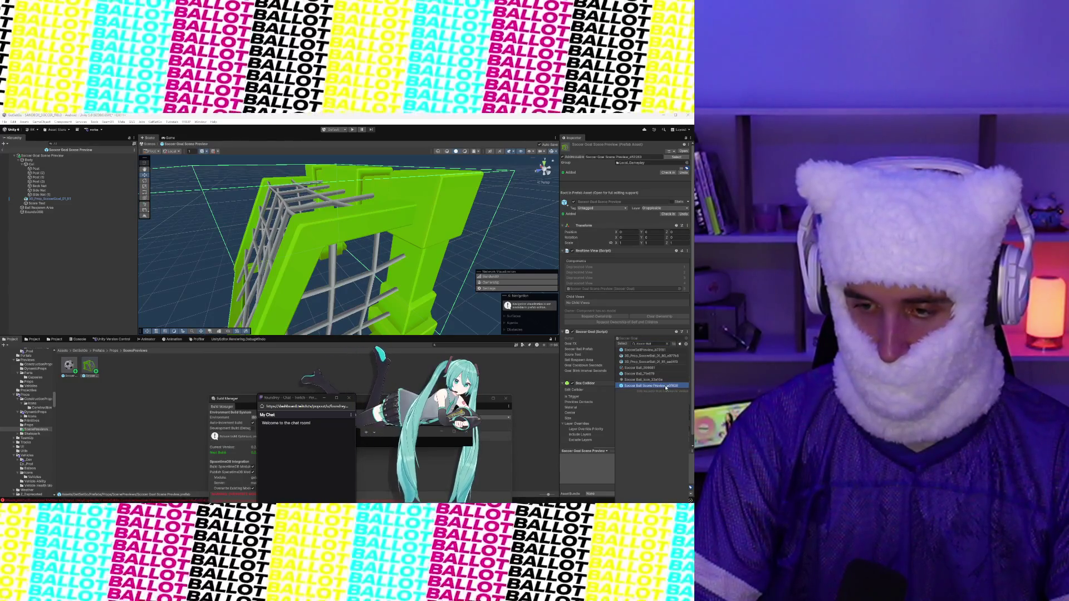
double_click(665, 385)
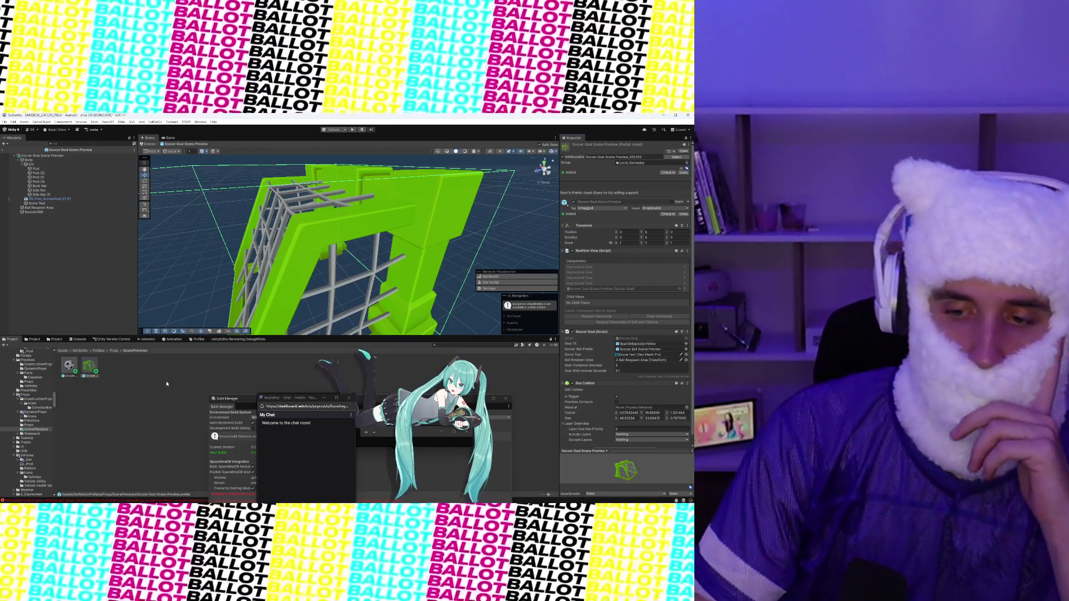
Step: Select the Soccer Goal Scene Preview prefab in the ScenePreviews folder
left_click(130, 398)
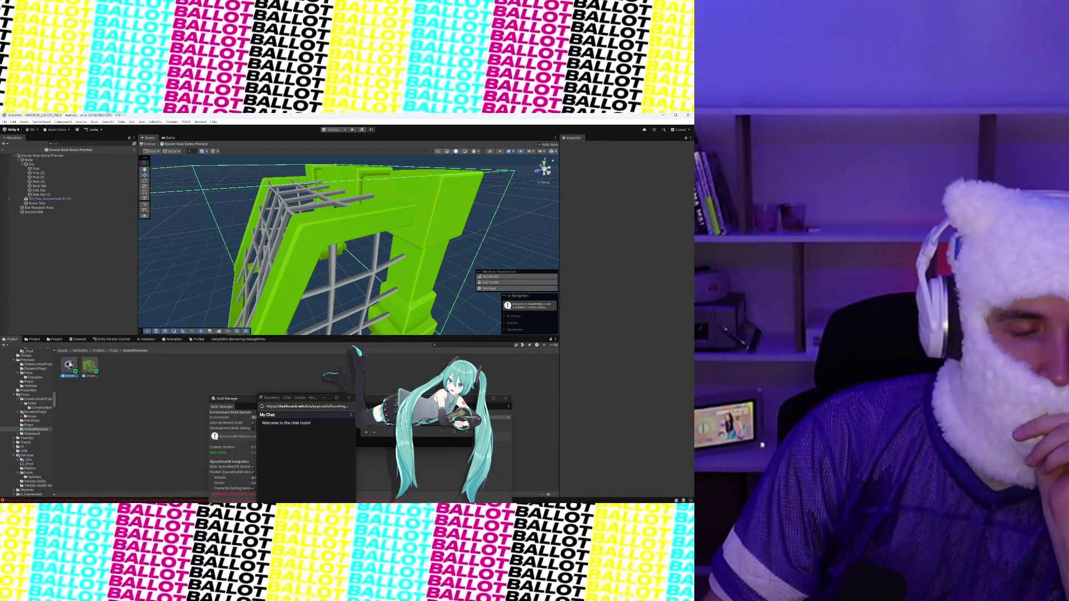
left_click(69, 365)
left_click(91, 370)
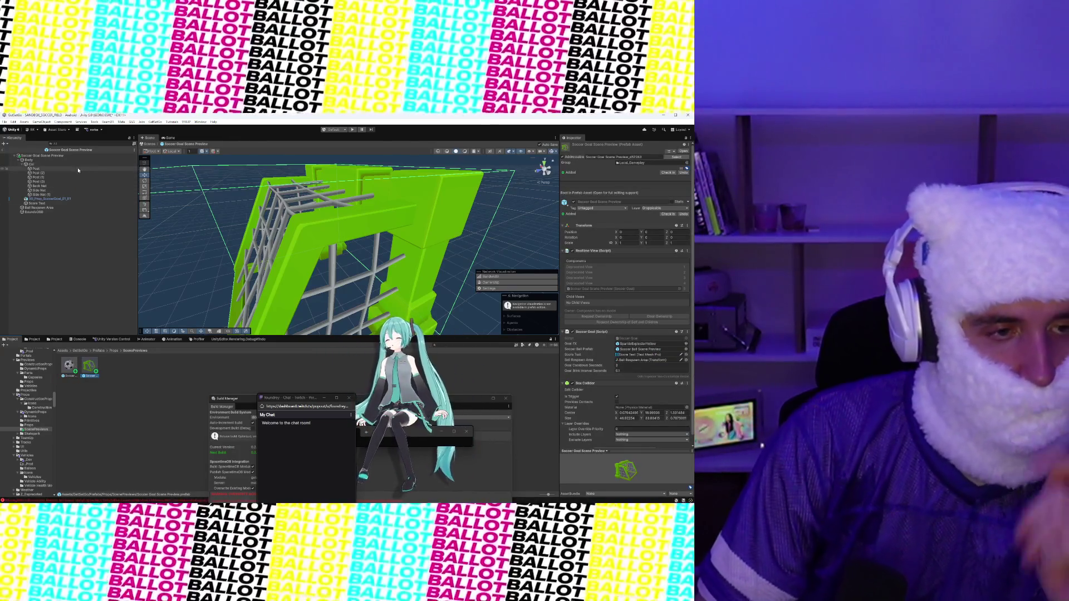
Step: Delete the Post through Side Net (1) collider objects and the Col object
left_click(70, 169)
left_click(60, 195, "shift")
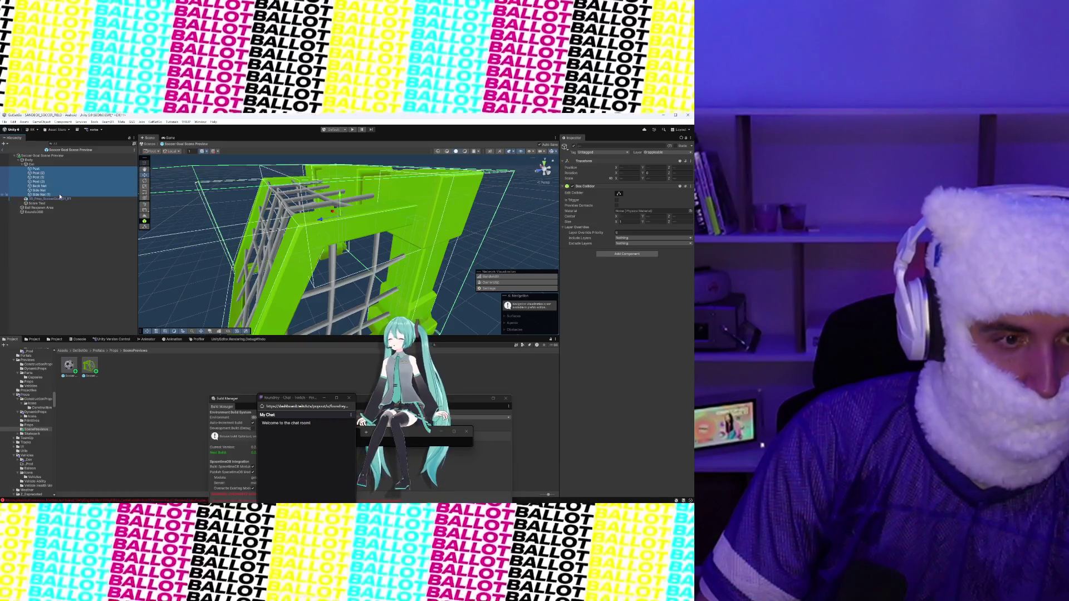
right_click(61, 195)
left_click(73, 234)
left_click(33, 164)
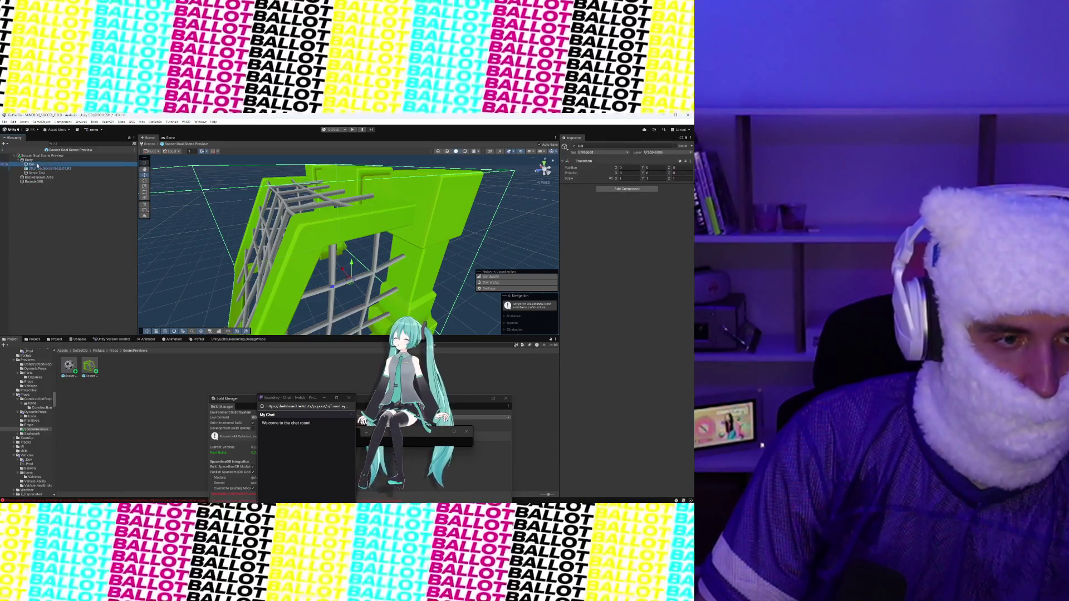
right_click(37, 164)
left_click(49, 203)
left_click(49, 202)
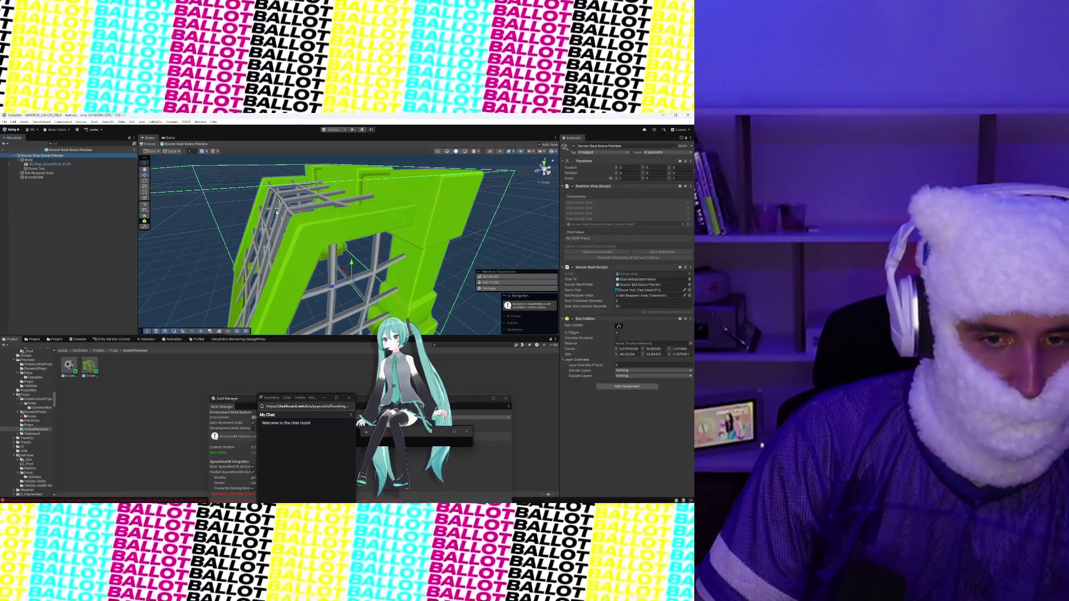
Step: Add a Mesh Collider component to the goal's 3D model mesh
left_click(366, 243)
left_click(630, 346)
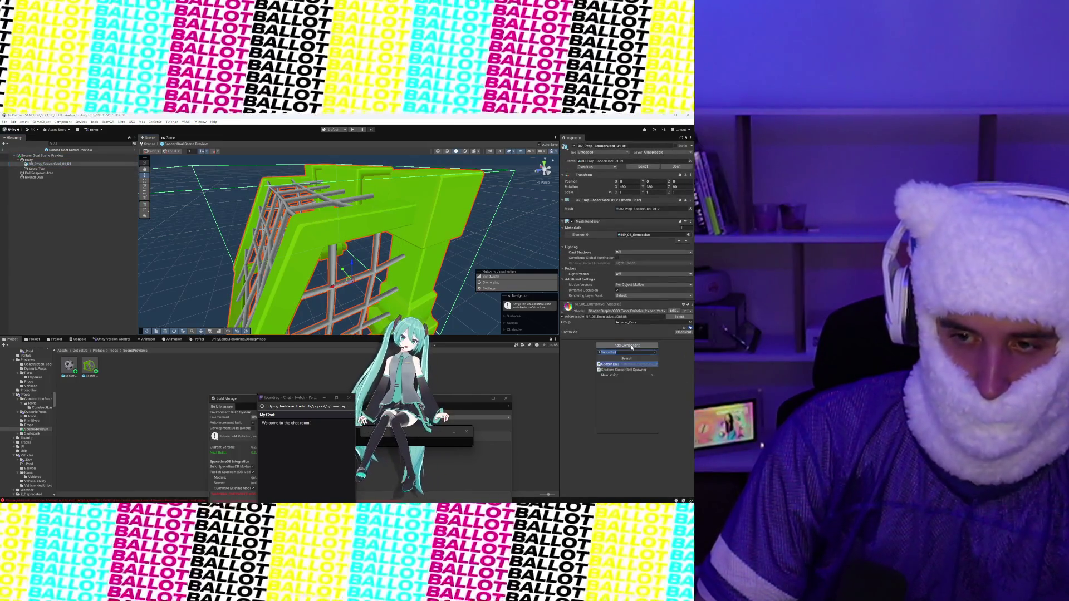
type("mesh col")
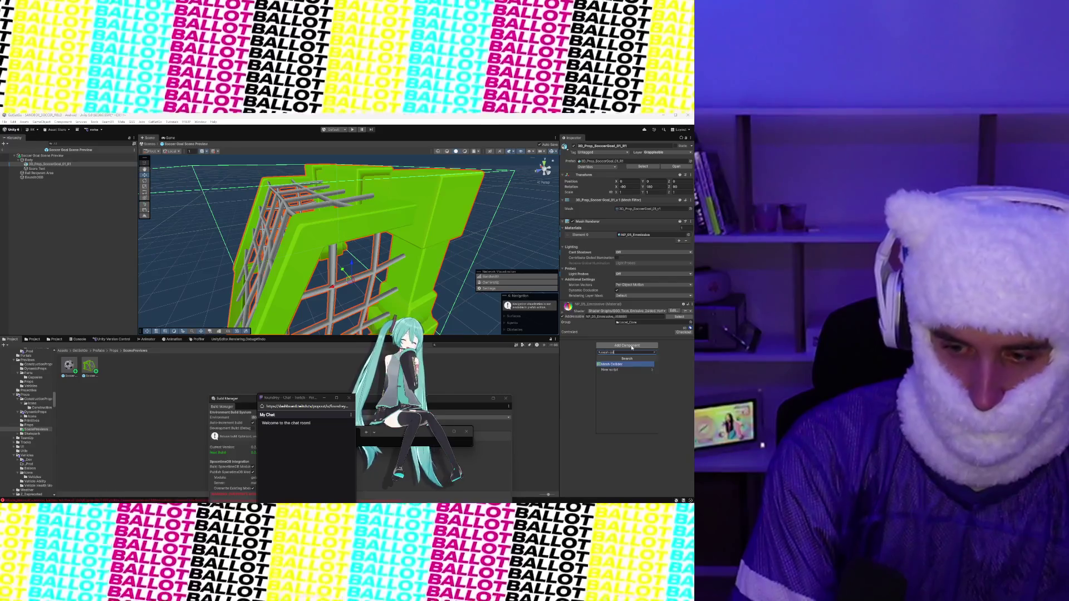
key("Return")
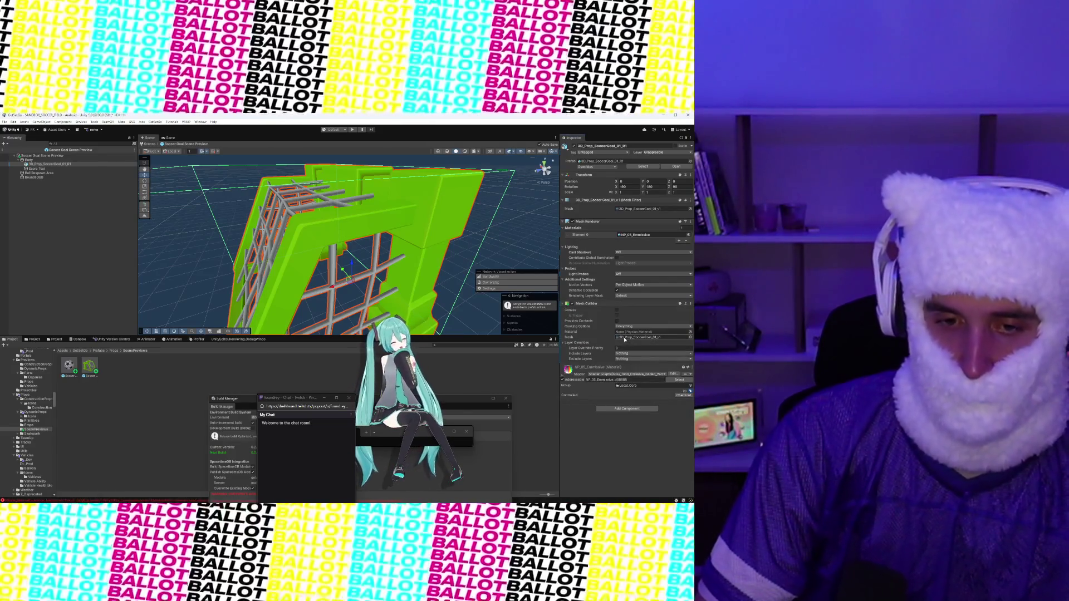
scroll(398, 261, "down", 5)
left_click_drag(398, 261, 262, 233)
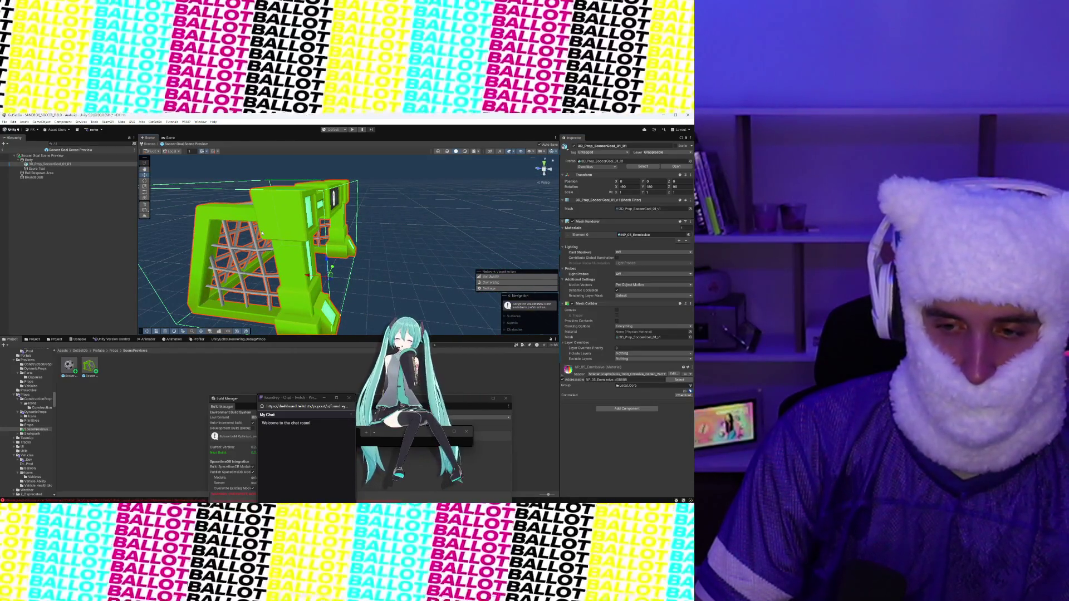
scroll(261, 233, "down", 3)
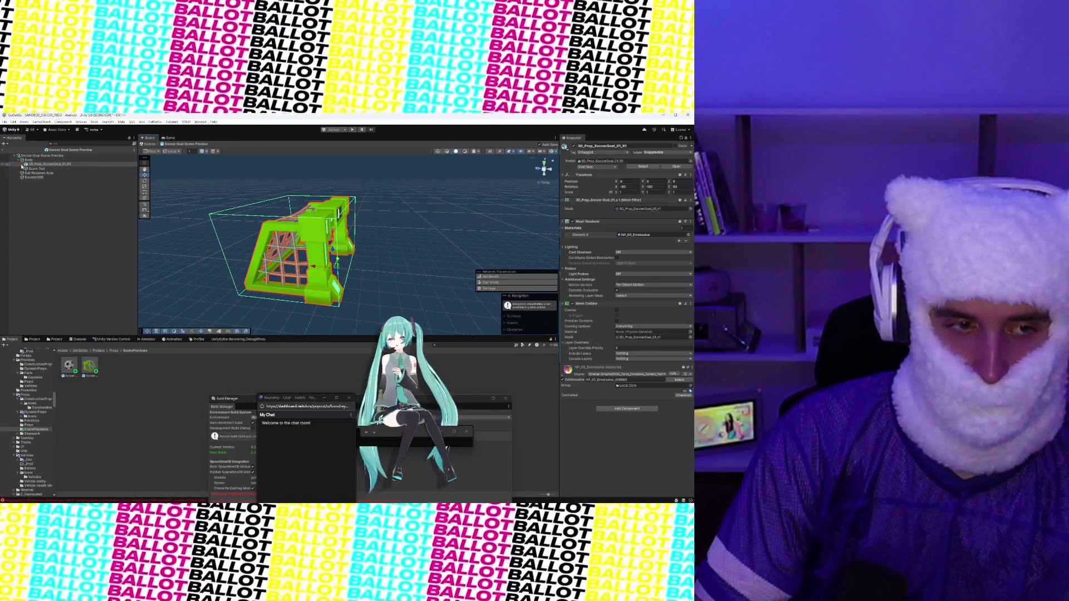
Step: Select the prefab root, orbit to face the scoreboard, and reselect the goal model
left_click(32, 156)
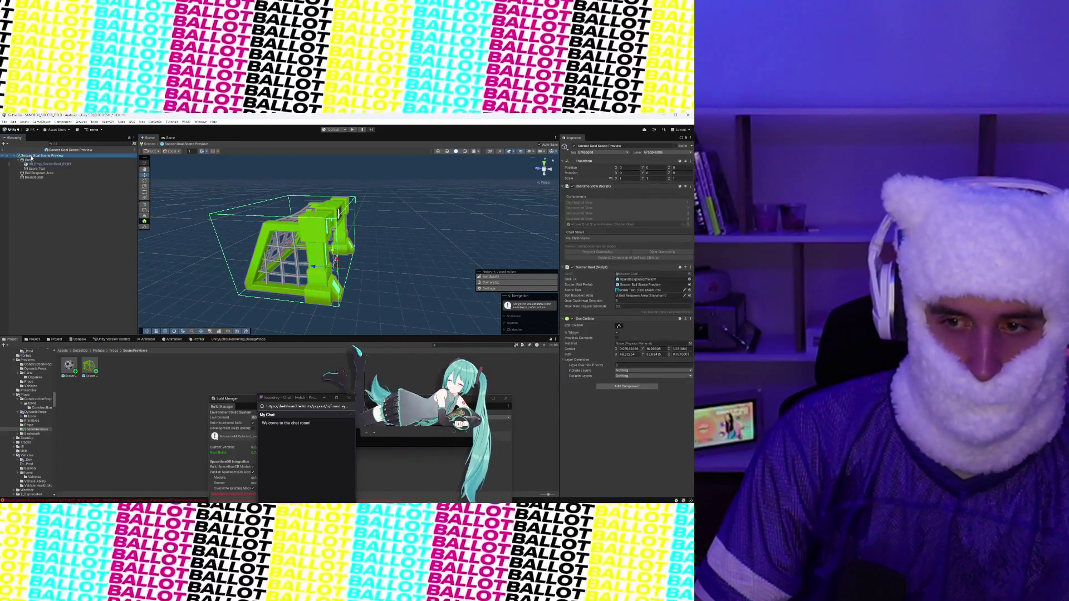
left_click_drag(352, 216, 253, 225)
left_click(261, 209)
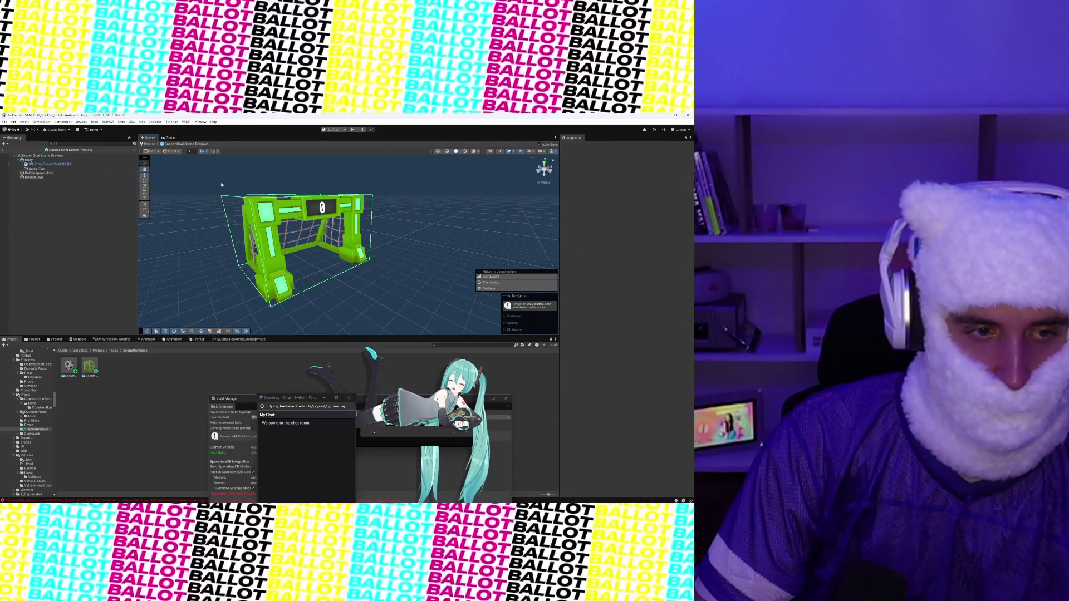
Step: Leave prefab mode, expand Env, and delete Soccer Ball Scene Preview from the scene
left_click(15, 154)
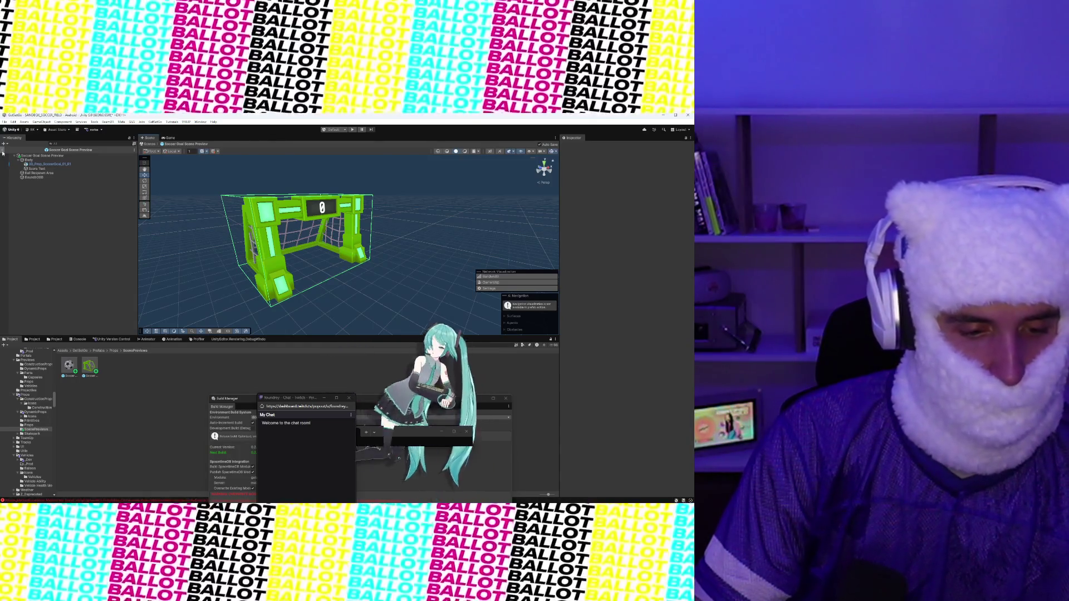
left_click(3, 151)
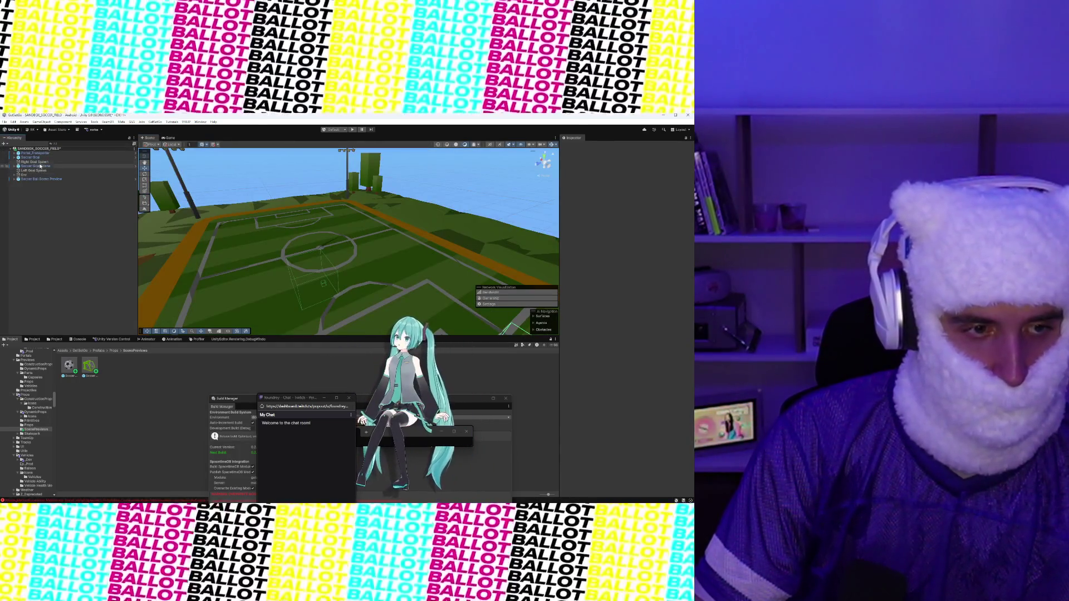
left_click(42, 166)
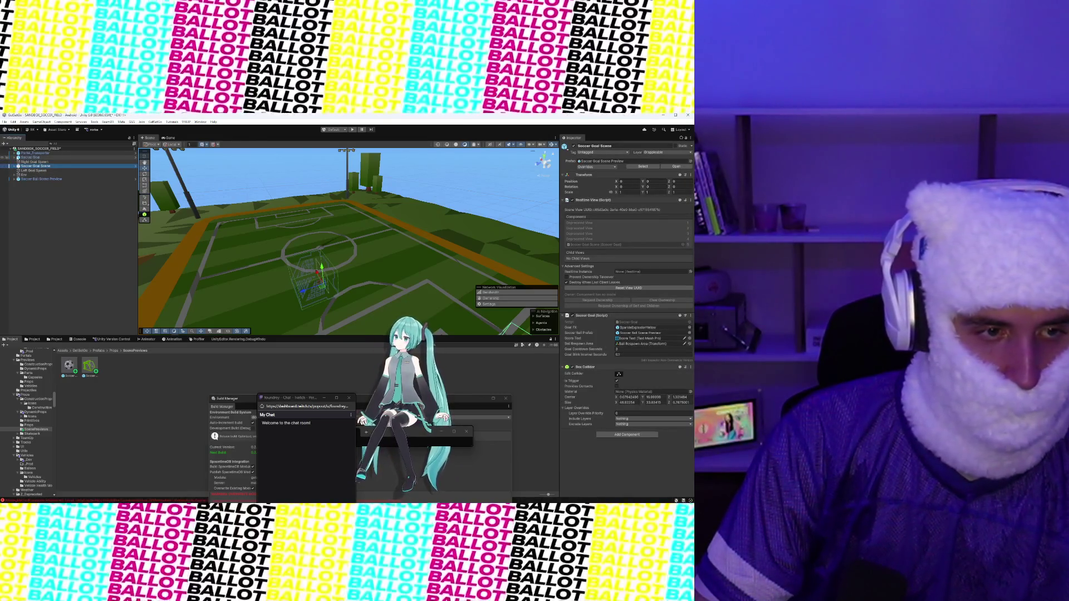
left_click(14, 175)
left_click(37, 180)
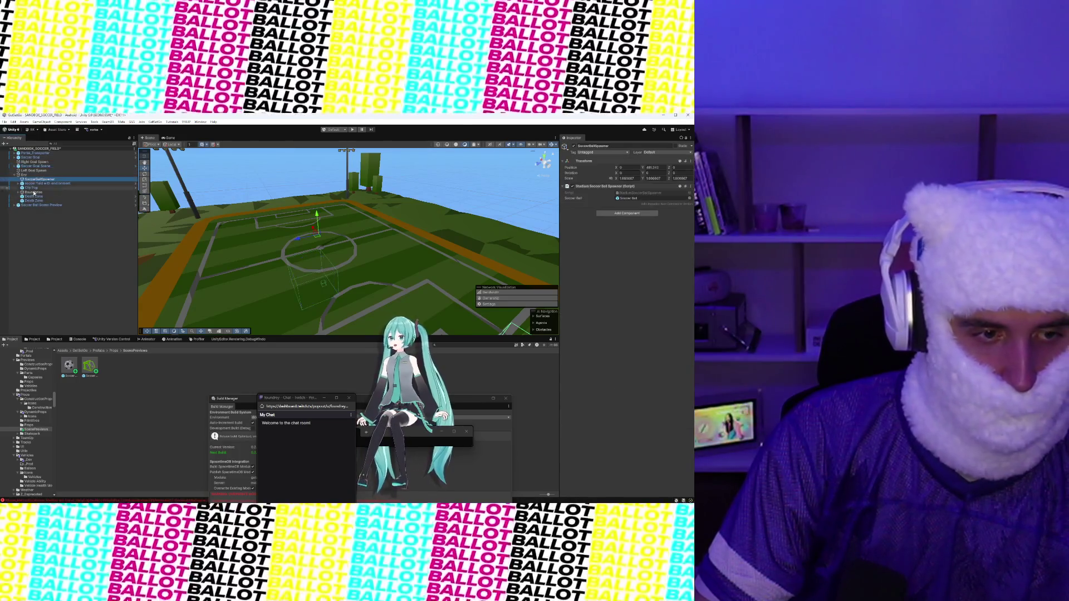
right_click(35, 205)
left_click(53, 245)
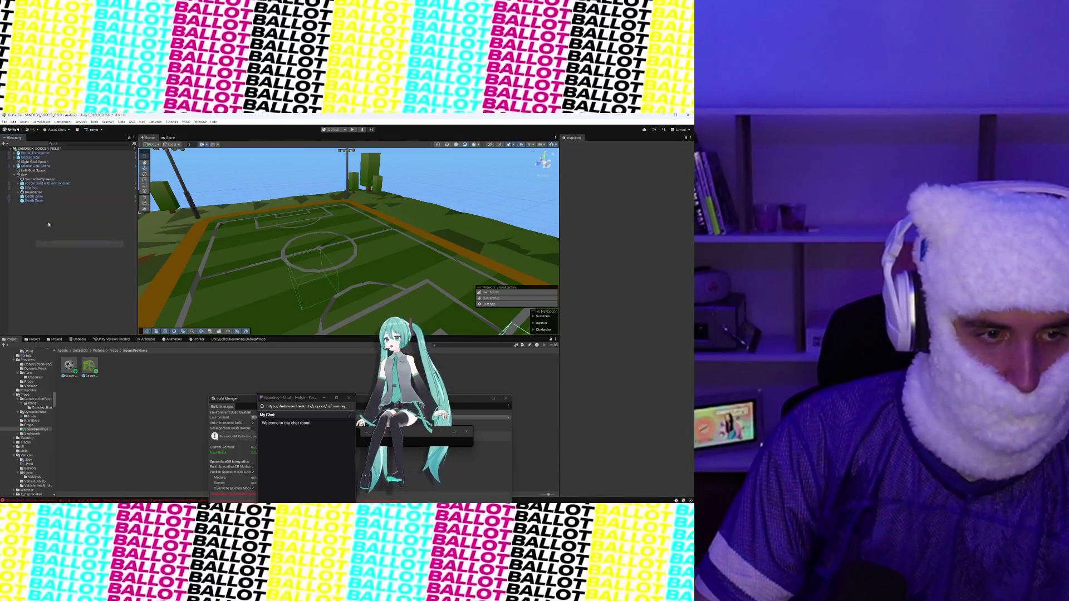
Step: Open SoccerBallSpawner's spawner script in Visual Studio via the component's Edit Script option
left_click(39, 180)
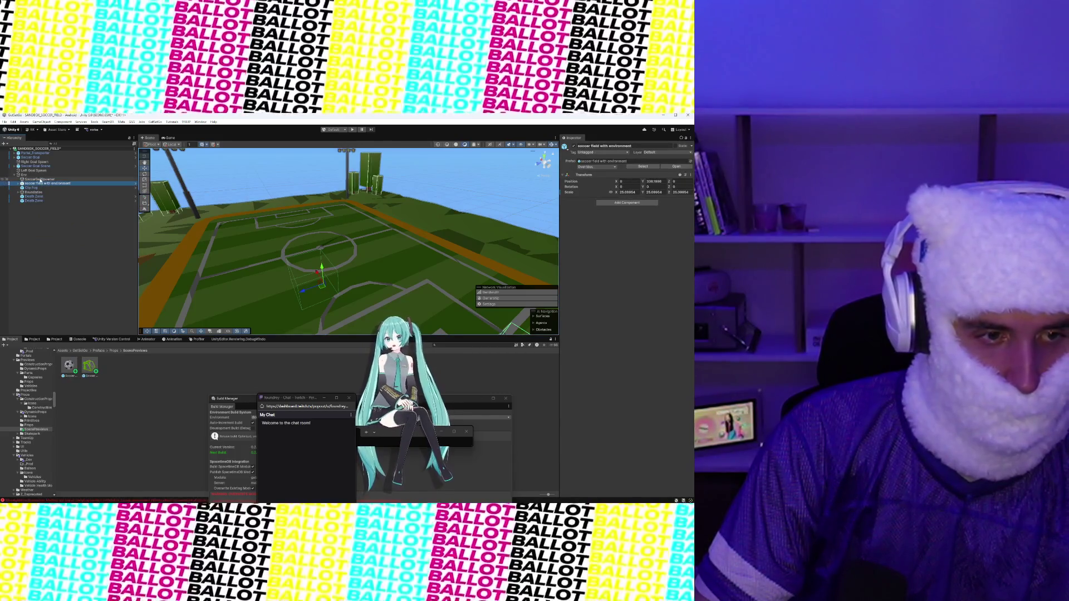
left_click(691, 187)
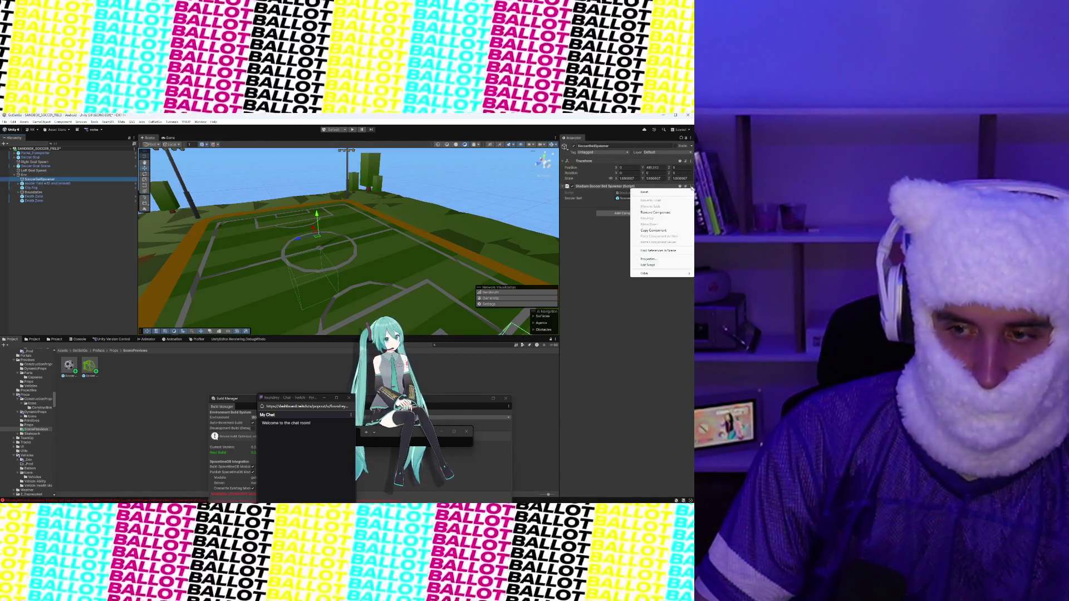
left_click(663, 265)
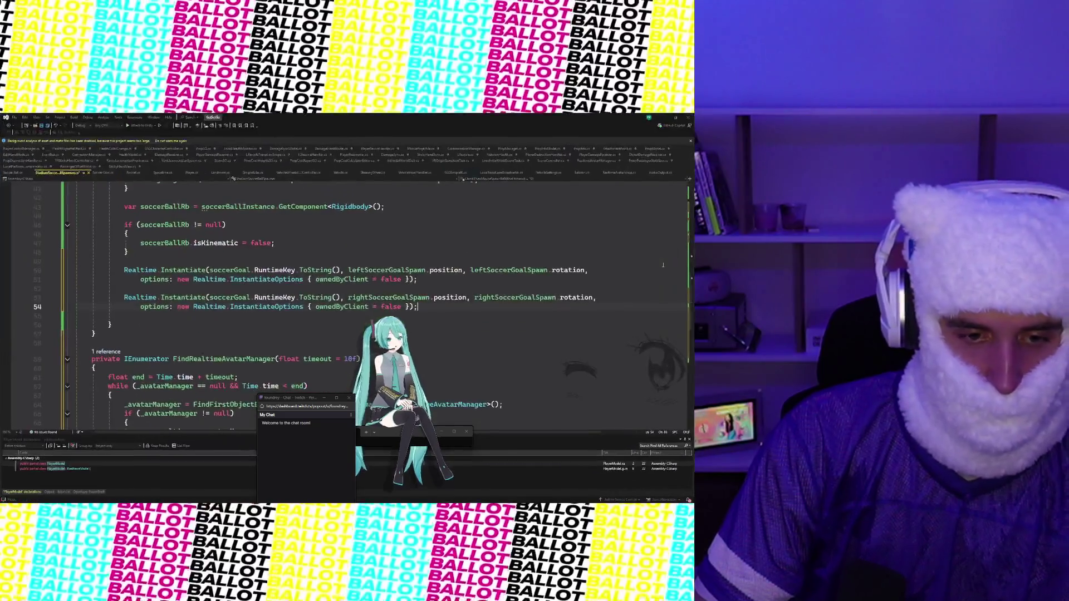
Step: Save the spawner script with Ctrl+S and switch back to Unity to recompile
key("ctrl+s")
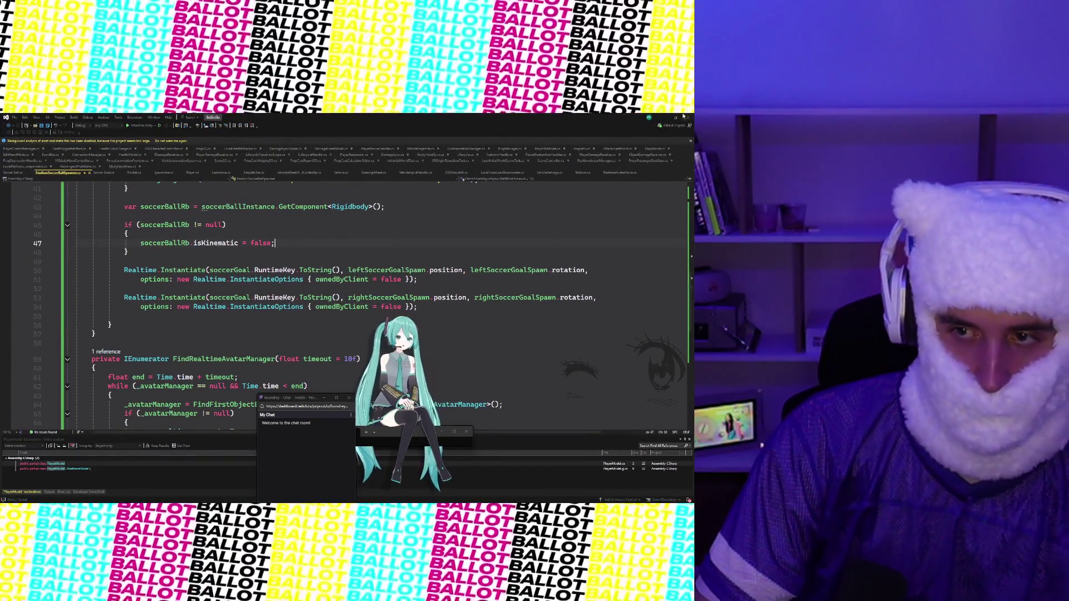
left_click(665, 116)
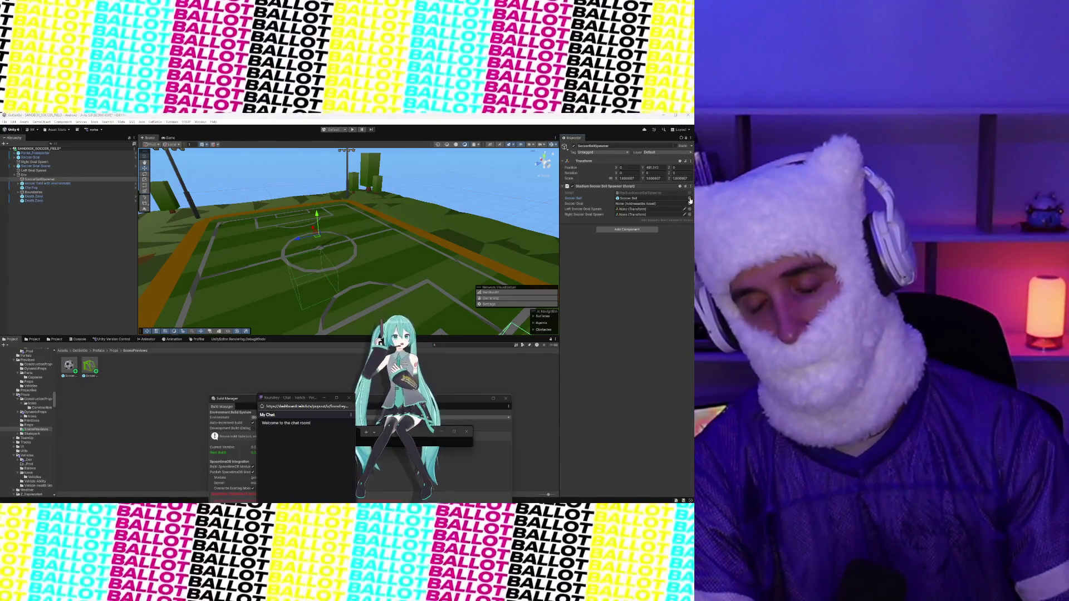
Step: Assign Soccer Ball Scene Preview and Soccer Goal Scene Preview to the spawner's ball and goal fields
left_click(689, 198)
type("Soccer Ball")
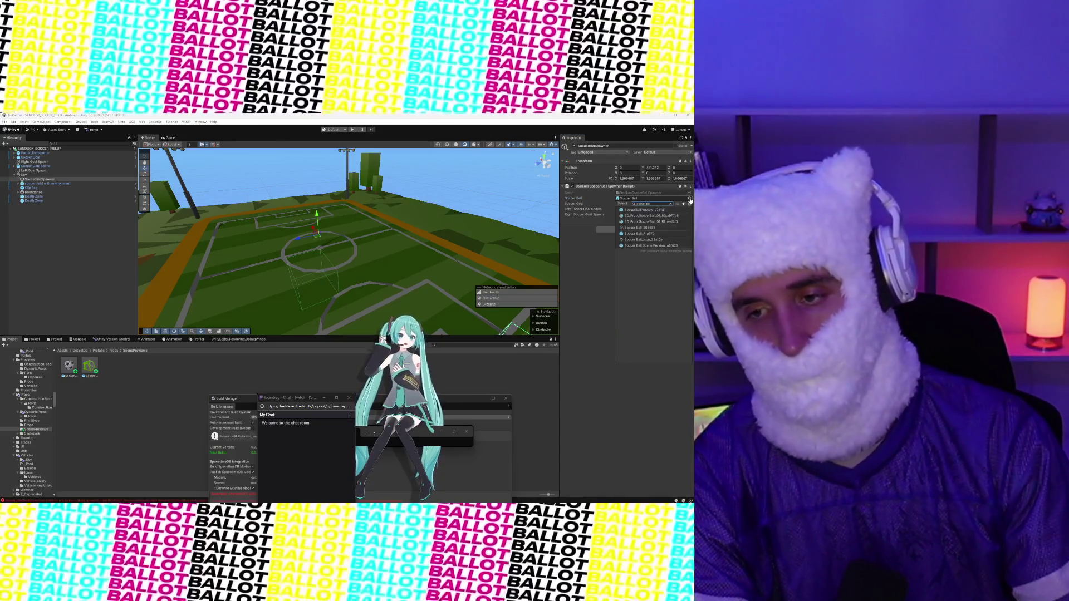
type(" sc")
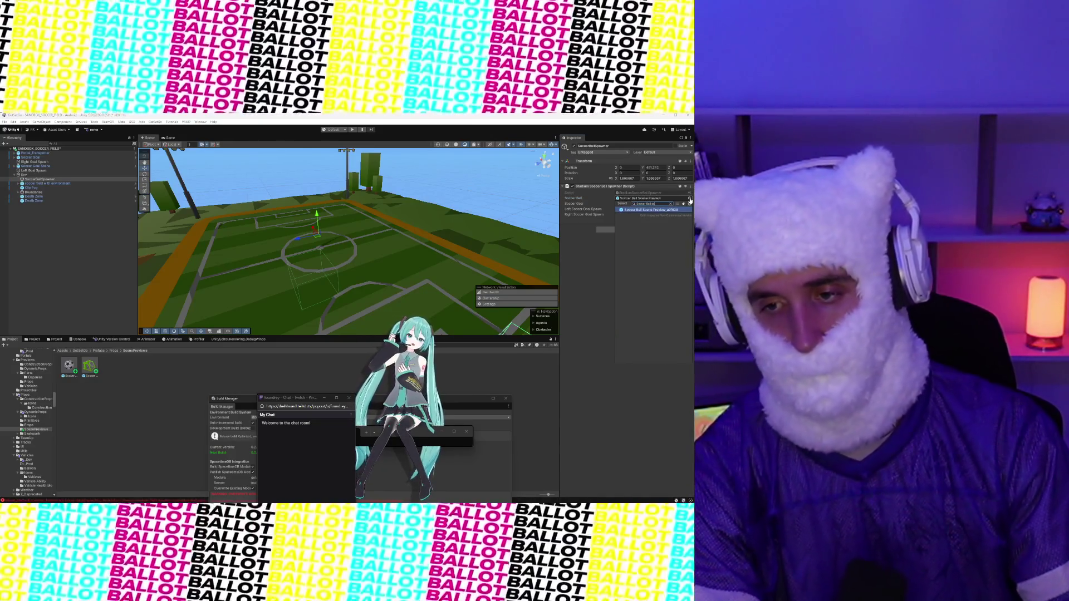
key("Return")
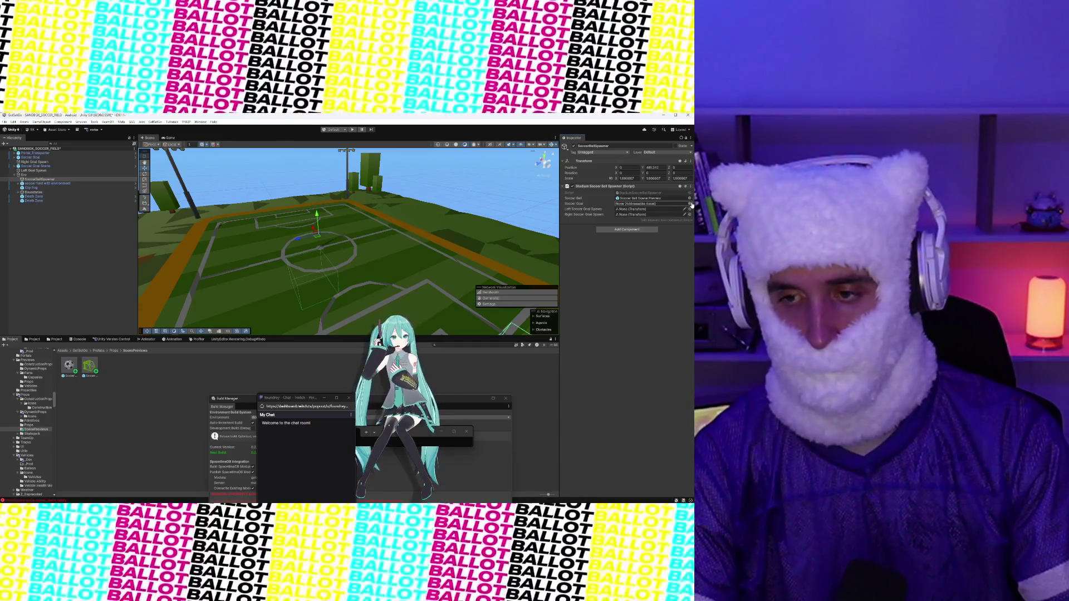
left_click(690, 203)
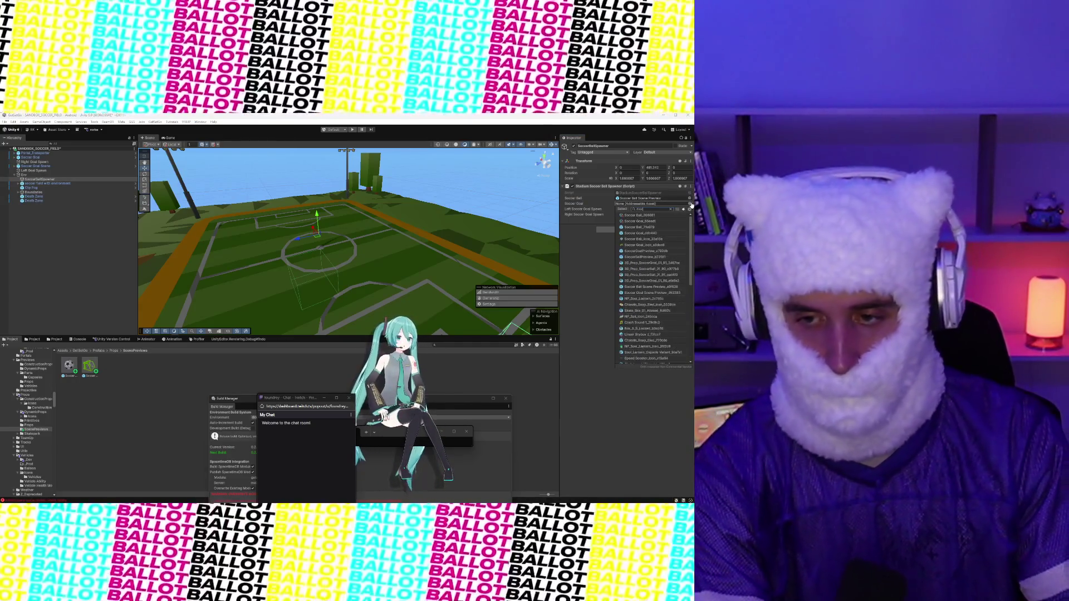
type("Soccer Goal sc")
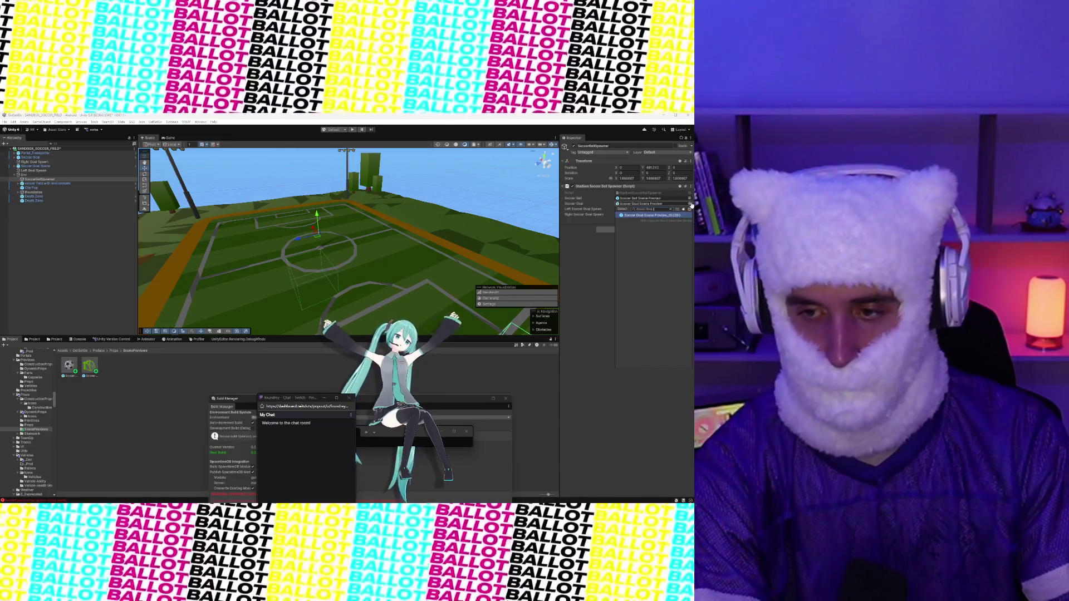
key("Return")
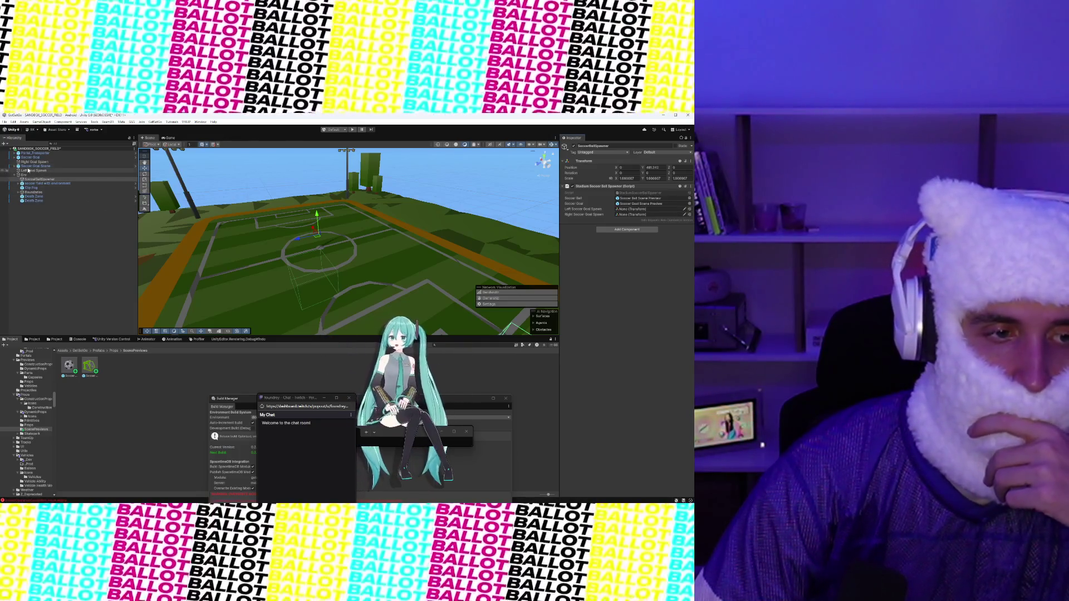
Step: Drag Left Goal Spawn into the spawner's left goal spawn field and frame the spawner
left_click_drag(28, 171, 678, 212)
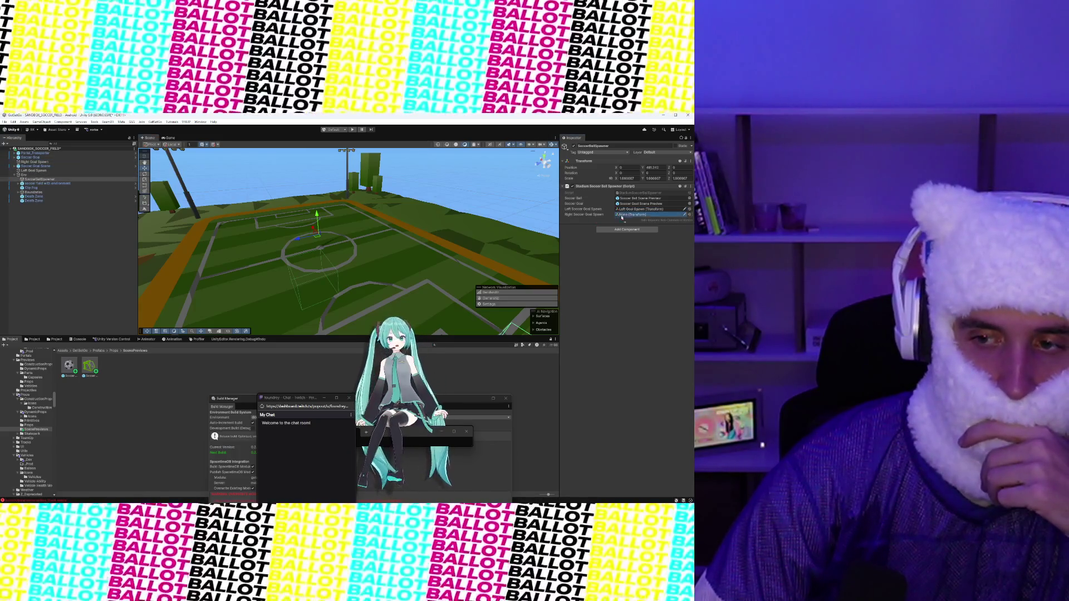
scroll(386, 214, "down", 10)
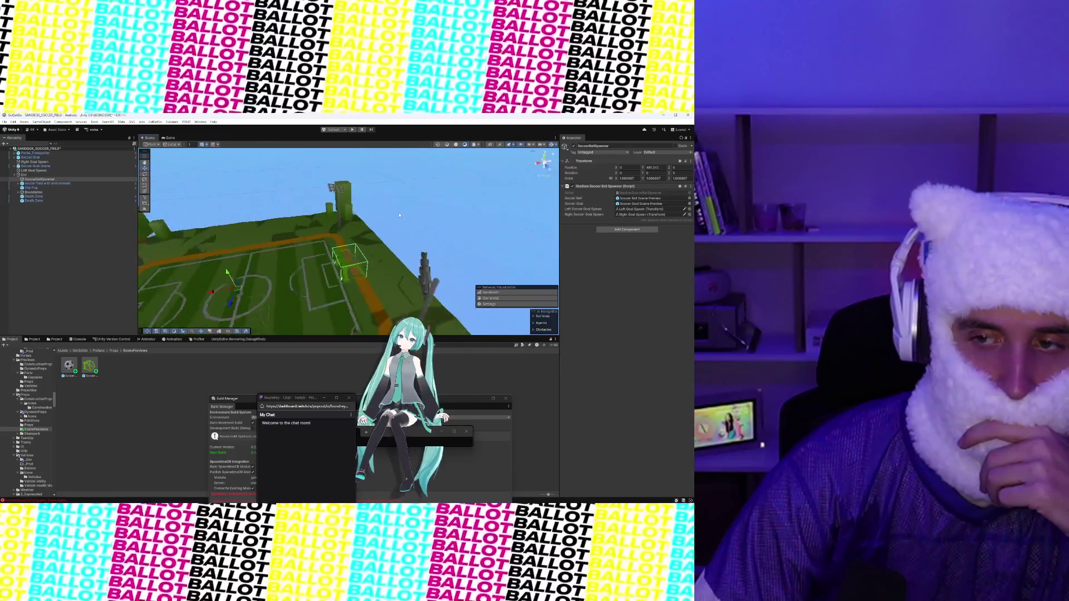
key("f")
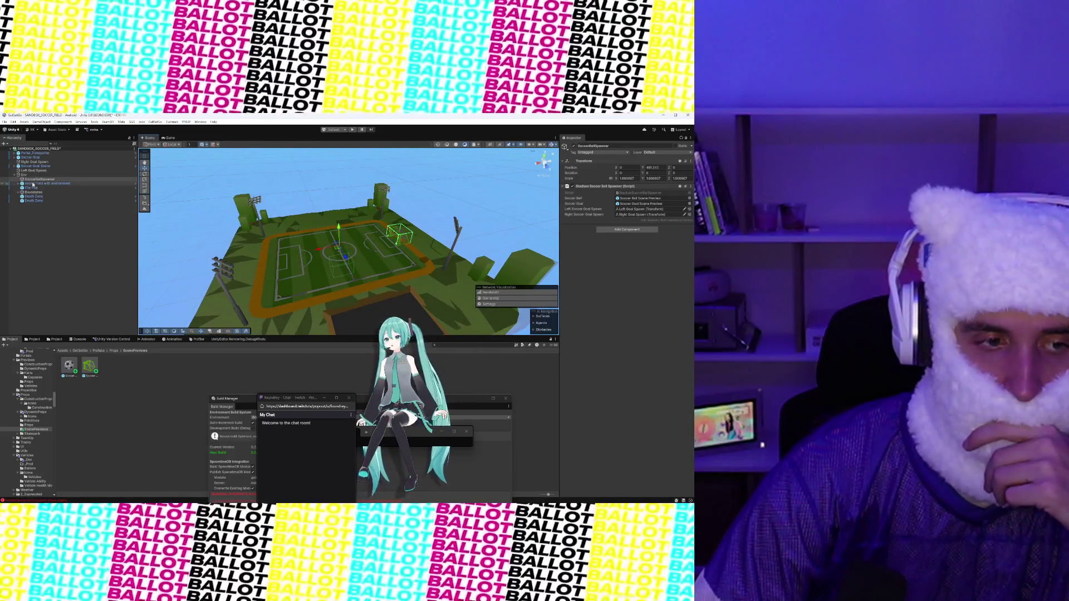
Step: Move Left Goal Spawn and Right Goal Spawn inside Env in the Hierarchy
left_click(15, 175)
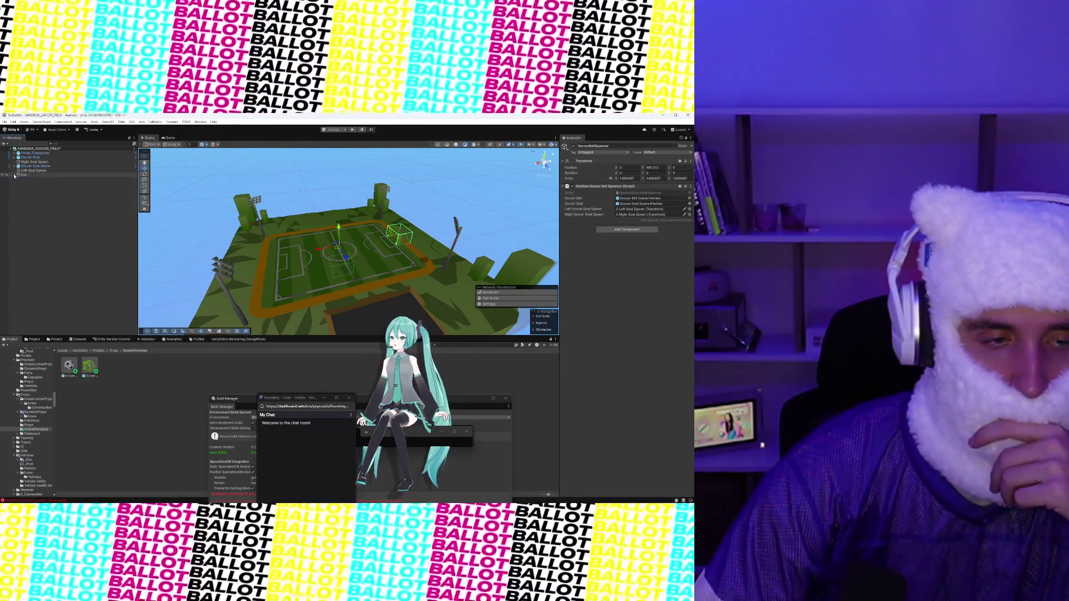
left_click(33, 162)
left_click(33, 170, "ctrl")
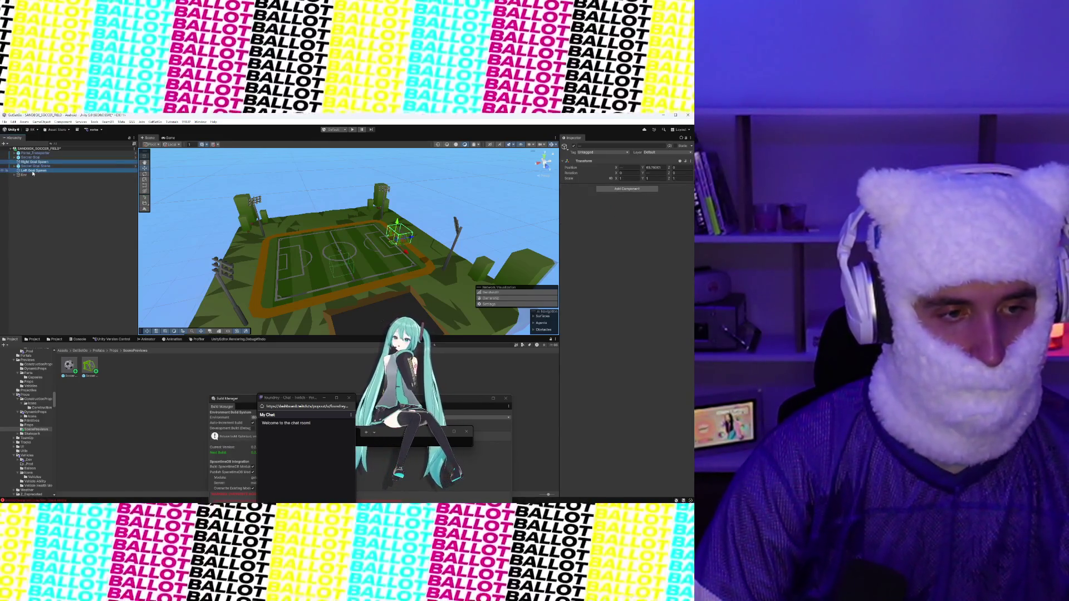
left_click(38, 175)
left_click(33, 170)
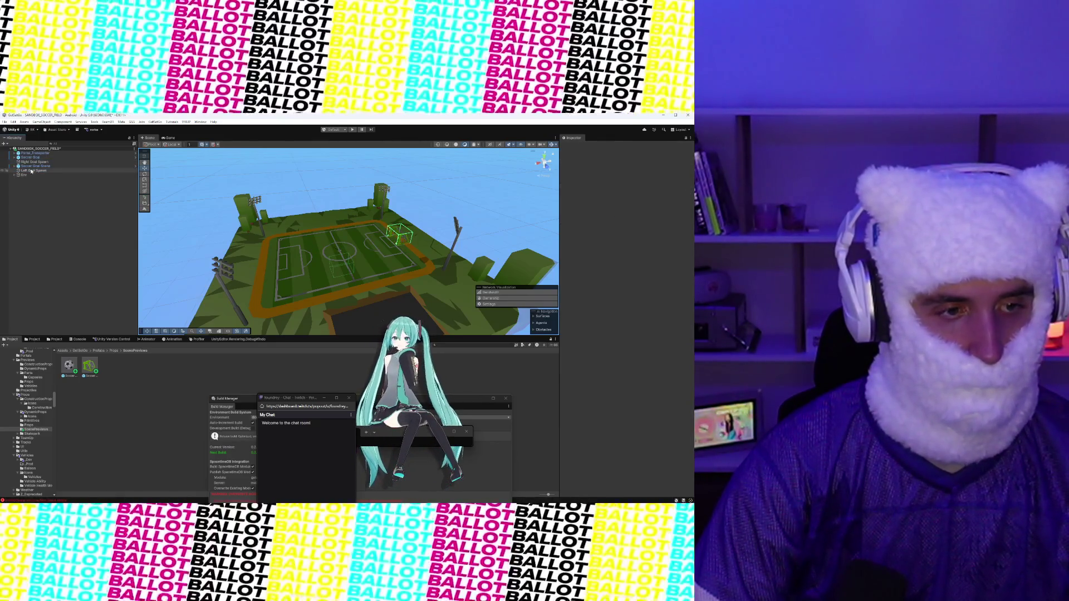
left_click(32, 162, "ctrl")
left_click_drag(35, 177, 35, 176)
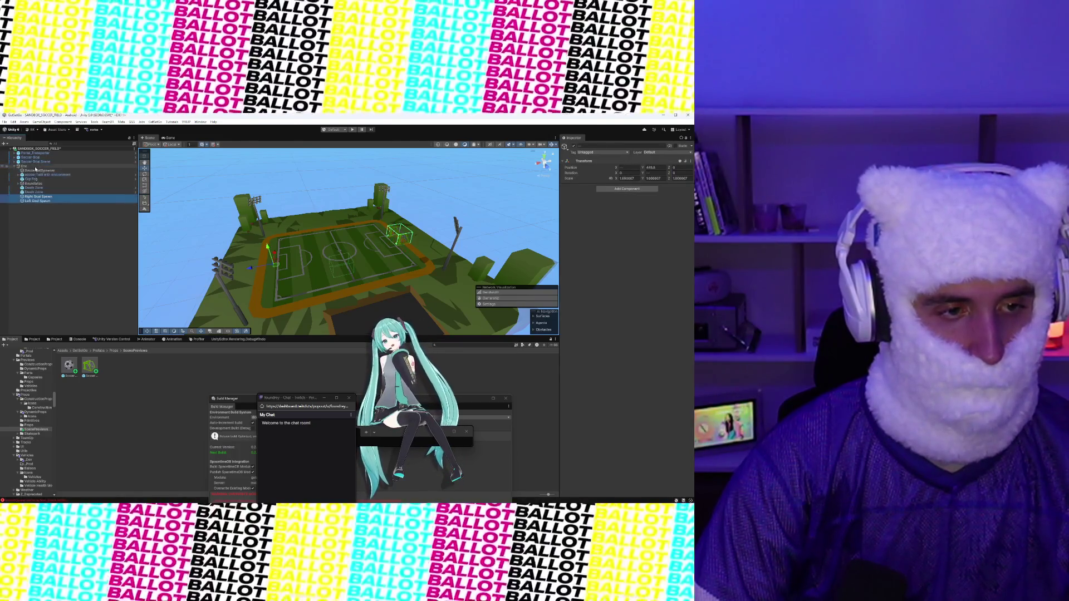
left_click(15, 167)
left_click(33, 161)
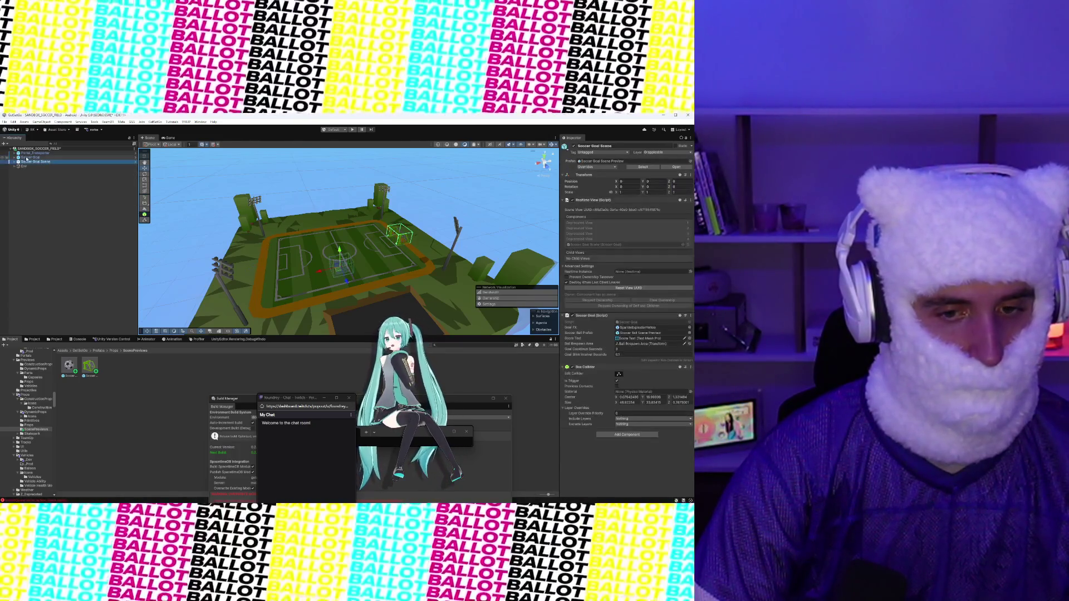
Step: Delete the Soccer Goal and Soccer Goal Scene objects from the scene
left_click(31, 157, "ctrl")
right_click(27, 159)
left_click(56, 197)
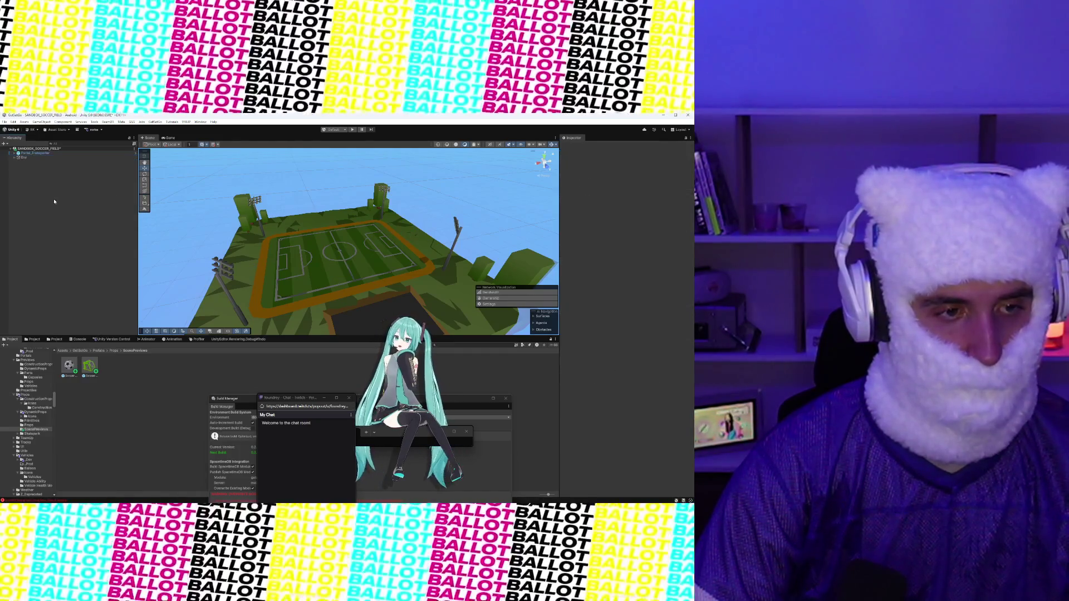
left_click(16, 158)
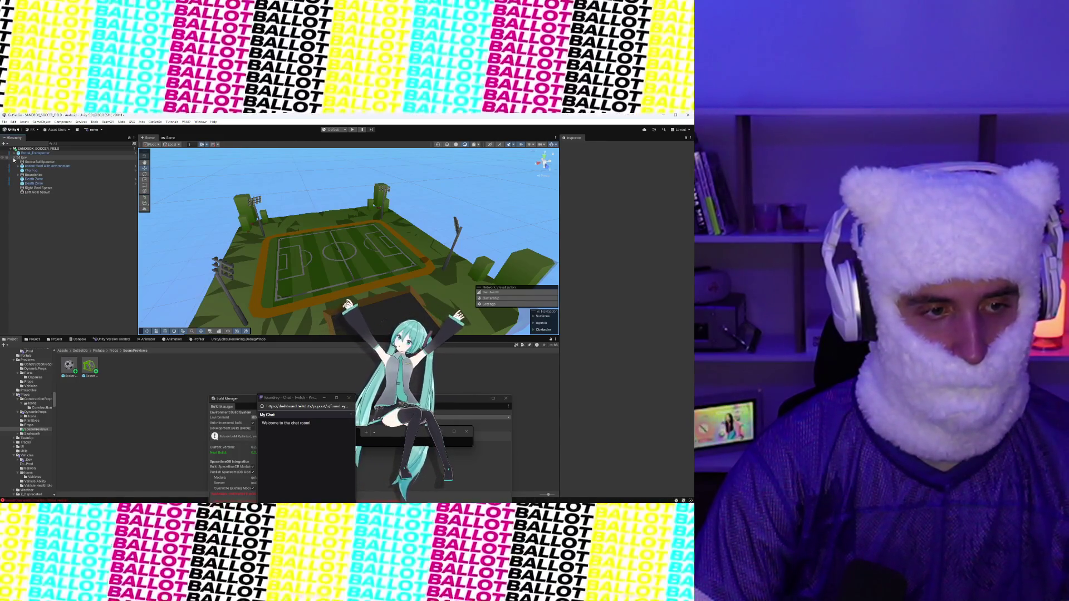
left_click(14, 159)
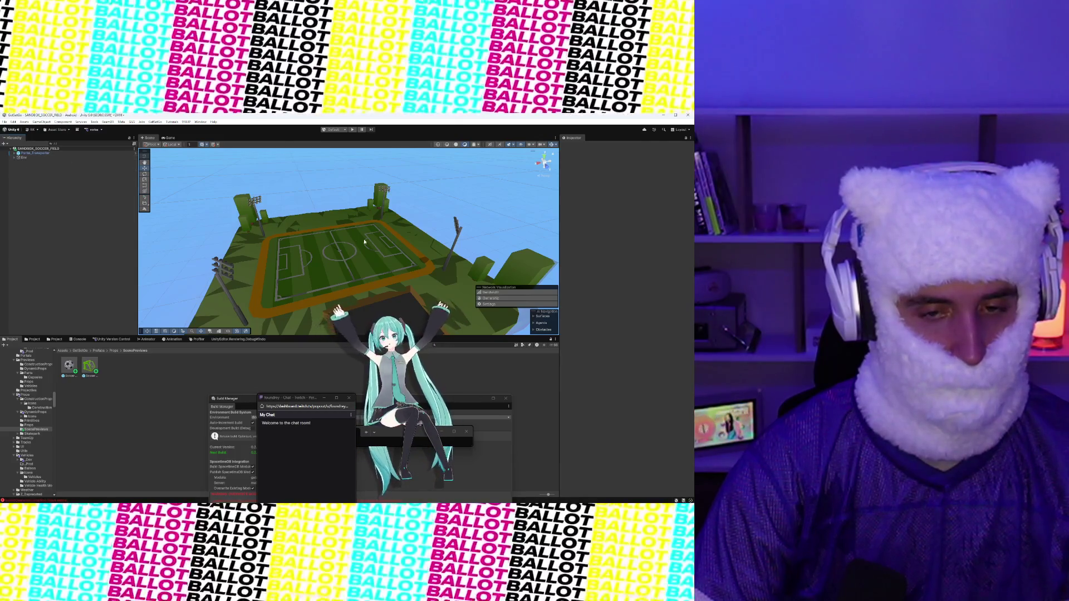
mouse_move(356, 239)
left_mouse_down()
mouse_move(356, 209)
mouse_move(380, 242)
left_mouse_up()
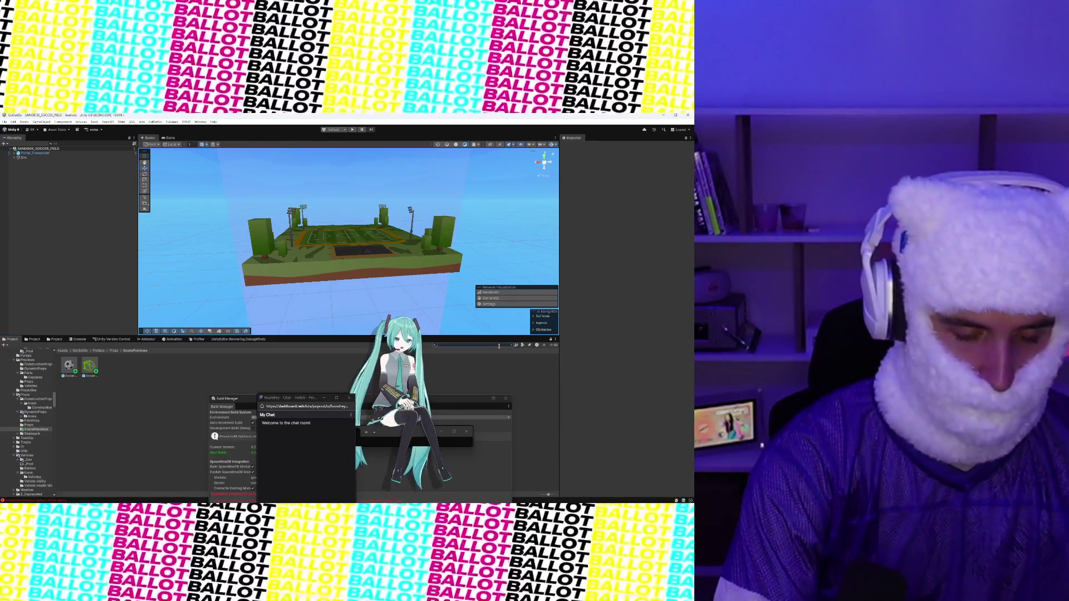
Step: Search the Project window for t:json, then clear it and search for _BUT
type("t:json")
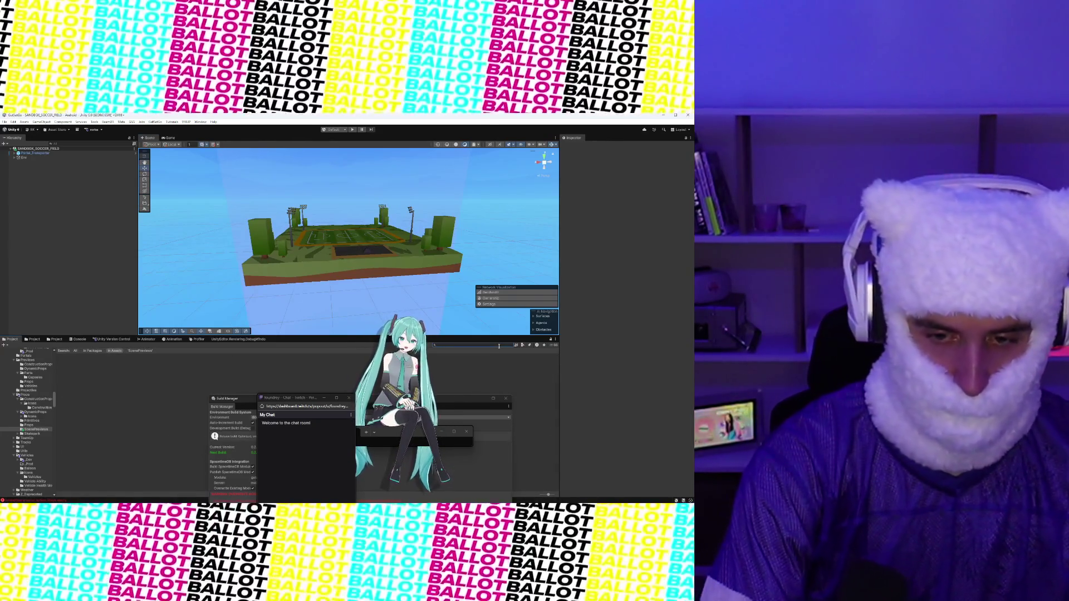
key("Escape")
type("_BUT")
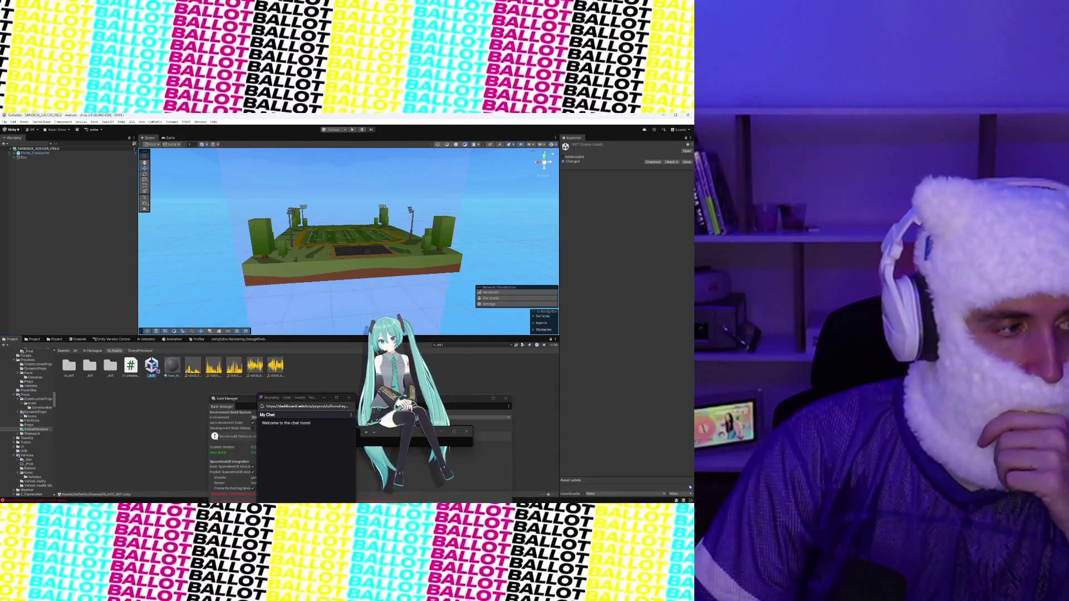
Step: Press the toolbar Play button to start the game in play mode
left_click(351, 129)
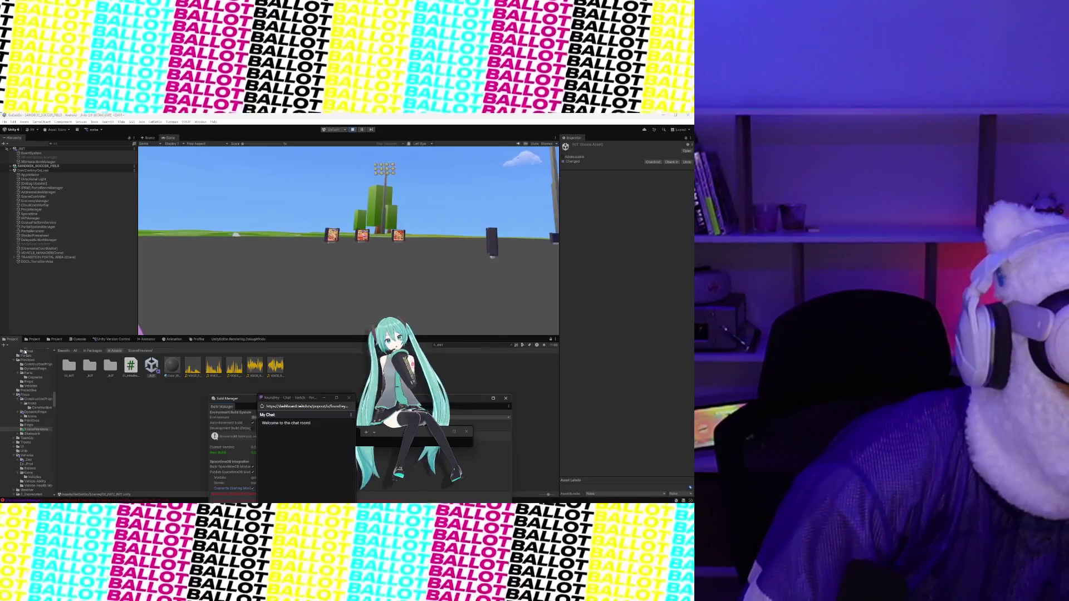
Step: Show console errors and open the NullReferenceException's source line in Visual Studio
left_click(79, 339)
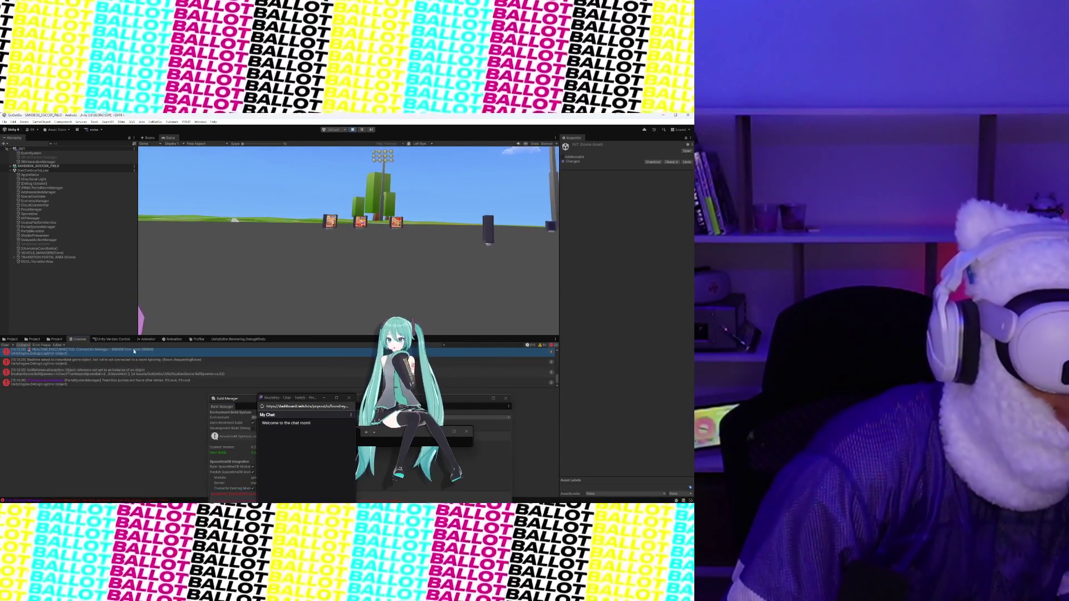
left_click(146, 371)
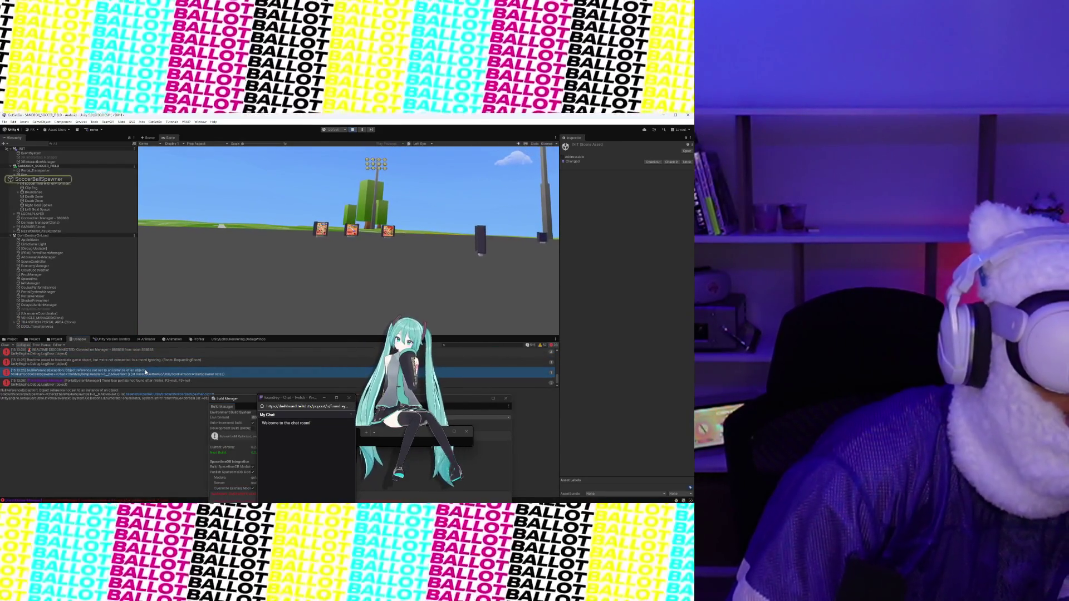
double_click(146, 372)
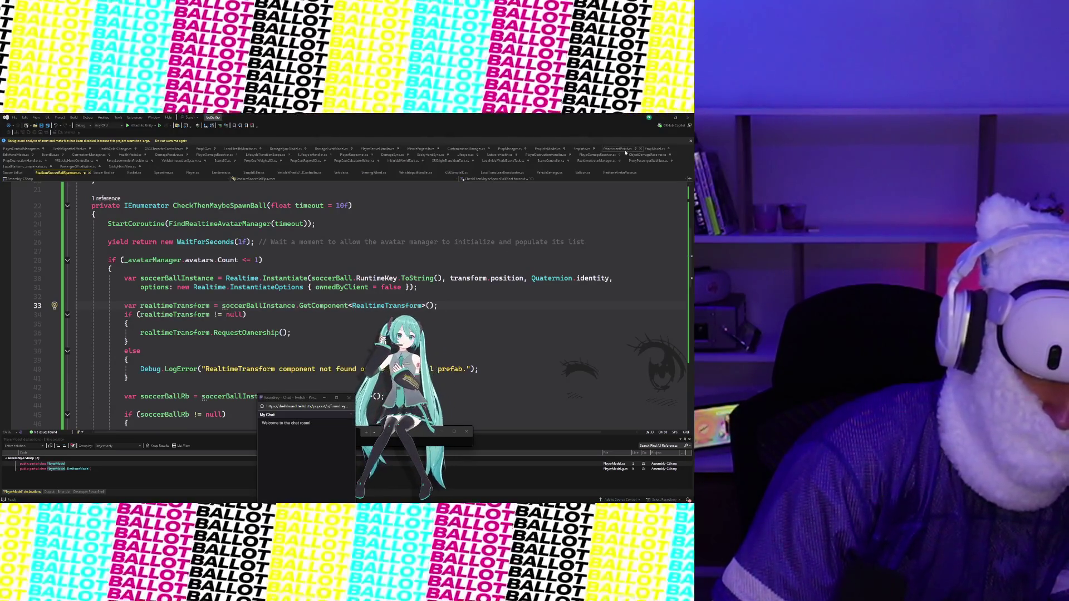
Step: Back in Unity, open the 'Realtime asked to instantiate' error's source line in the script
left_click(661, 117)
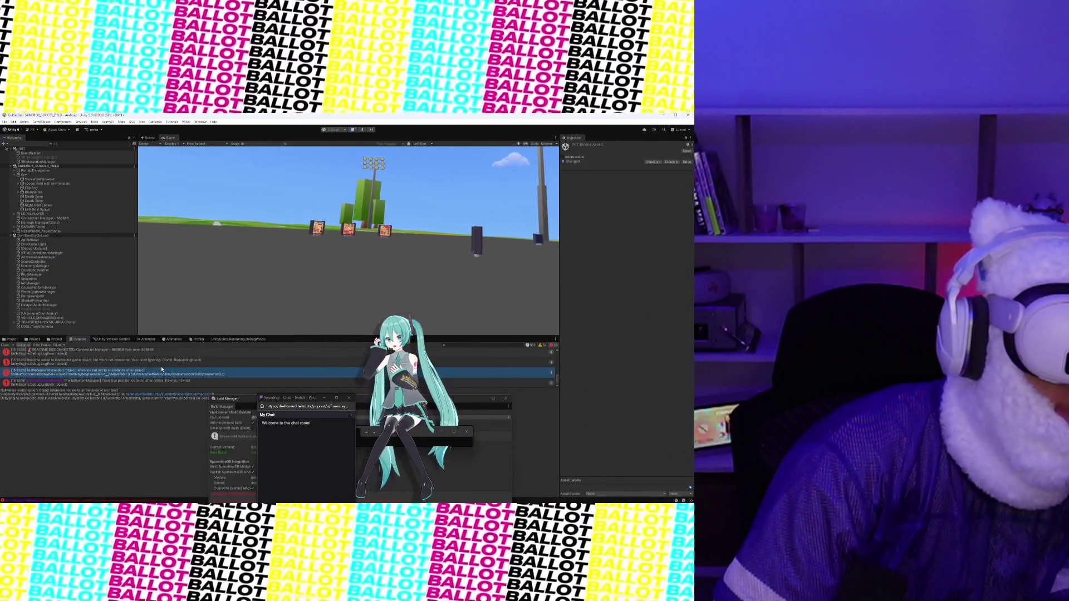
left_click(161, 370)
left_click(160, 363)
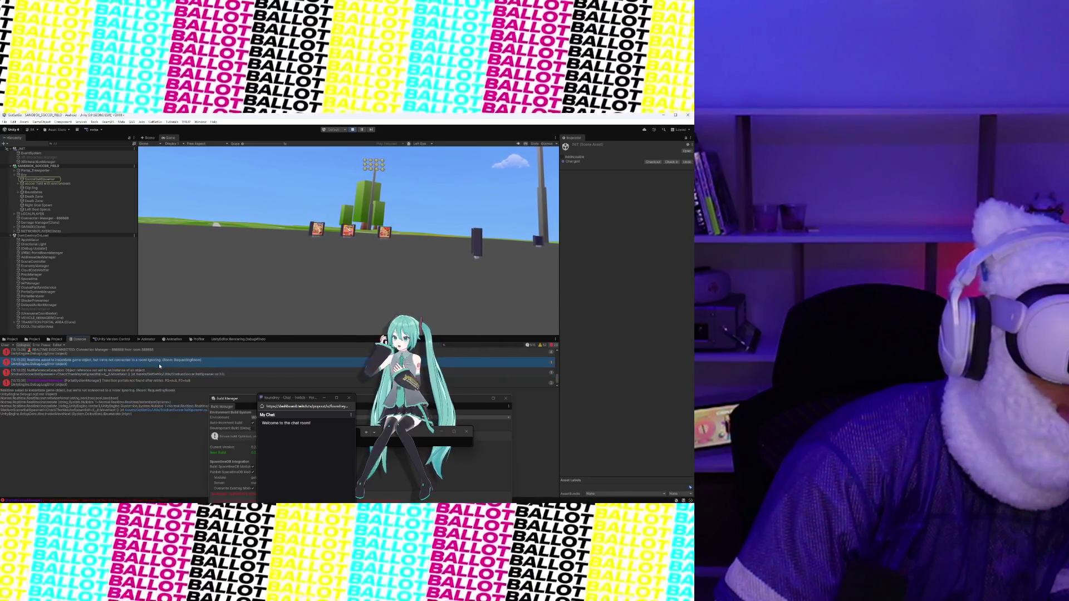
key("Up")
key("Up")
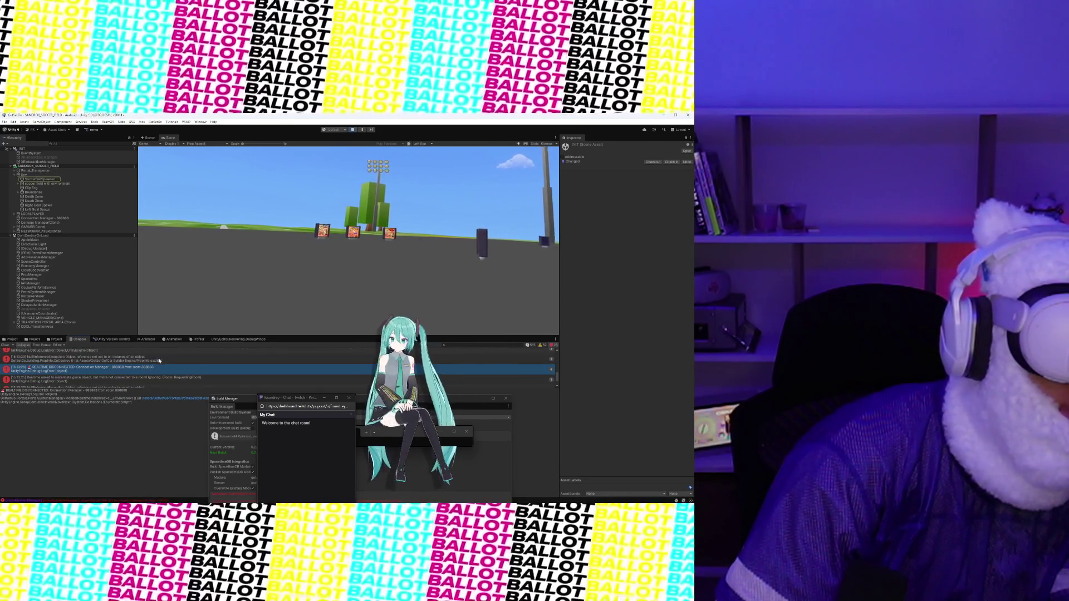
key("Down")
key("Down")
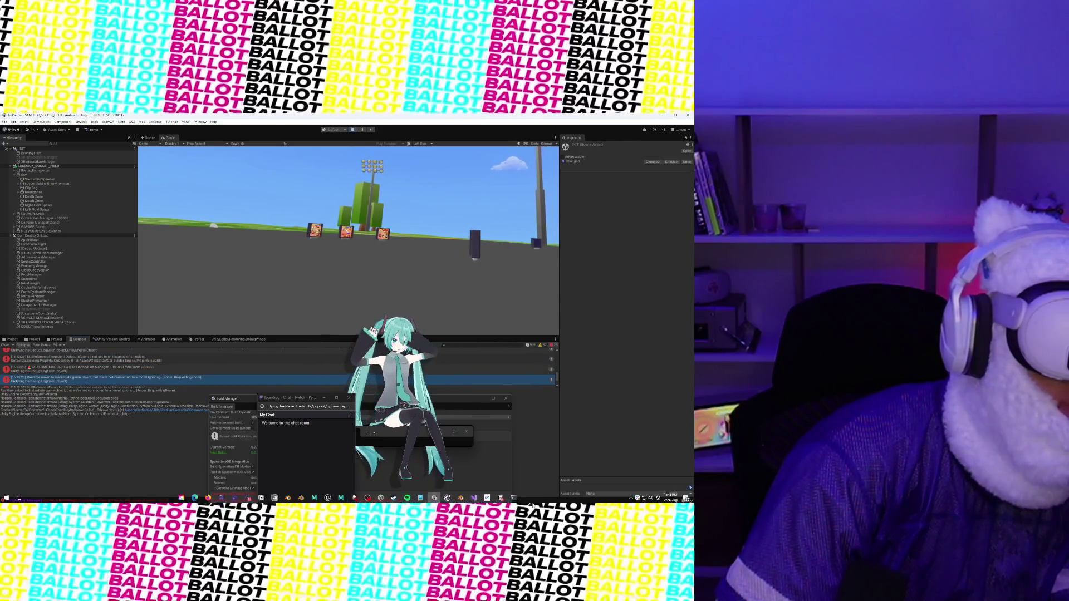
key("Return")
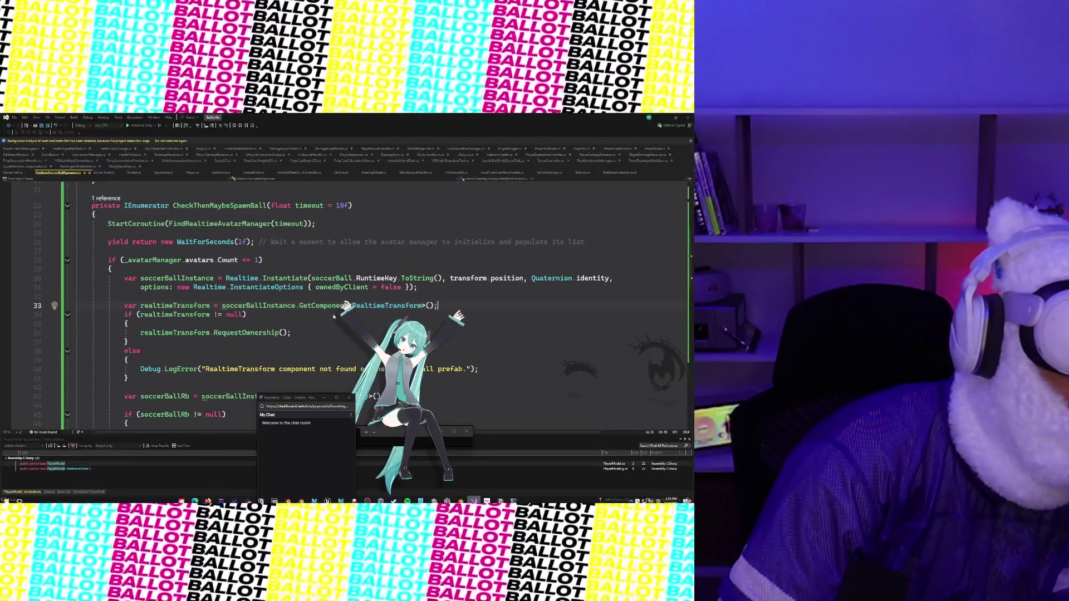
Step: Scroll through the spawner script and place the cursor at the end of line 79
scroll(310, 287, "up", 1)
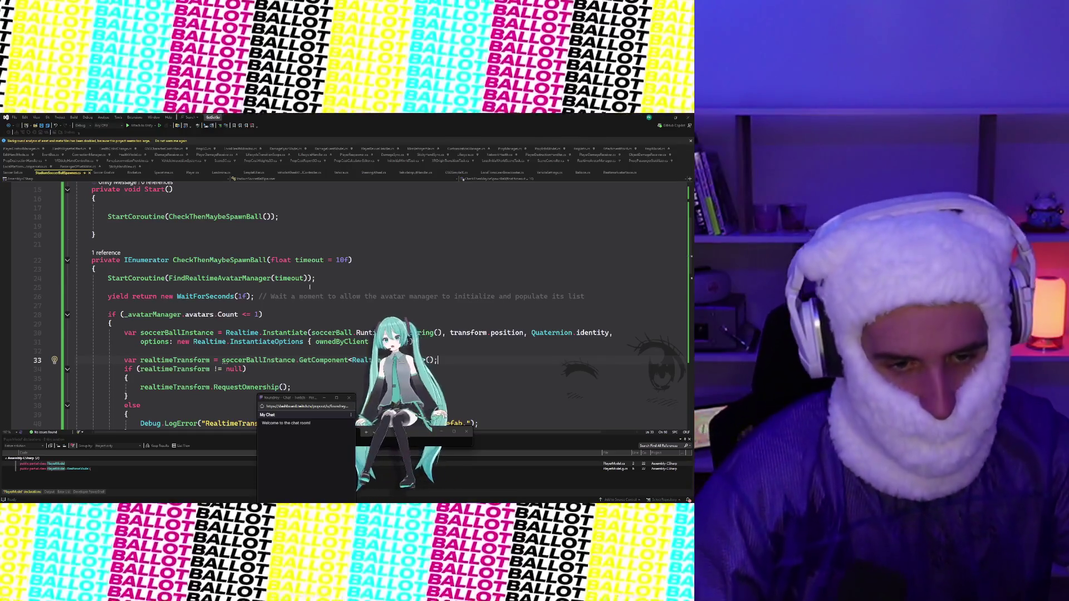
scroll(307, 269, "down", 2)
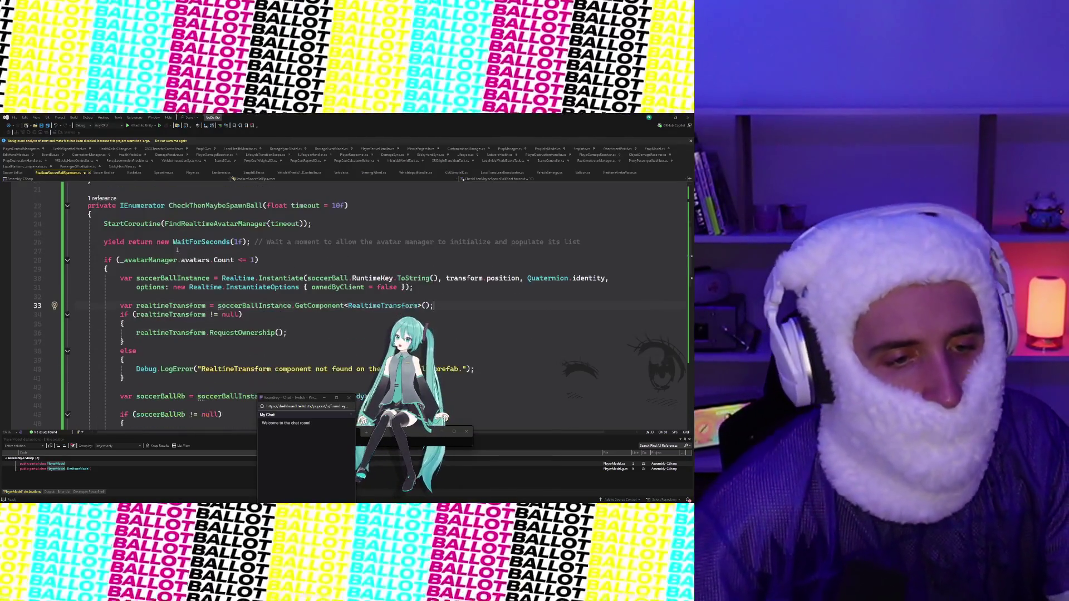
scroll(112, 234, "down", 18)
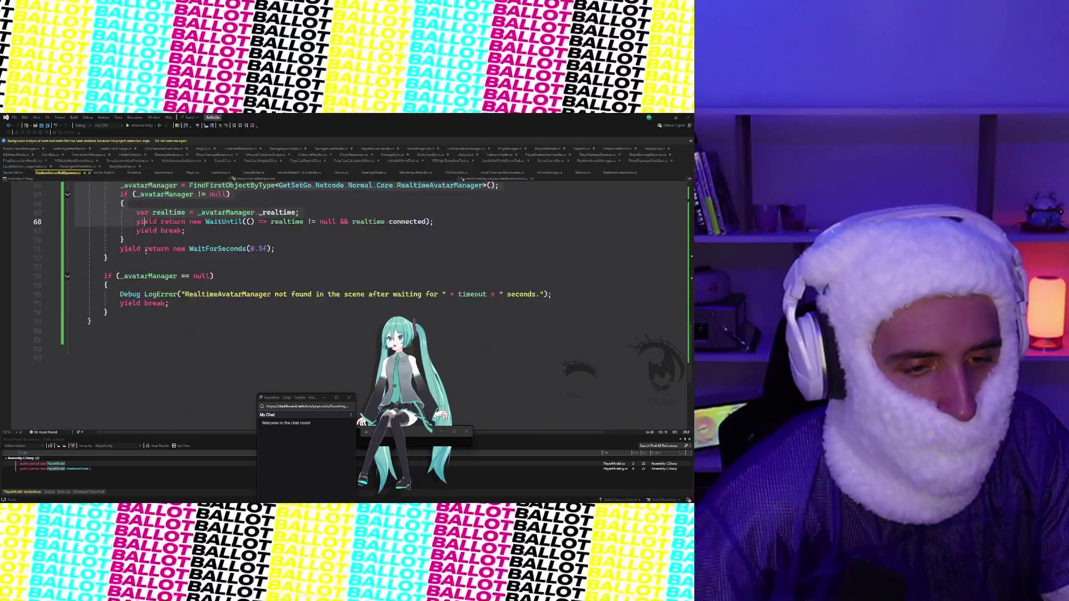
left_click(140, 252)
left_click(134, 213)
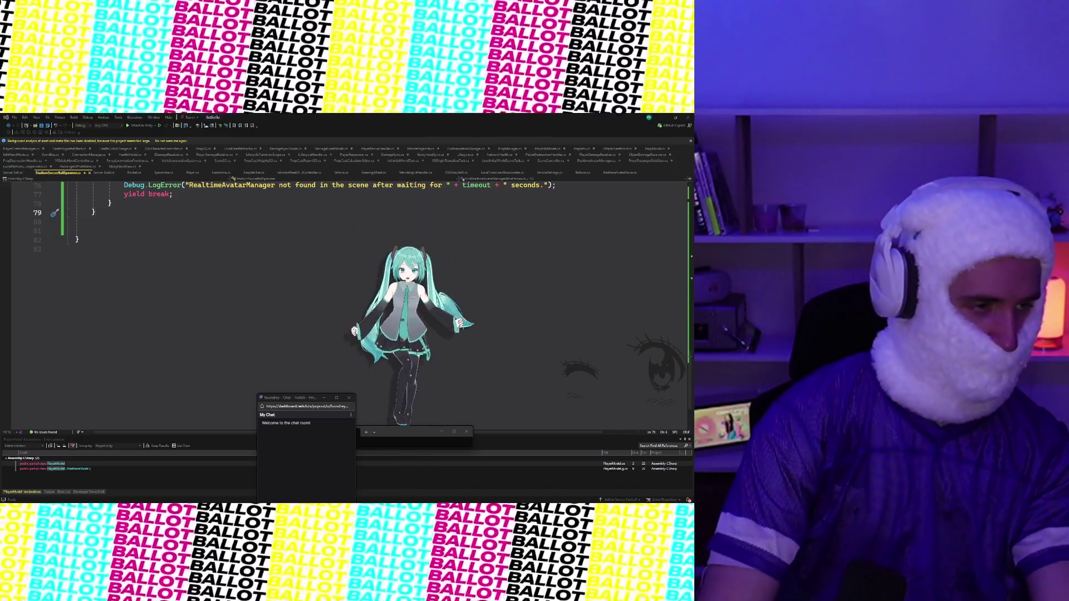
Step: Insert 'yield return' before StartCoroutine(FindRealtimeAvatarManager(timeout)) on line 24 and save
scroll(231, 332, "up", 2)
scroll(231, 332, "up", 20)
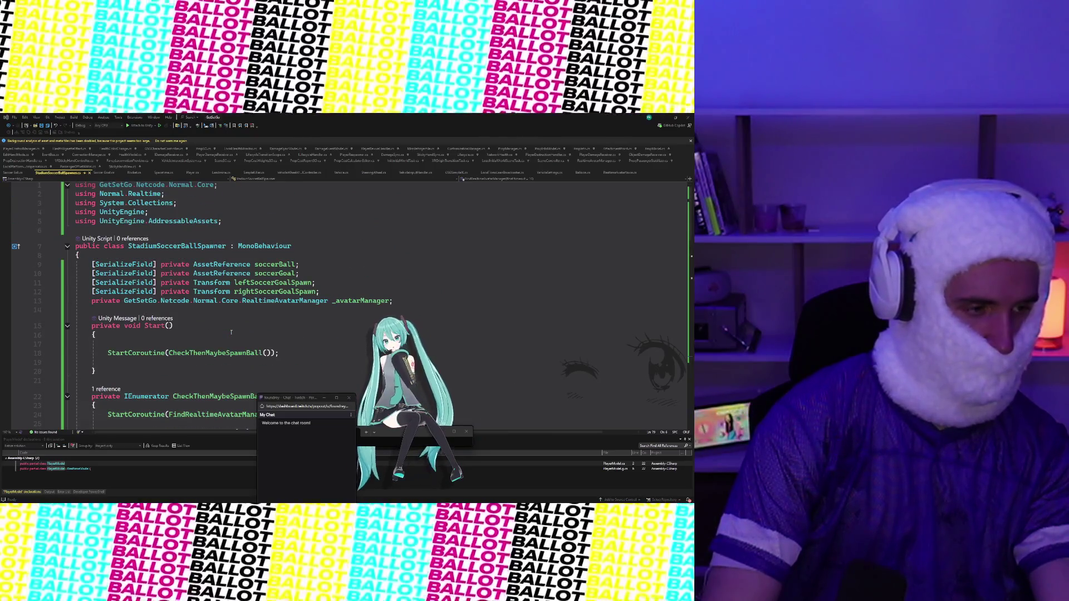
scroll(231, 333, "down", 3)
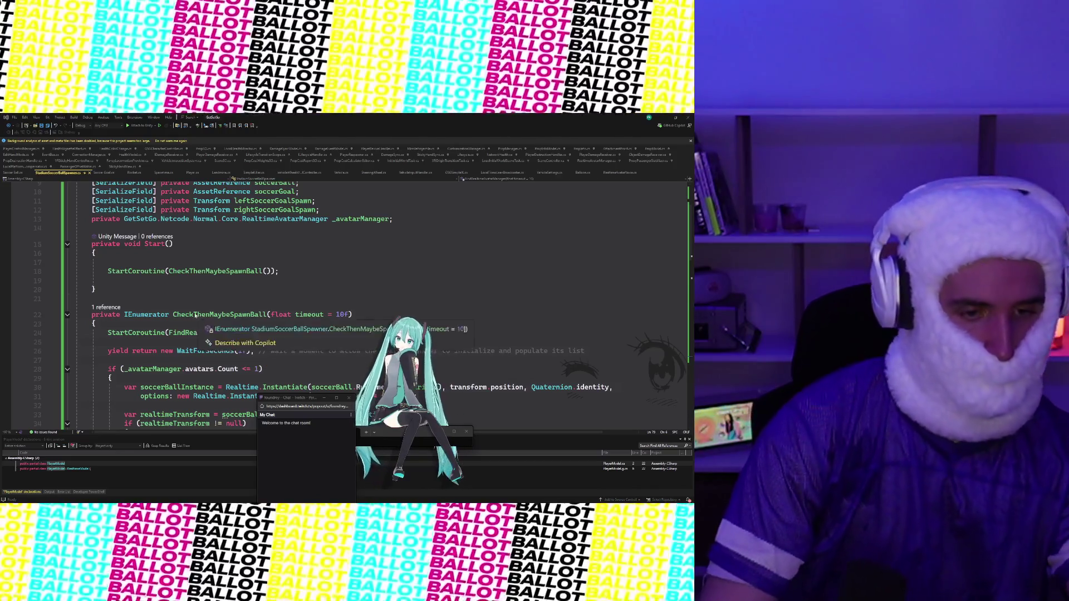
scroll(179, 276, "down", 3)
double_click(143, 253)
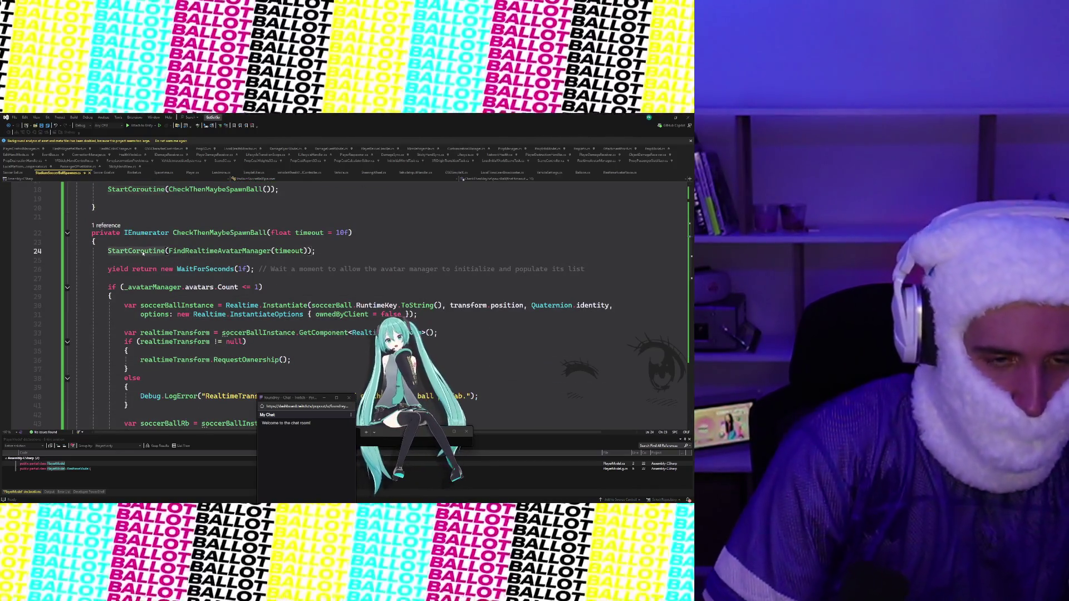
left_click(108, 251)
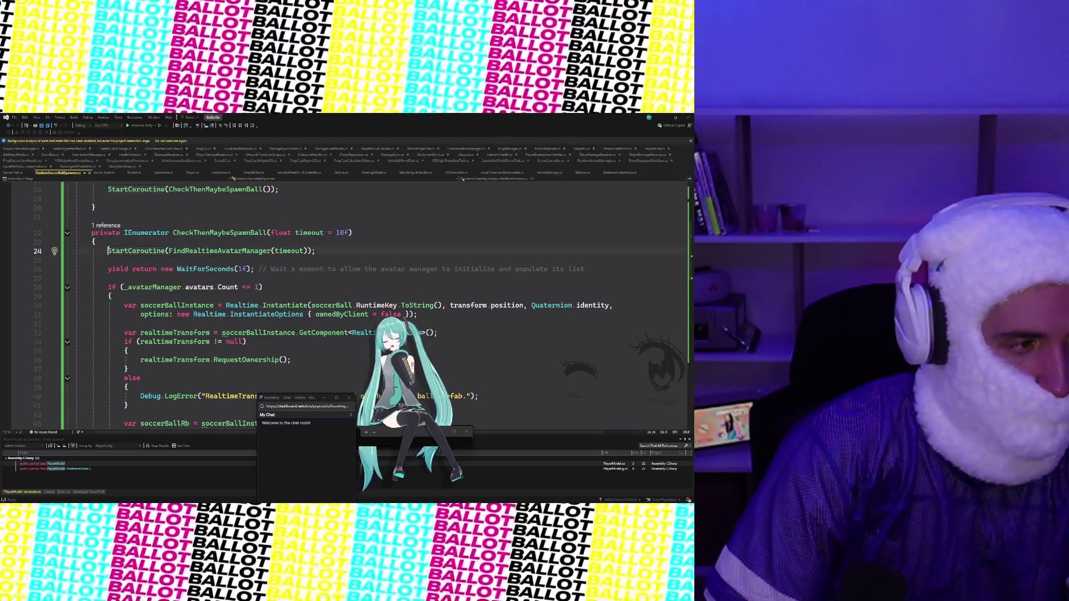
type("yield return")
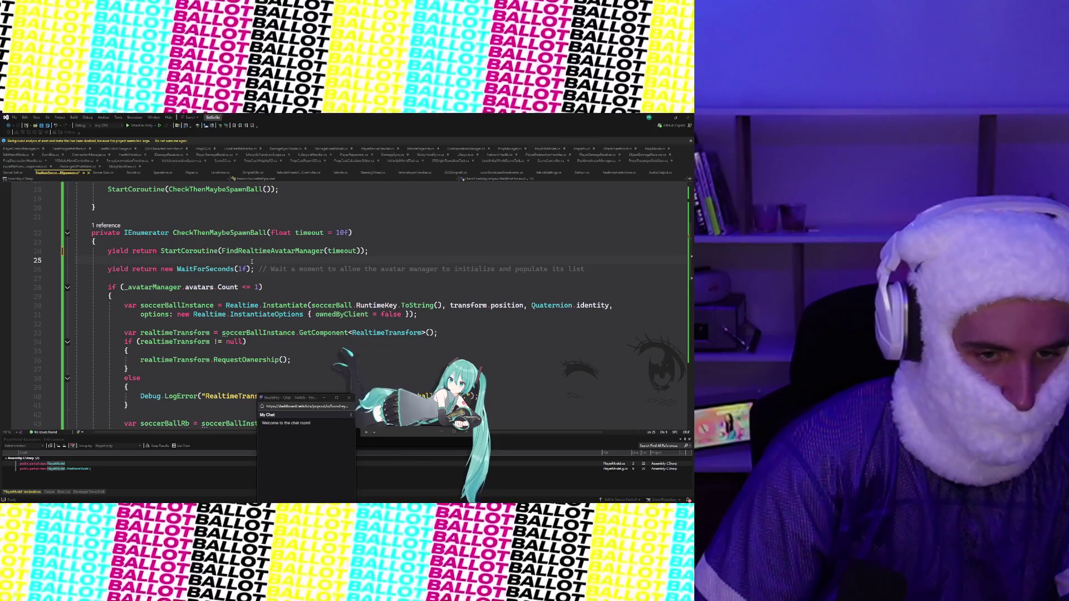
key("ctrl+s")
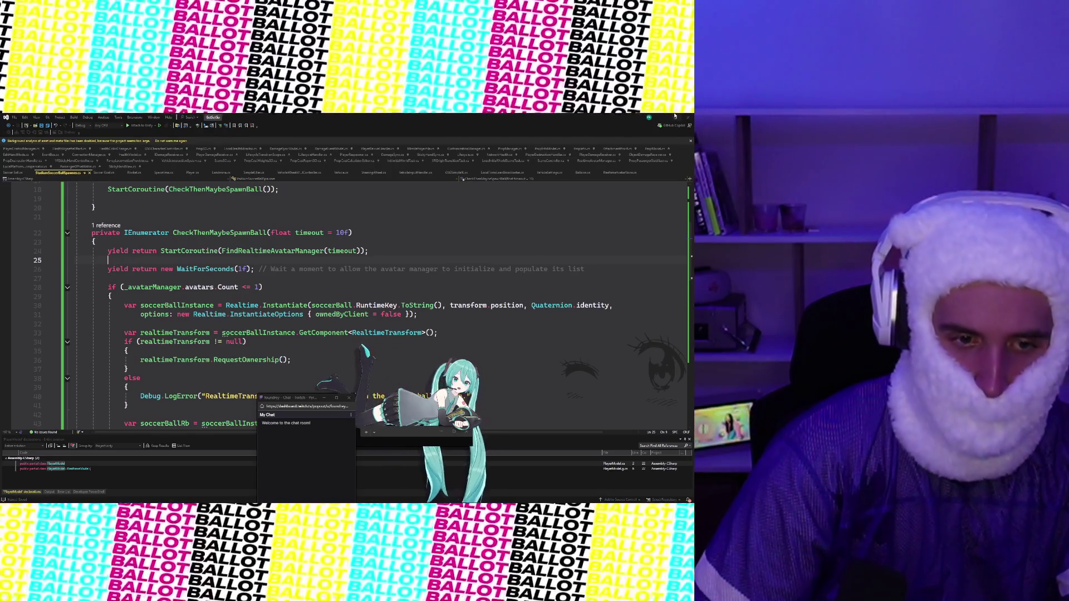
key("alt+Tab")
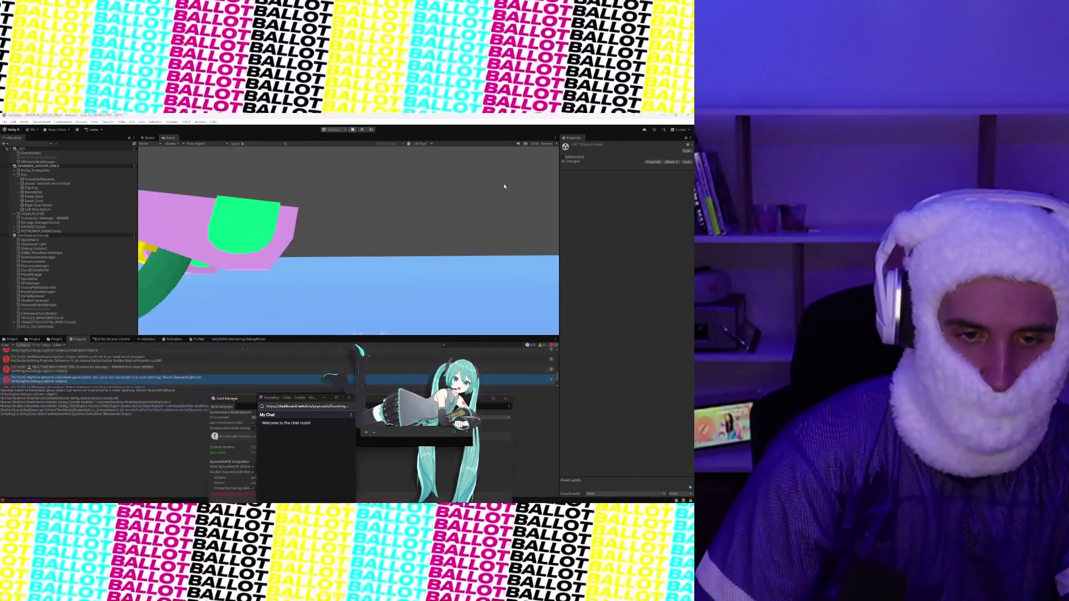
Step: Restart Play mode with the updated script and view the RealtimeView error message
left_click(351, 130)
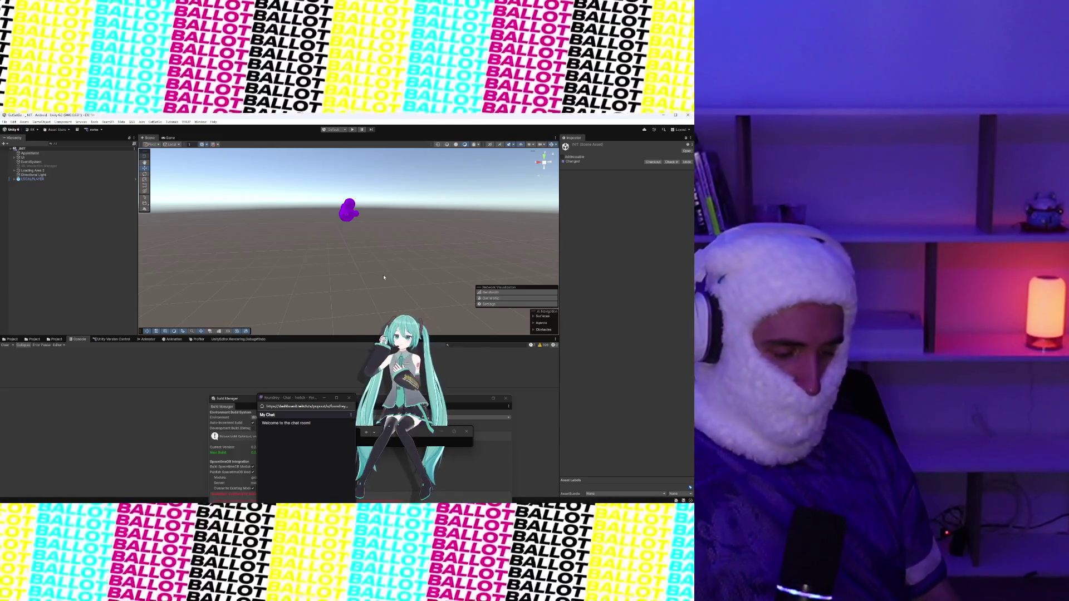
left_click(353, 130)
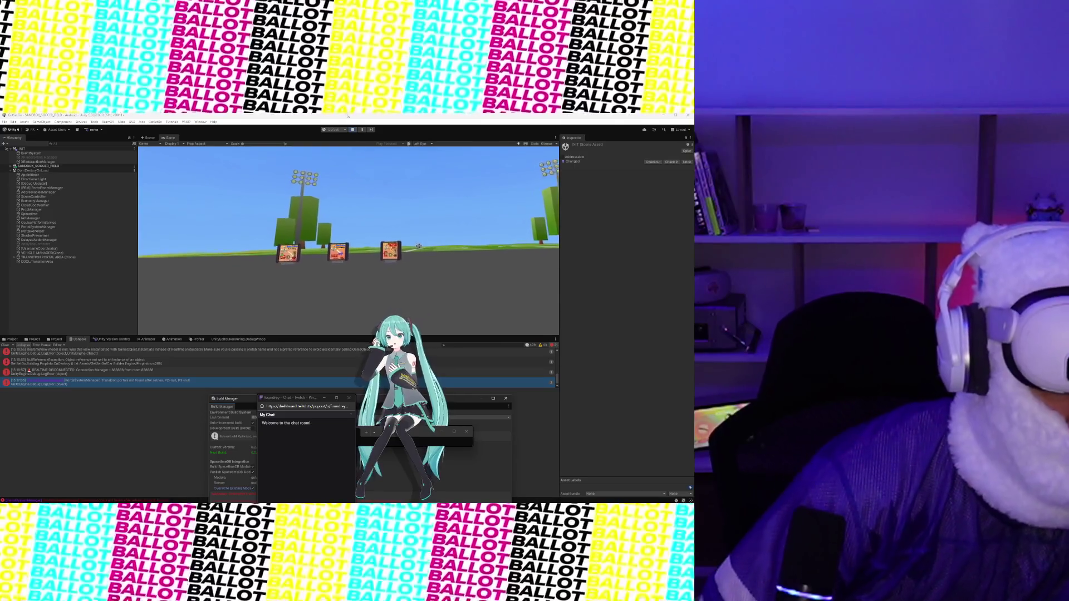
left_click(235, 354)
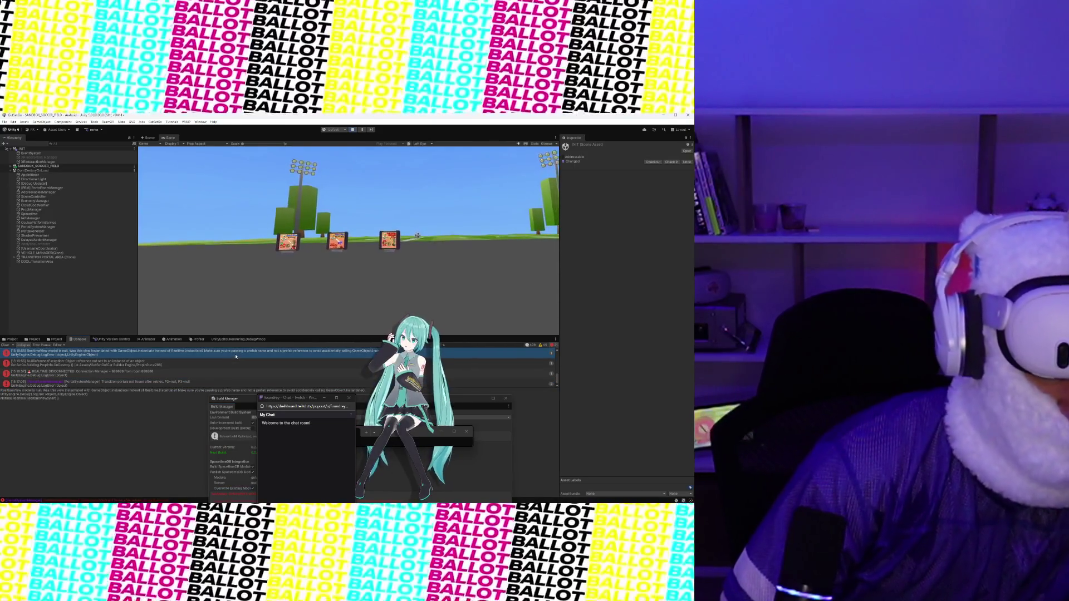
scroll(235, 359, "up", 1)
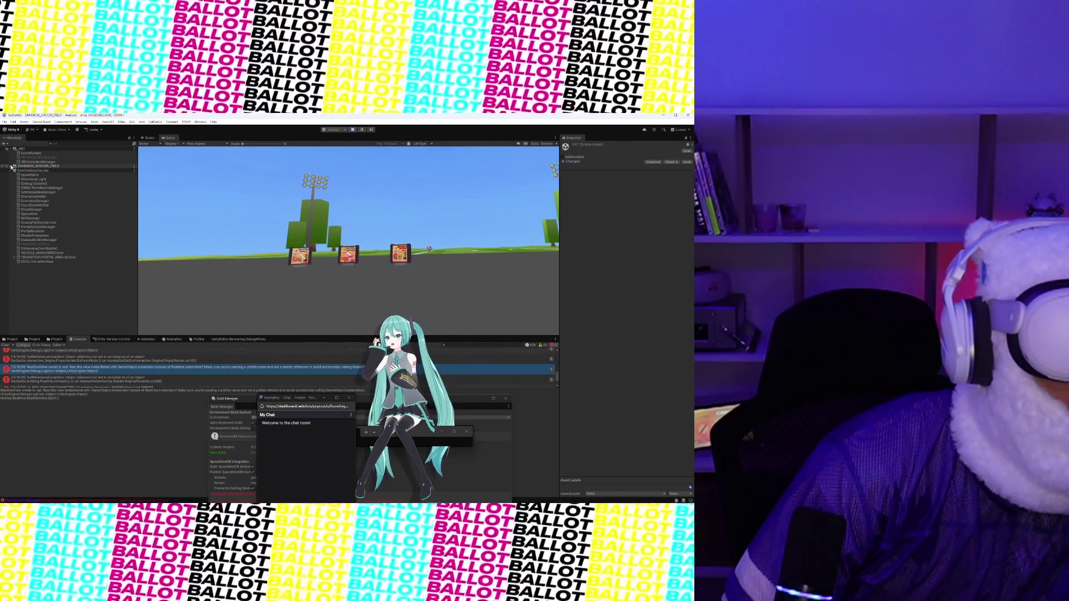
Step: Select the two spawned Soccer Goal Scene Preview clones and frame them in the Scene view
left_click(47, 205)
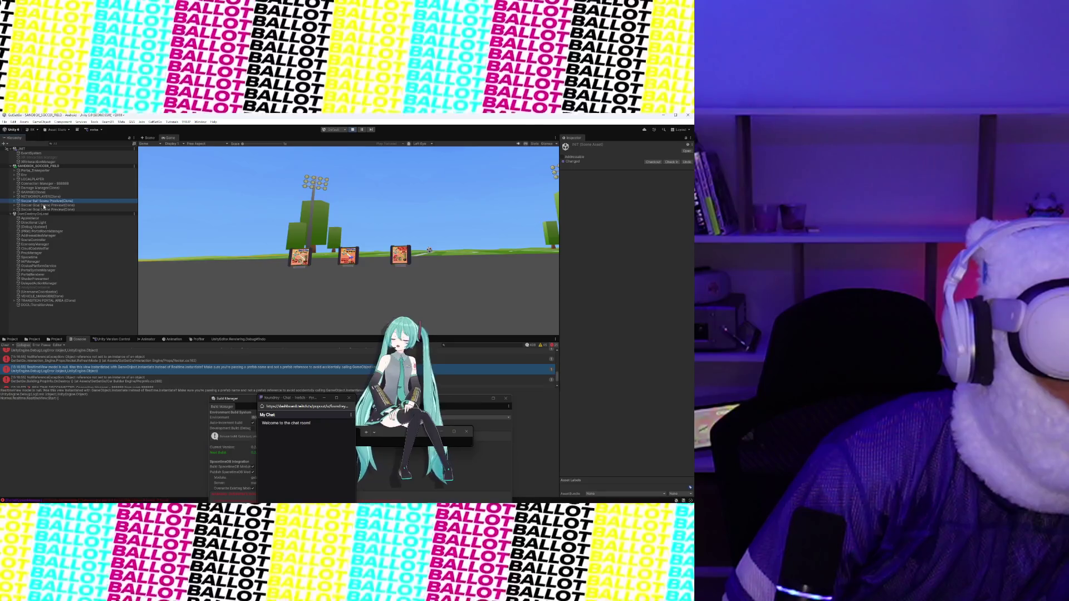
left_click(149, 137)
key("f")
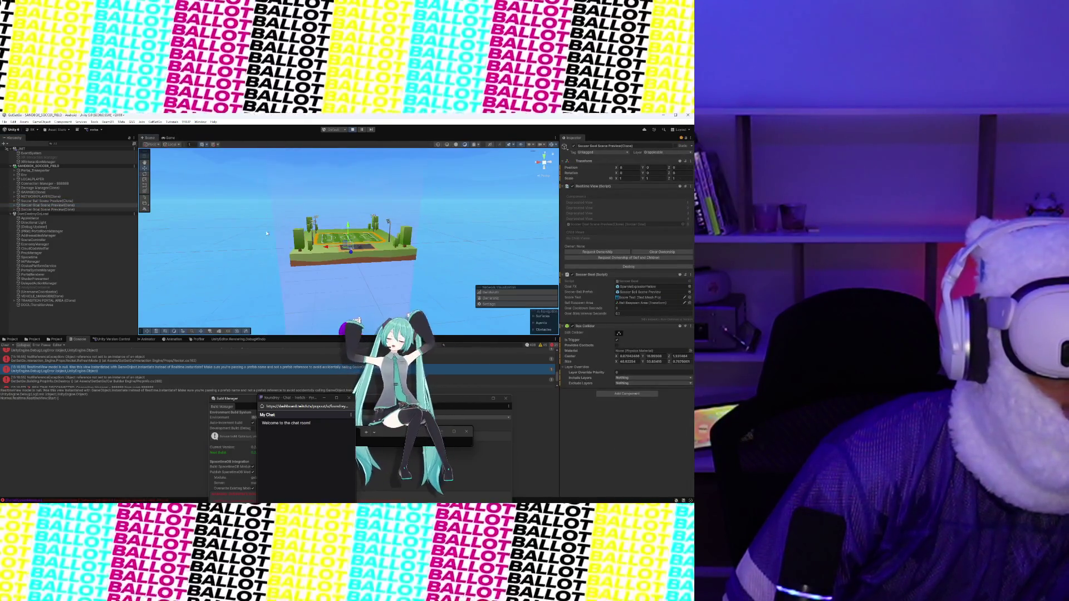
left_click(47, 210)
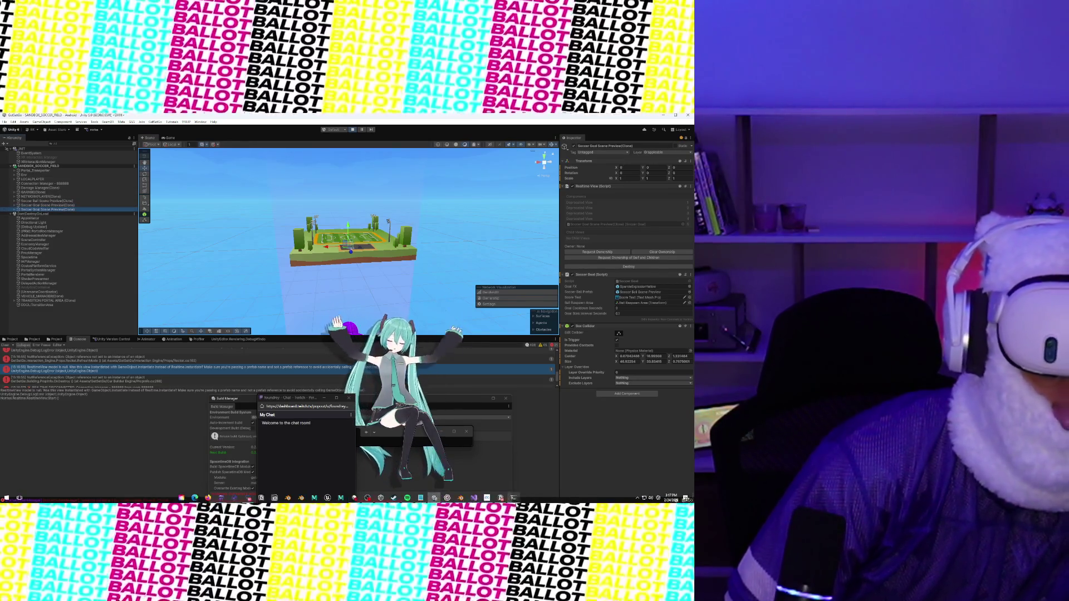
key("alt+Tab")
scroll(332, 314, "down", 9)
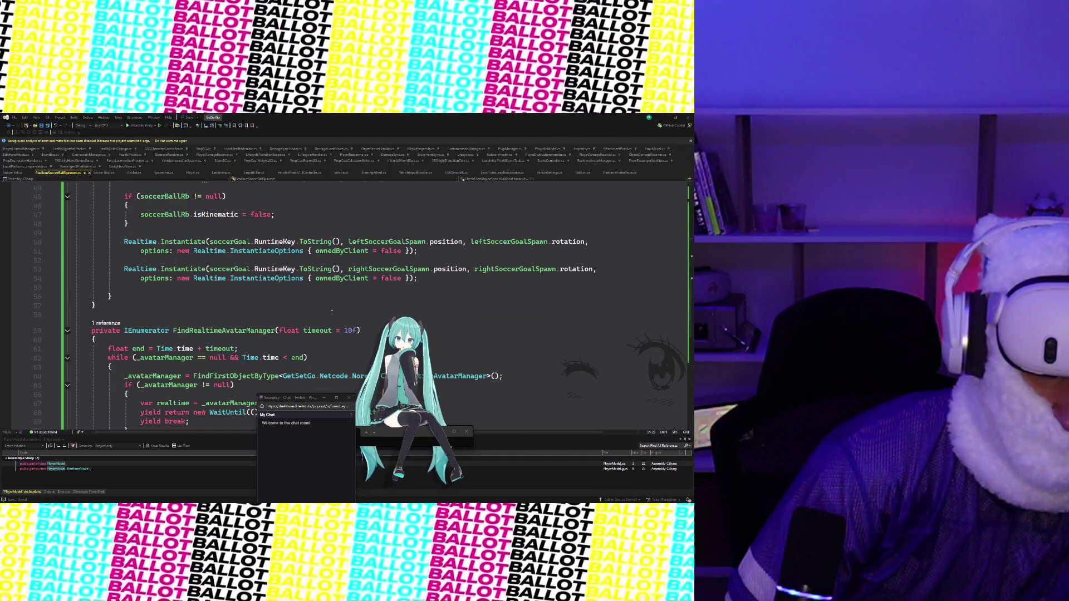
Step: Check the leftSoccerGoalSpawn Quick Info in the goal Instantiate code, then minimize Visual Studio
mouse_move(507, 245)
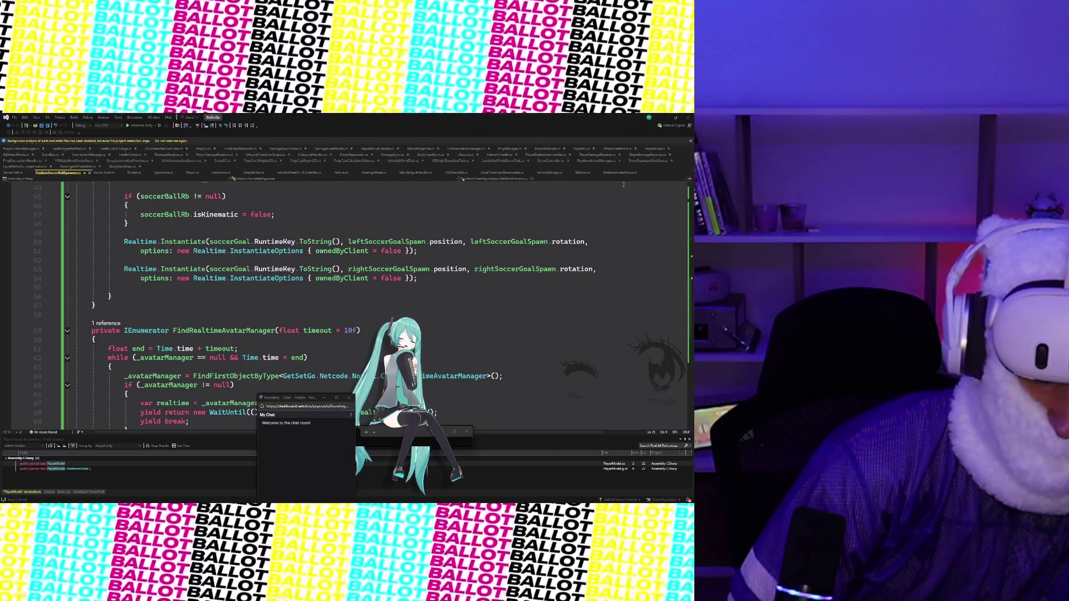
left_click(665, 118)
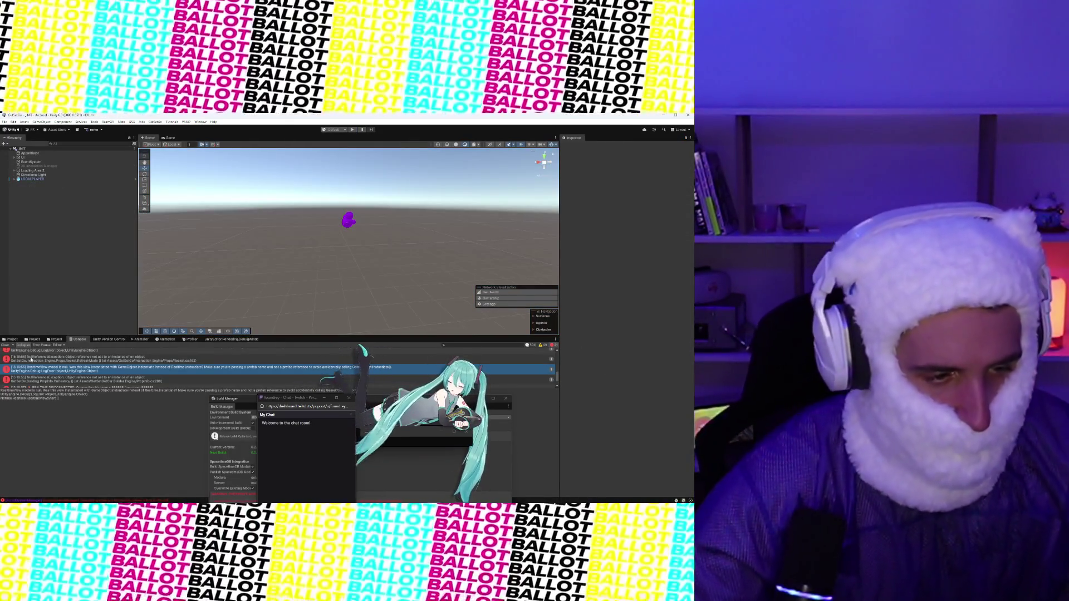
Step: Add a Realtime Transform component to the Soccer Goal Scene Preview prefab
left_click(11, 339)
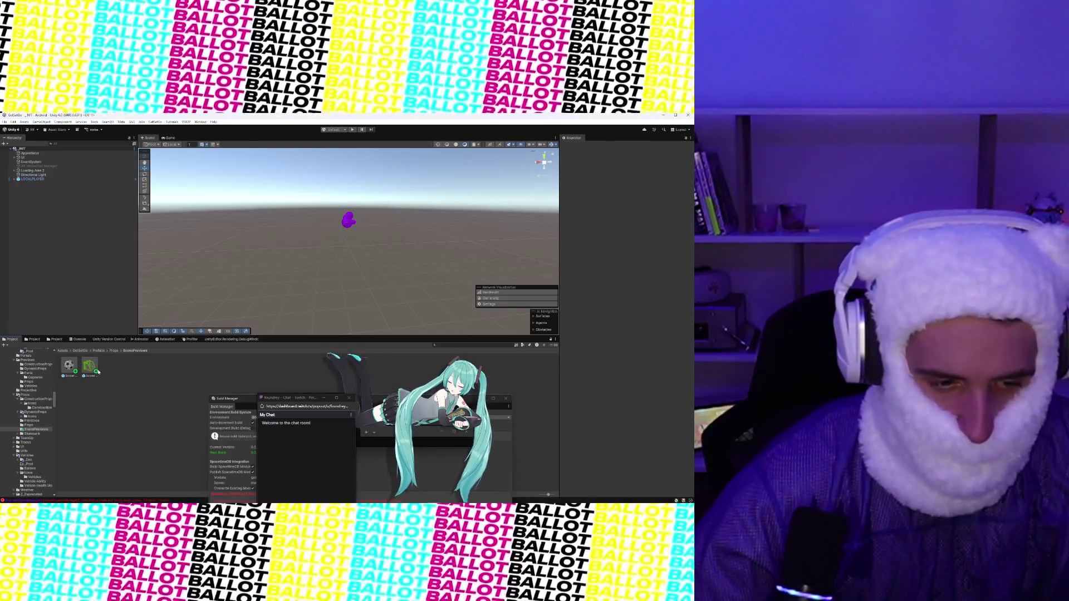
left_click(91, 366)
scroll(626, 438, "down", 1)
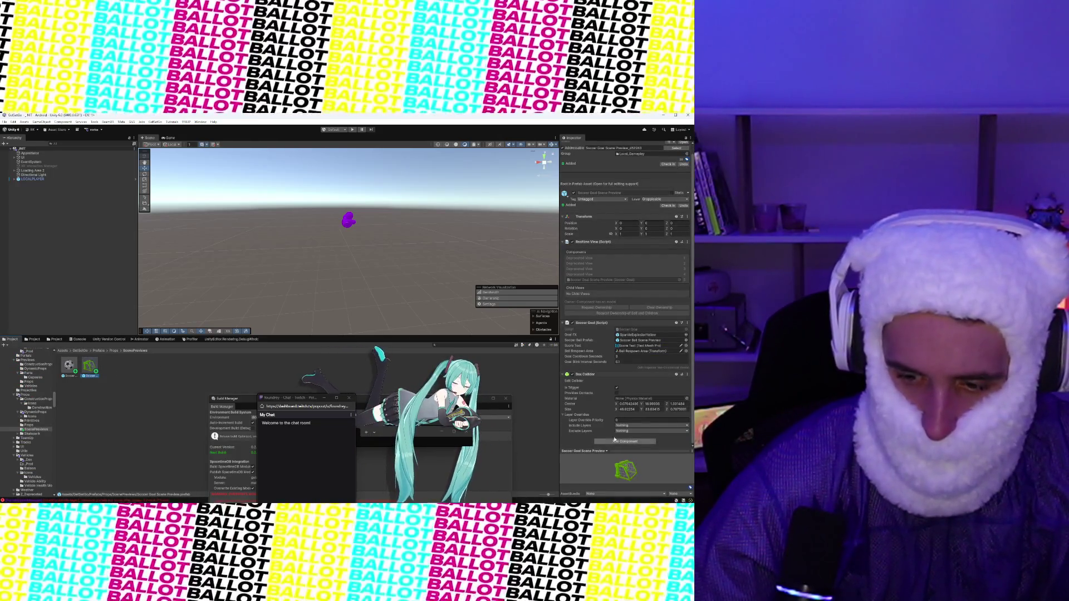
left_click(617, 441)
type("realtime")
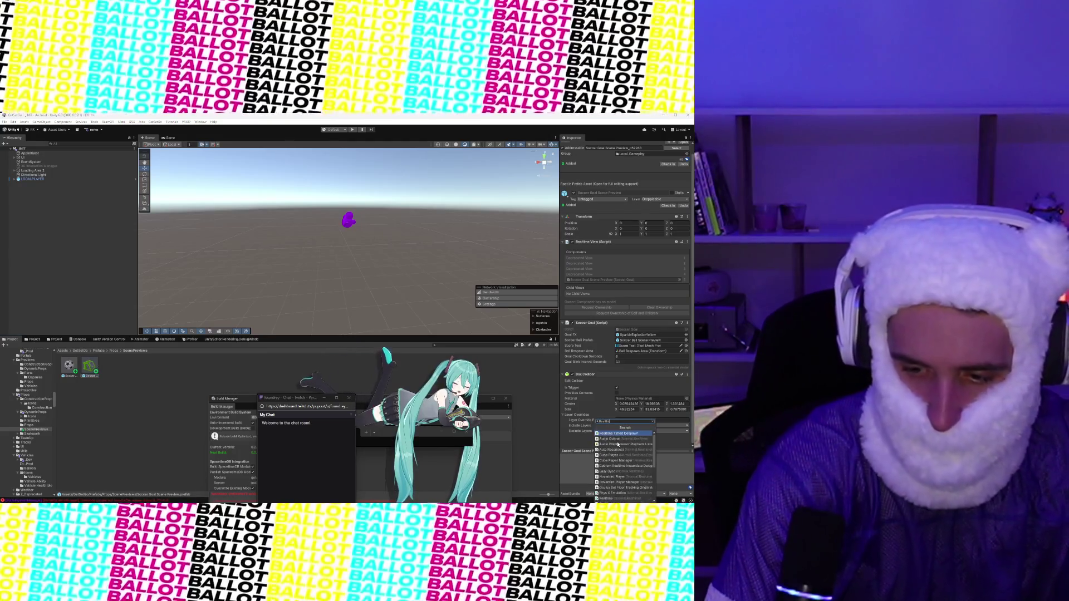
type(" transform")
key("Return")
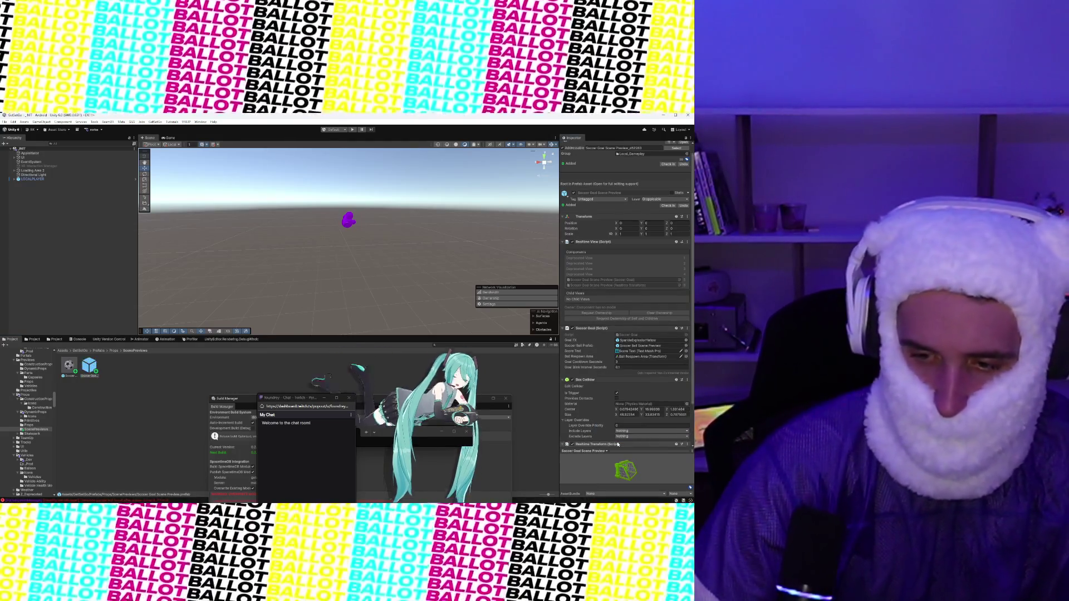
Step: Move Realtime Transform above the Soccer Goal script, set Smoothing to None, and enable Auto Request Ownership
scroll(626, 358, "down", 3)
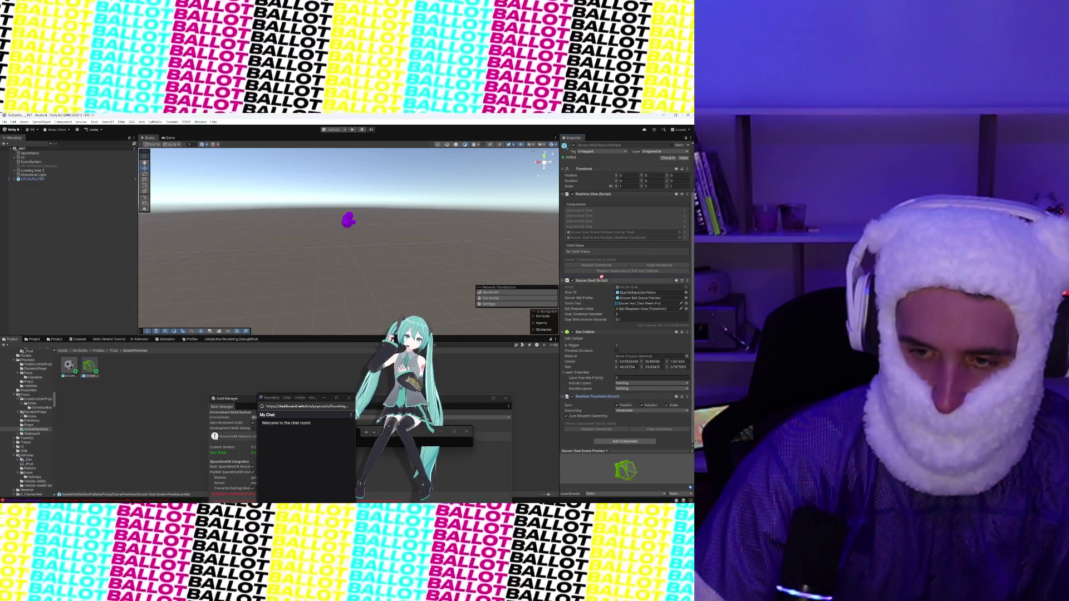
left_click_drag(601, 276, 604, 279)
left_click(622, 296)
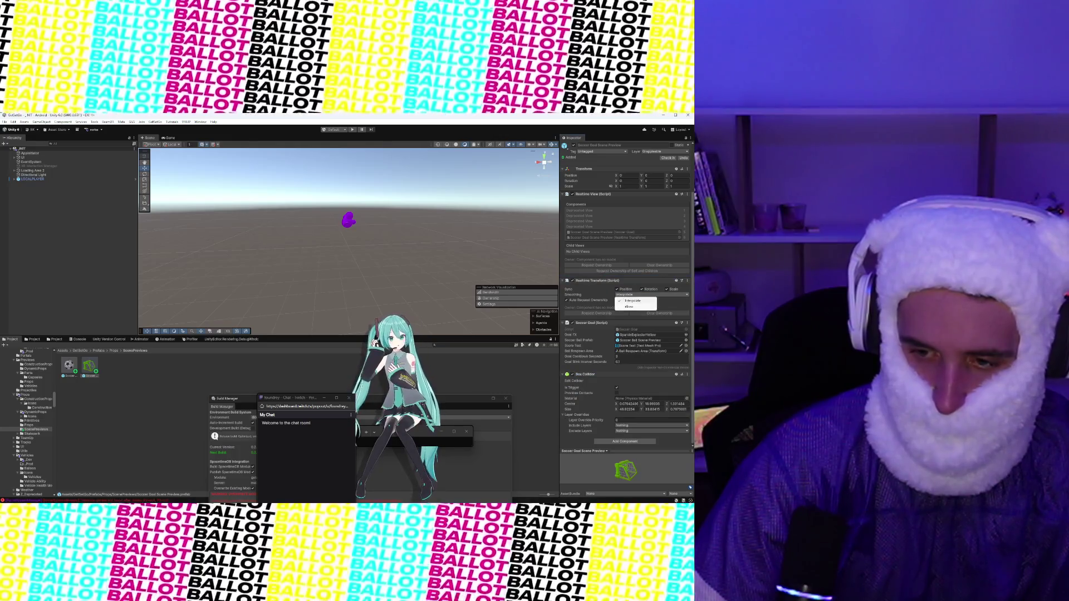
left_click(618, 310)
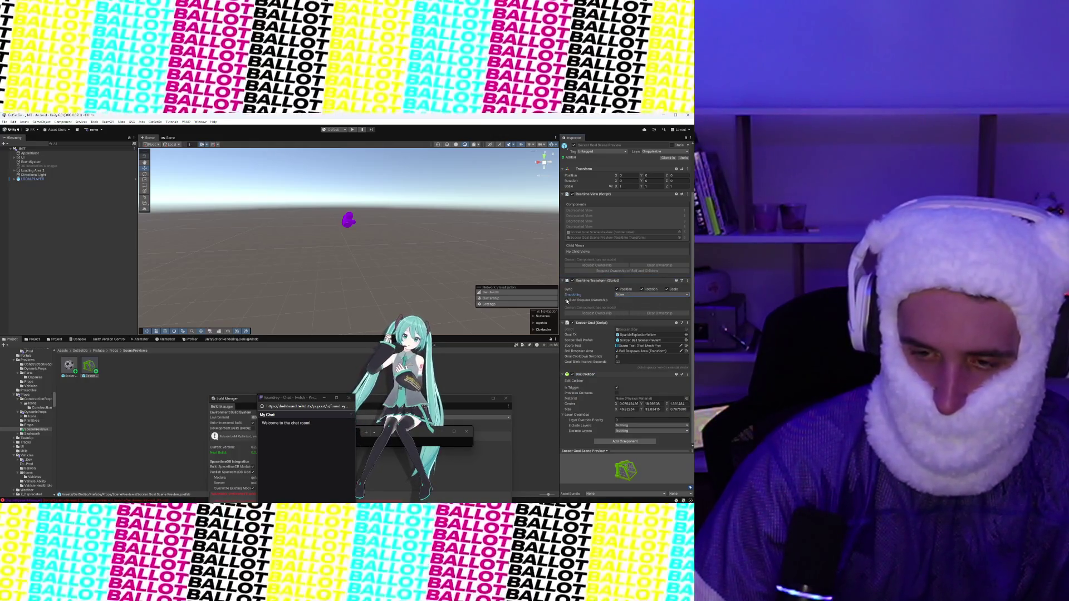
left_click(566, 300)
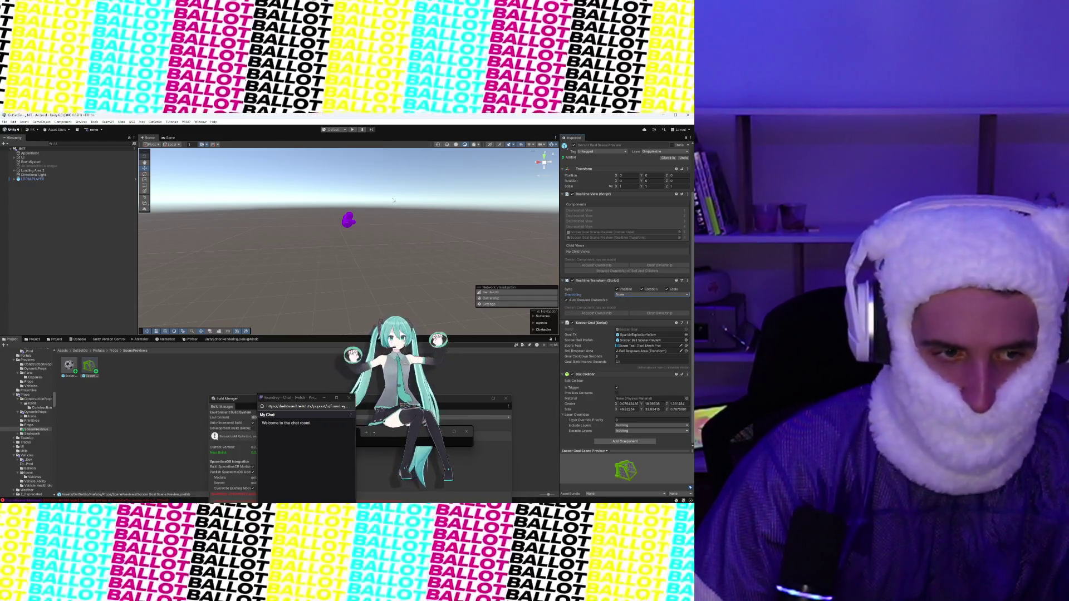
left_click(397, 200)
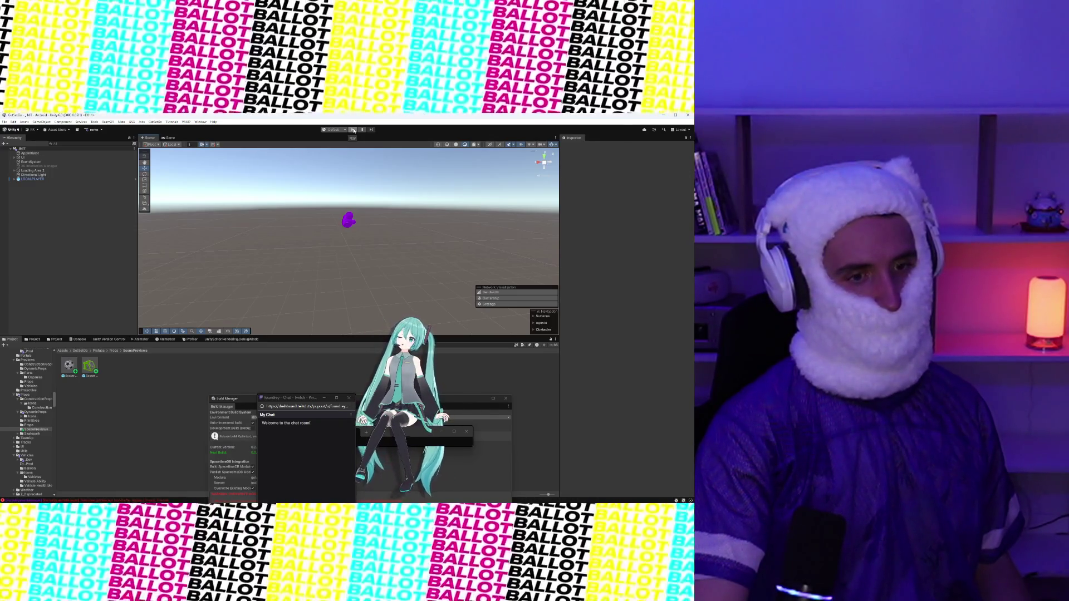
left_click(353, 130)
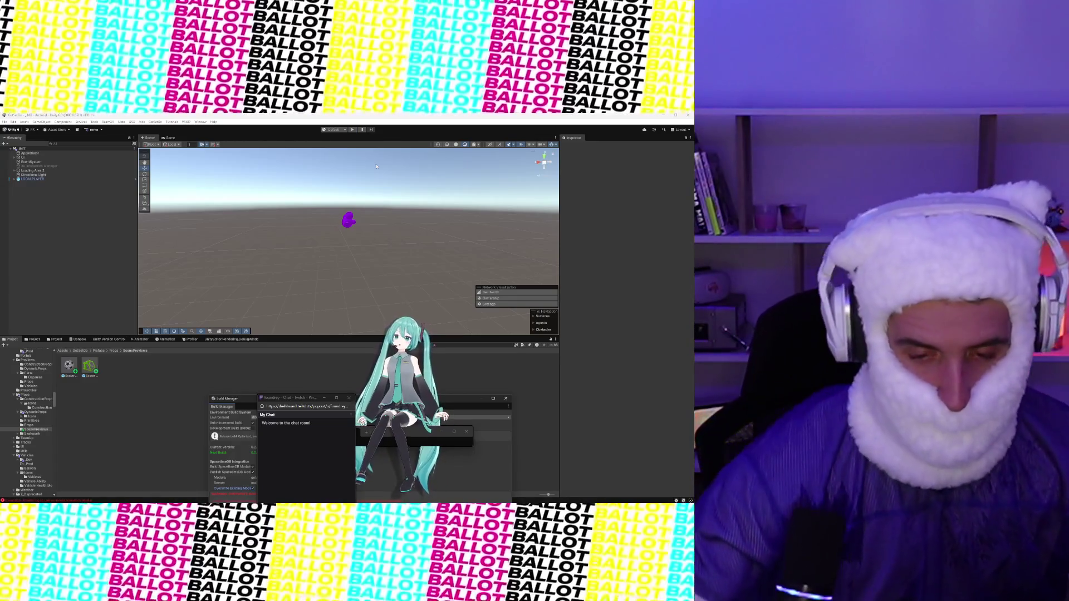
left_click(88, 370)
Step: Open the Soccer Goal Scene Preview prefab and frame its Ball Respawn Area
double_click(87, 370)
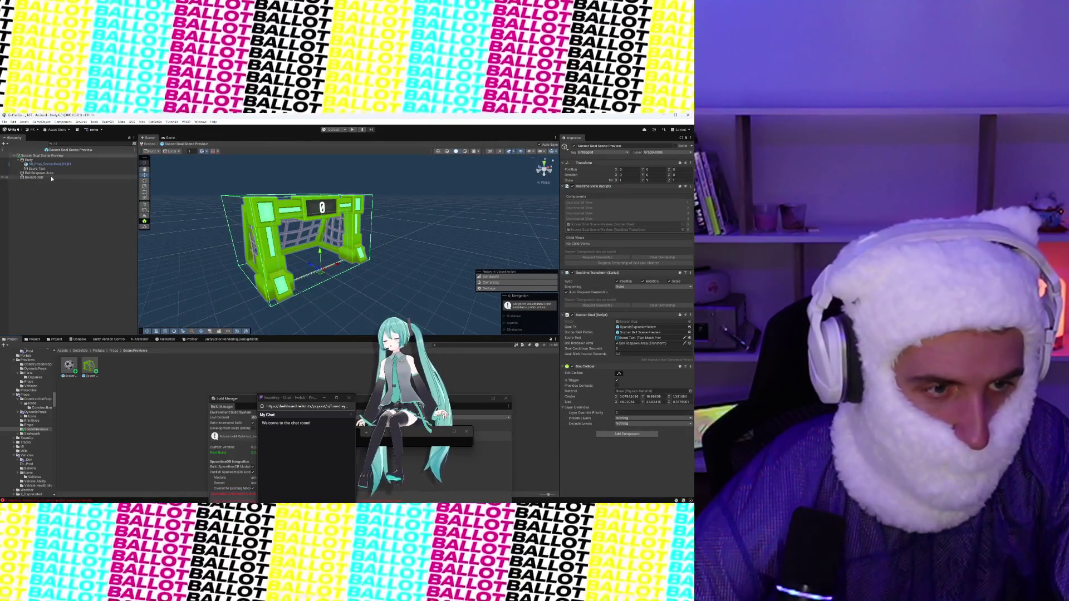
left_click(39, 173)
key("f")
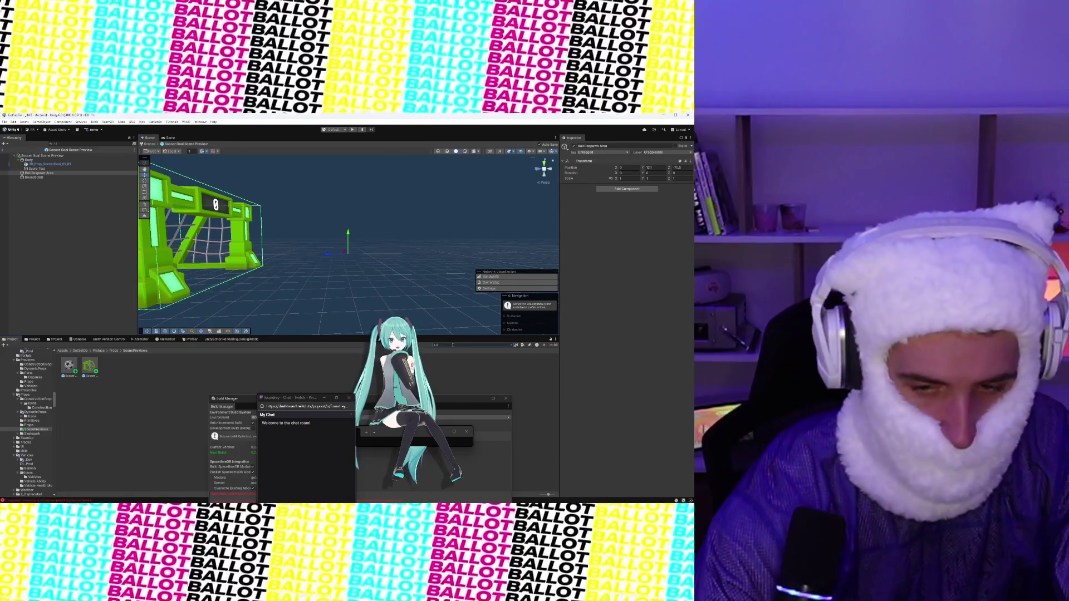
Step: Search the Project for 'Soccer Spa' and open the Soccer Goal prefab for editing
type("Soccer Spa")
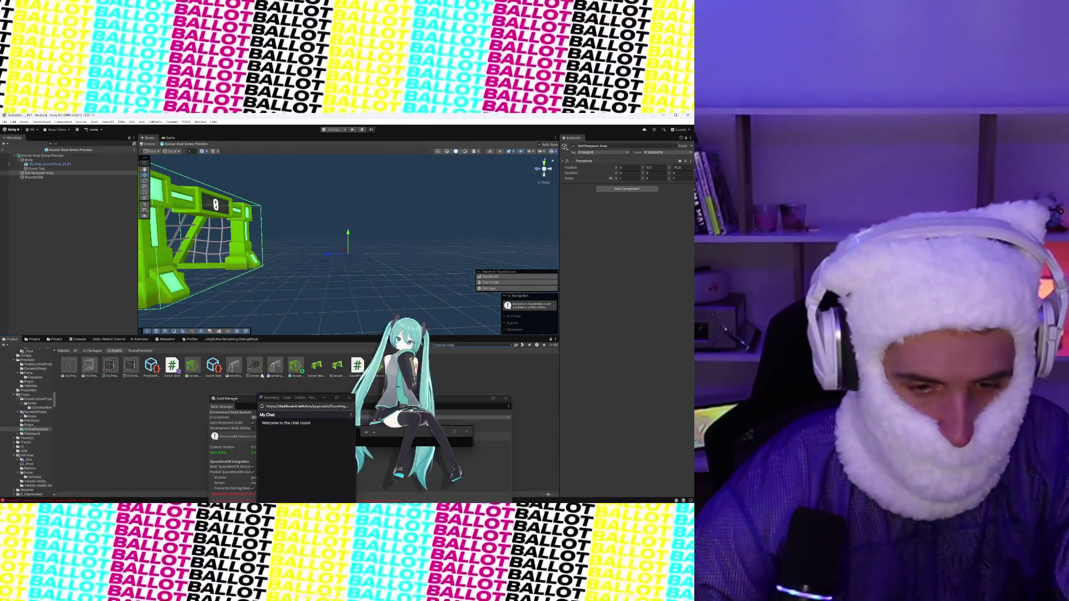
left_click(293, 370)
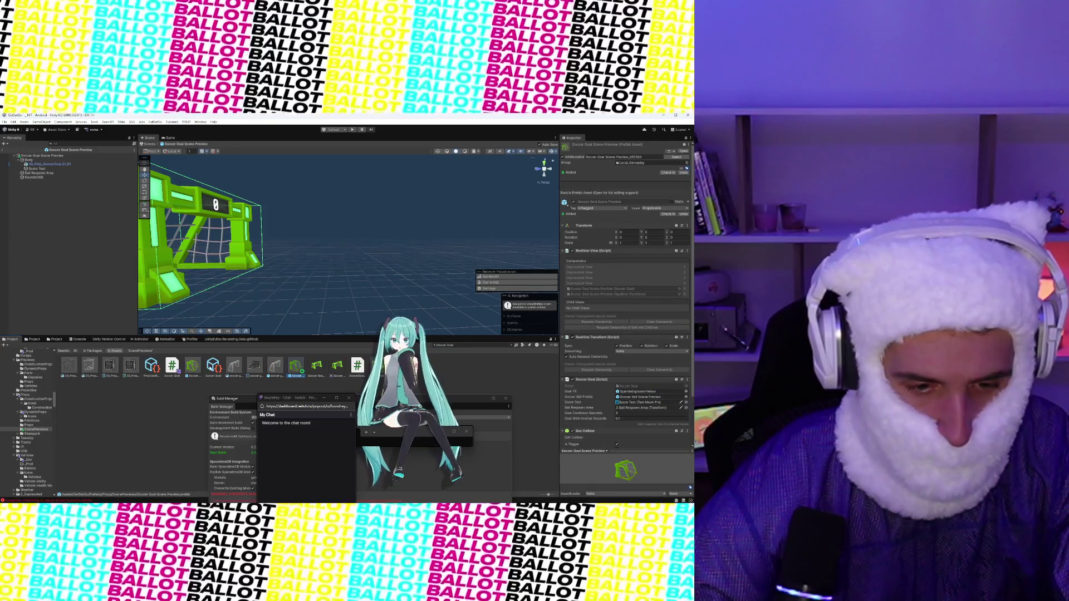
double_click(192, 368)
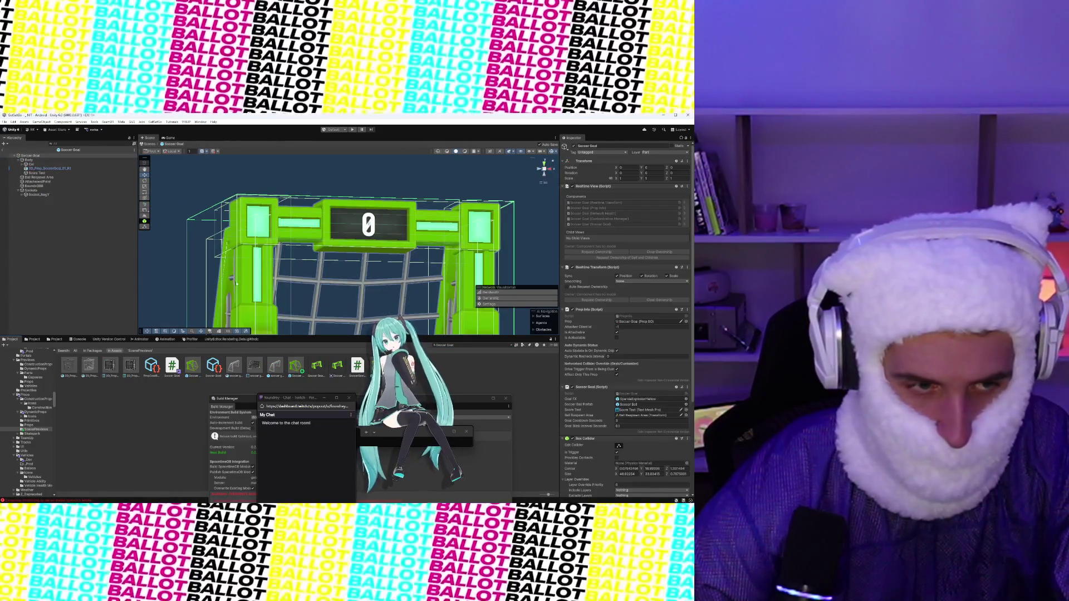
left_click_drag(228, 264, 331, 232)
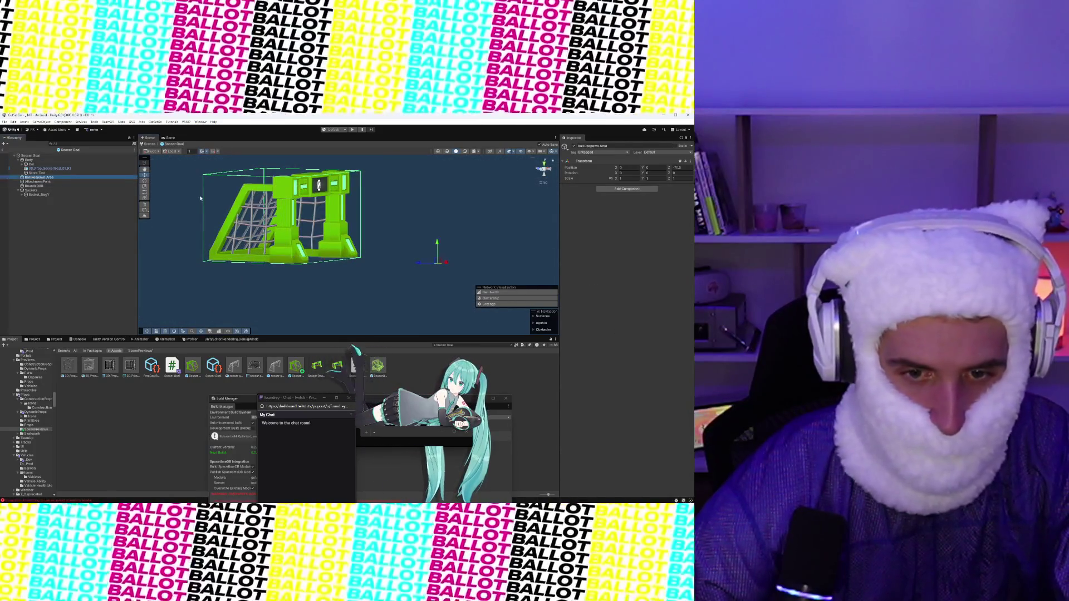
left_click(433, 243)
left_click_drag(433, 243, 437, 239)
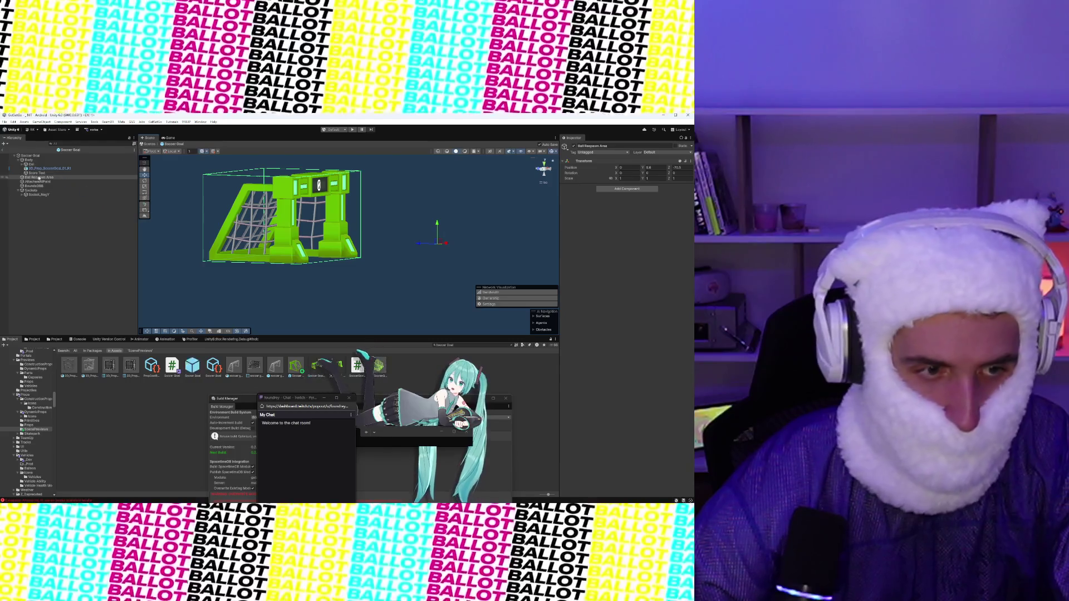
Step: Delete the Col child object from the Soccer Goal prefab
left_click(32, 164)
right_click(31, 165)
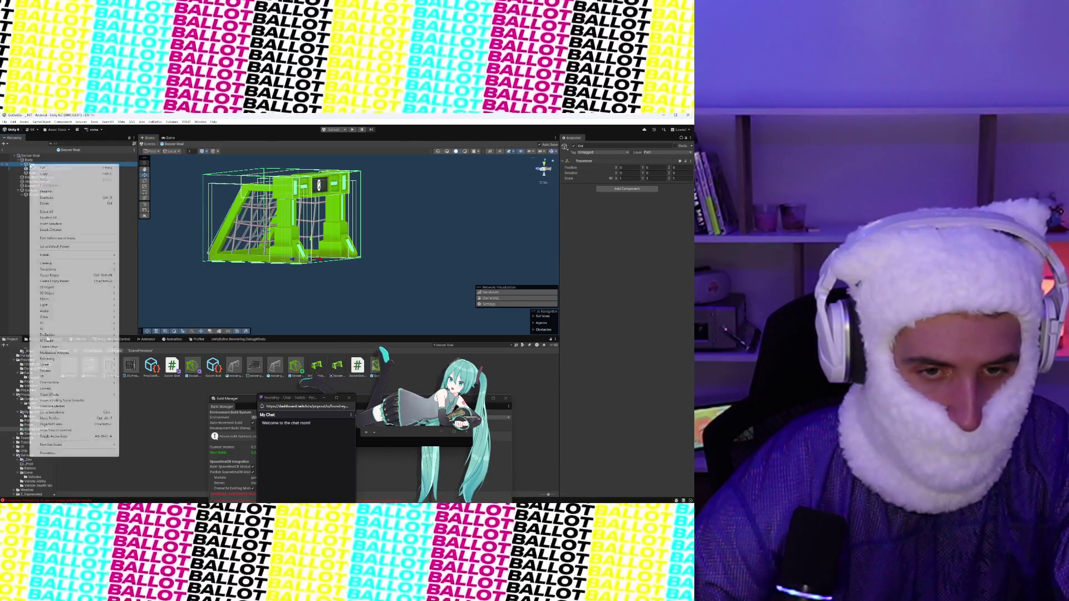
left_click(55, 204)
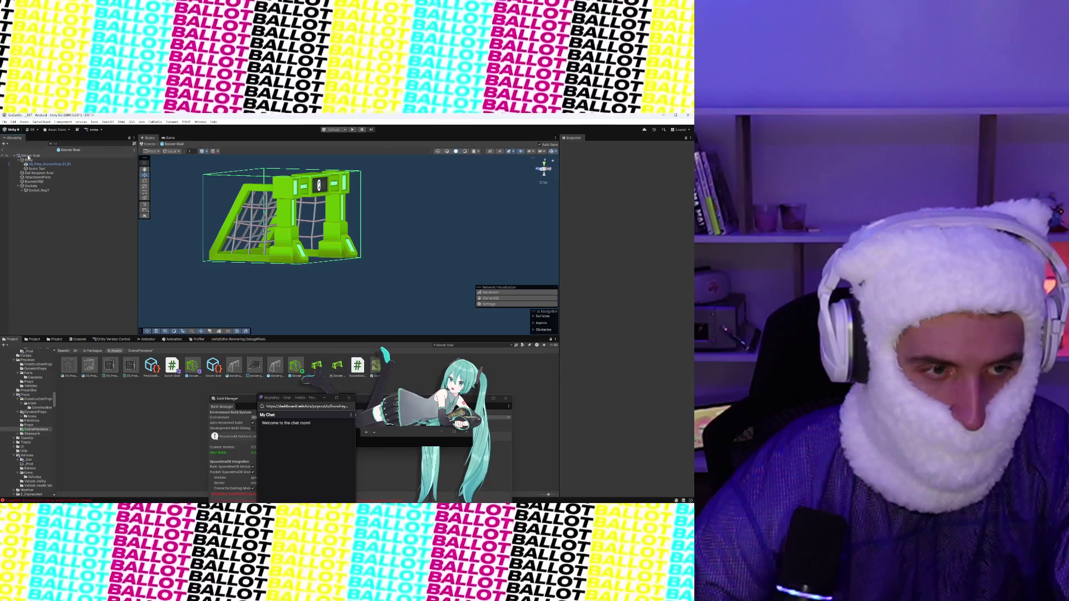
key("Down")
key("Down")
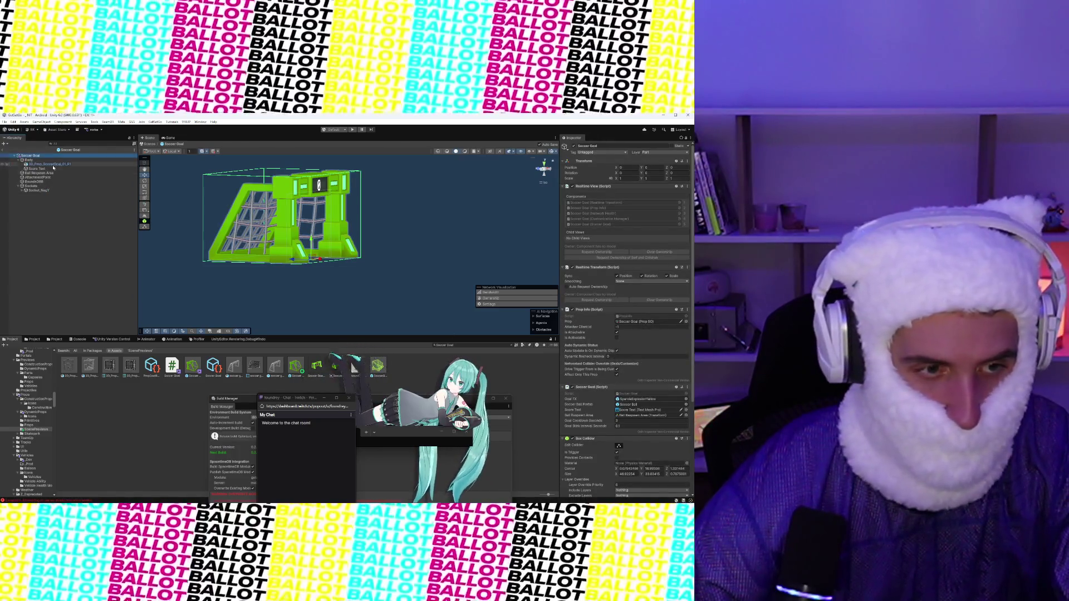
Step: Add a Mesh Collider to 3D_Prop_SoccerGoal_01_R1 via a 'mesh' component search, then select Soccer Goal
left_click(627, 345)
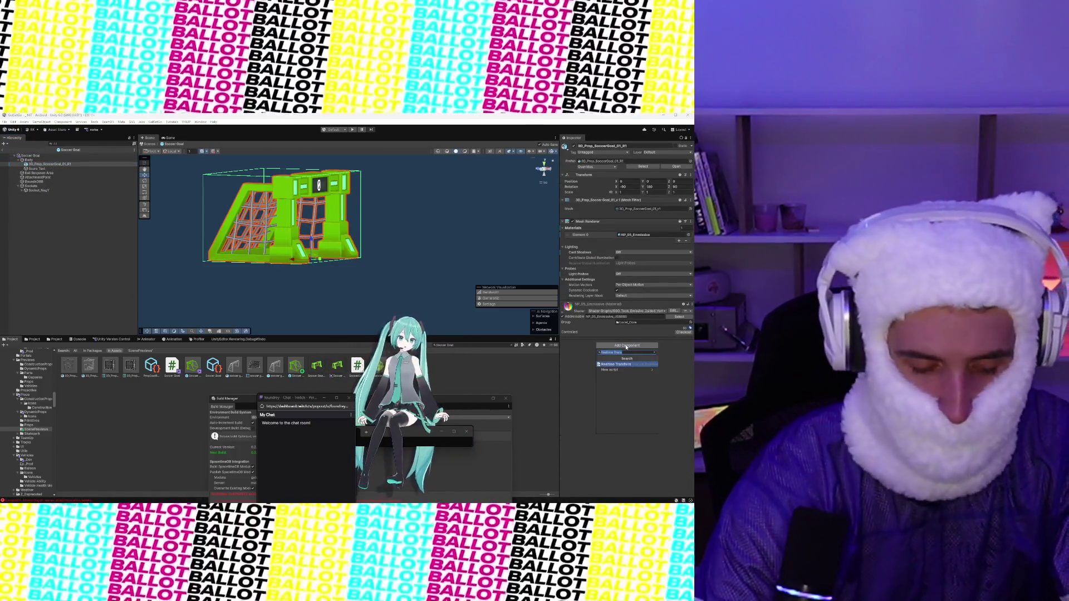
type("mesh")
key("Return")
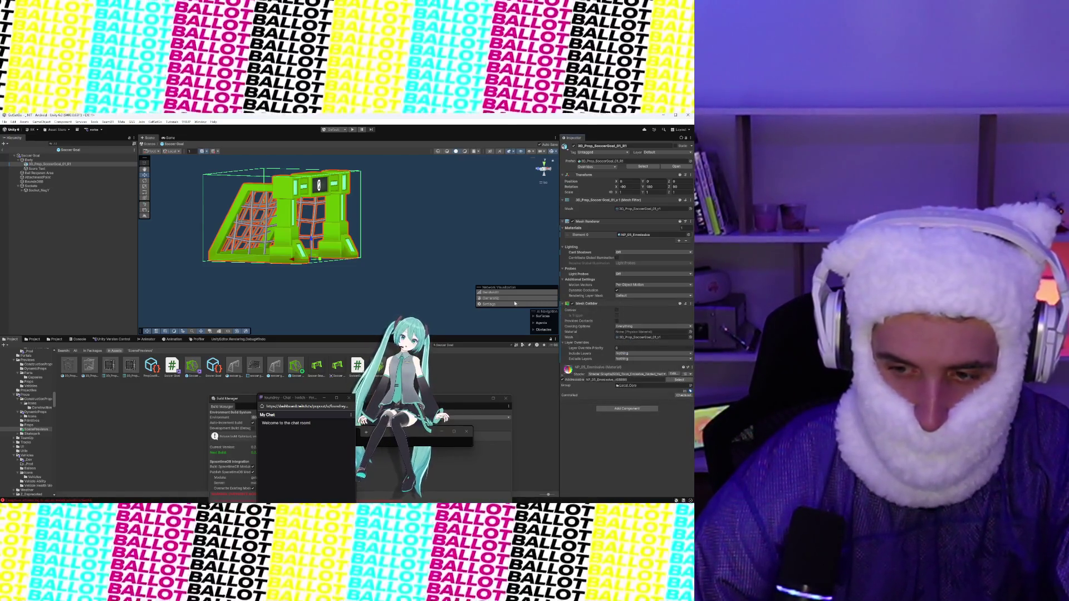
left_click_drag(344, 249, 334, 245)
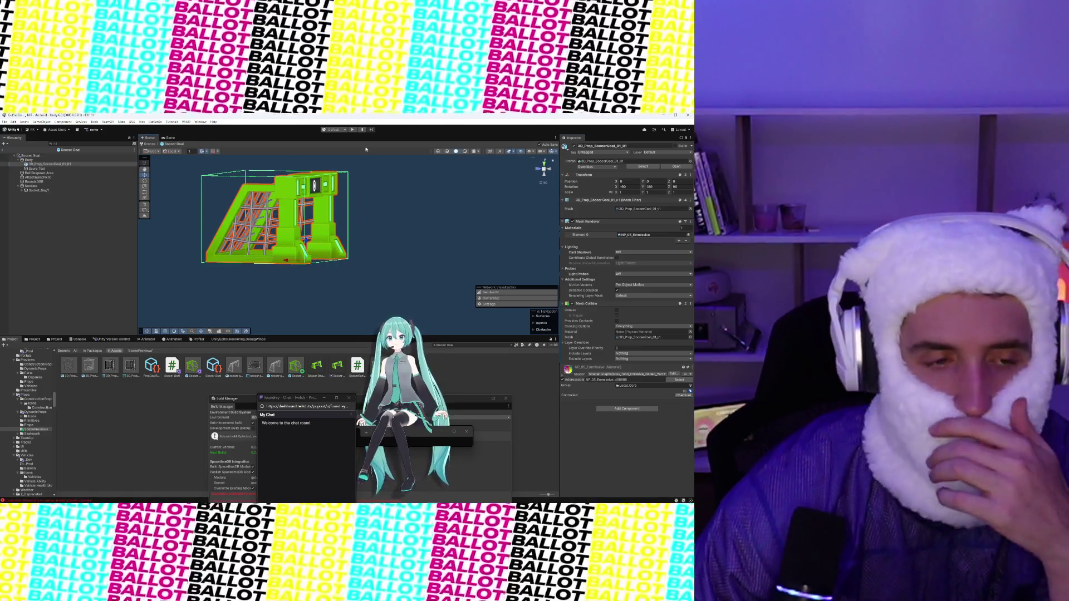
left_click(38, 177)
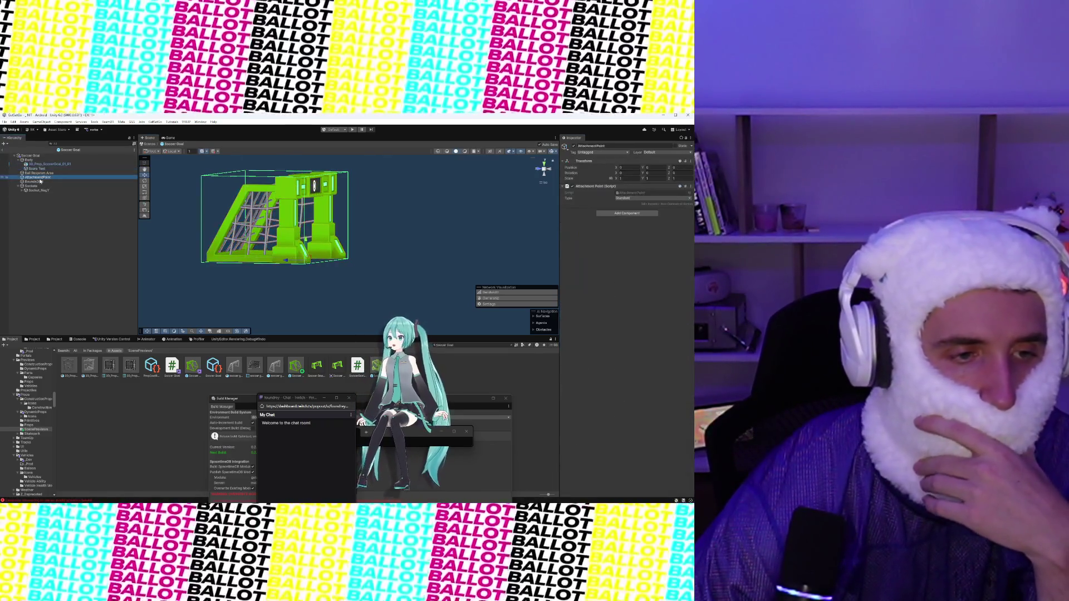
left_click(31, 155)
scroll(613, 373, "down", 5)
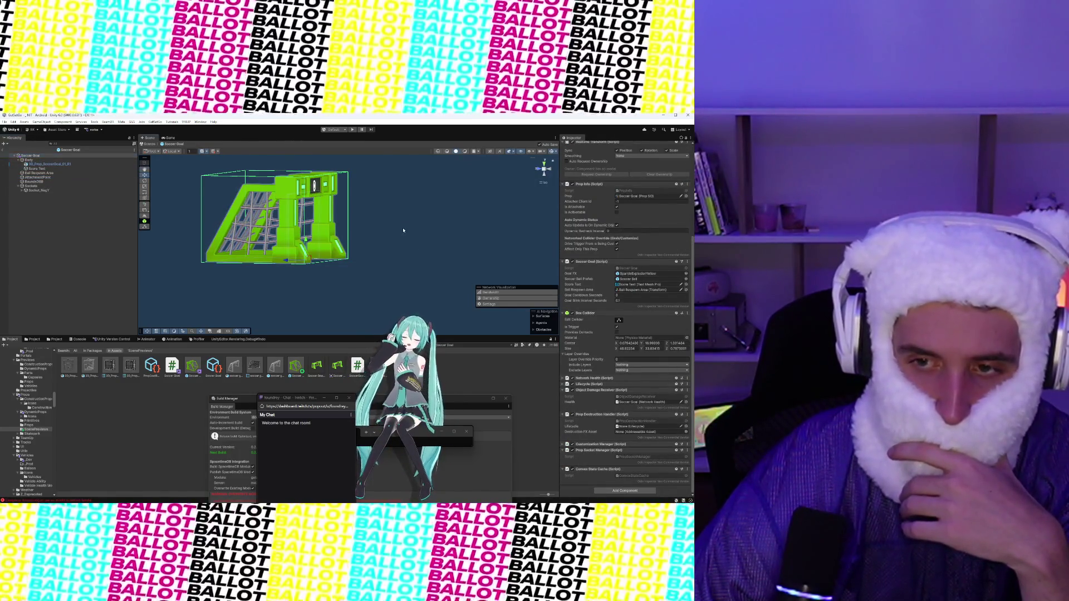
Step: Orbit to a front-on view of the soccer goal and frame it in the Scene view
left_click_drag(403, 230, 546, 221)
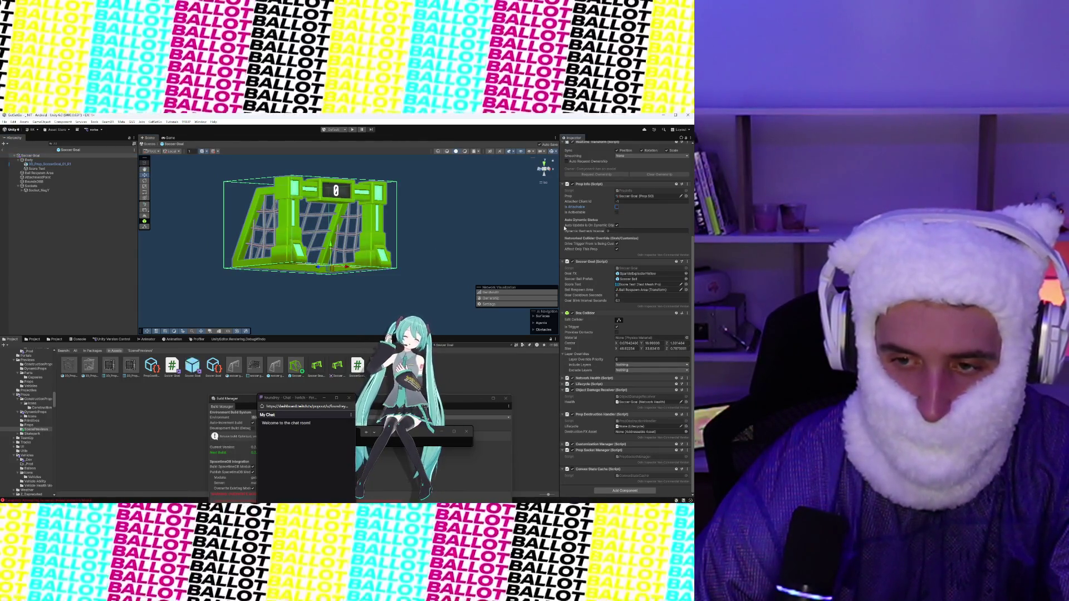
mouse_move(423, 234)
left_mouse_down()
mouse_move(338, 240)
mouse_move(268, 225)
left_mouse_up()
left_click_drag(349, 228, 477, 242)
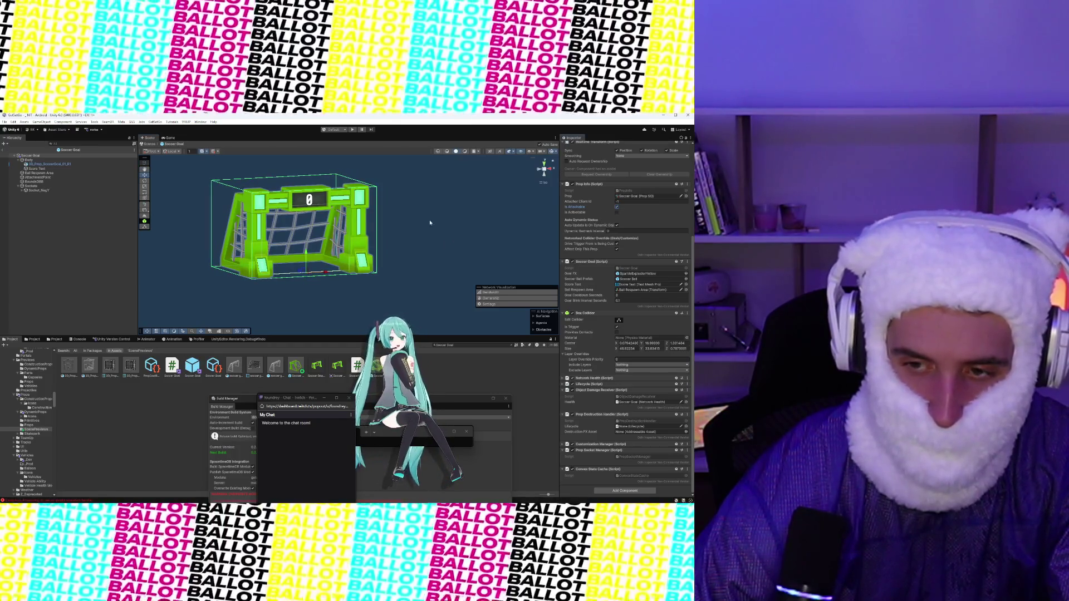
left_click_drag(430, 223, 423, 236)
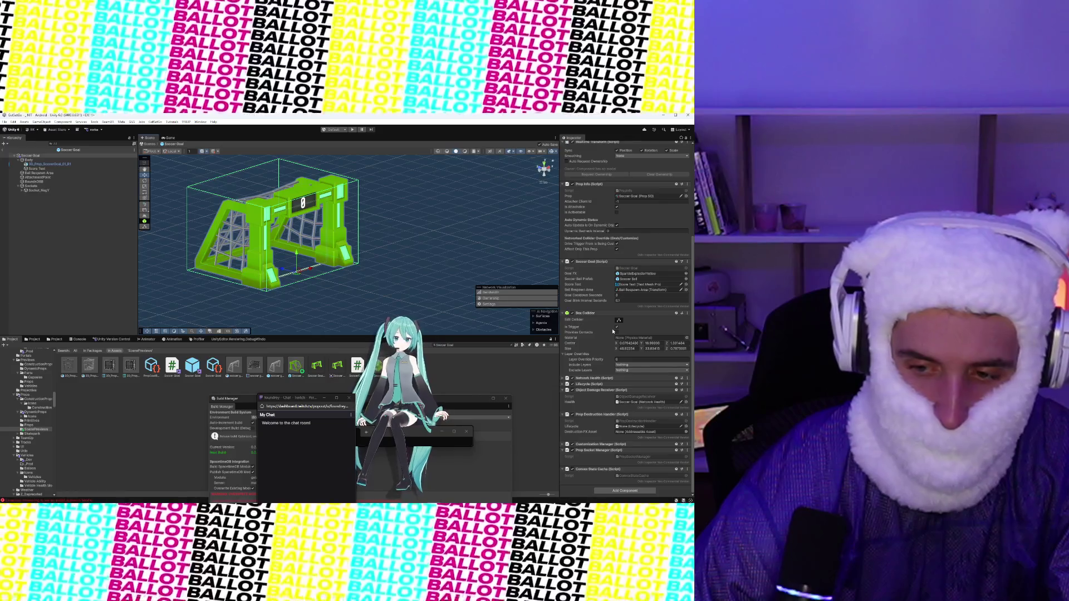
key("f")
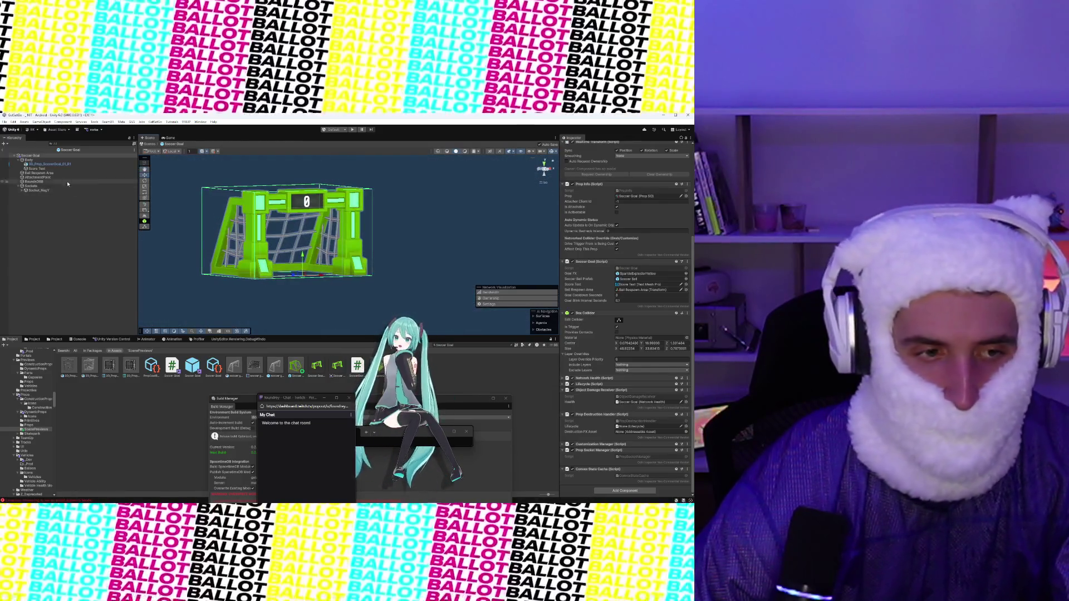
left_click(56, 163)
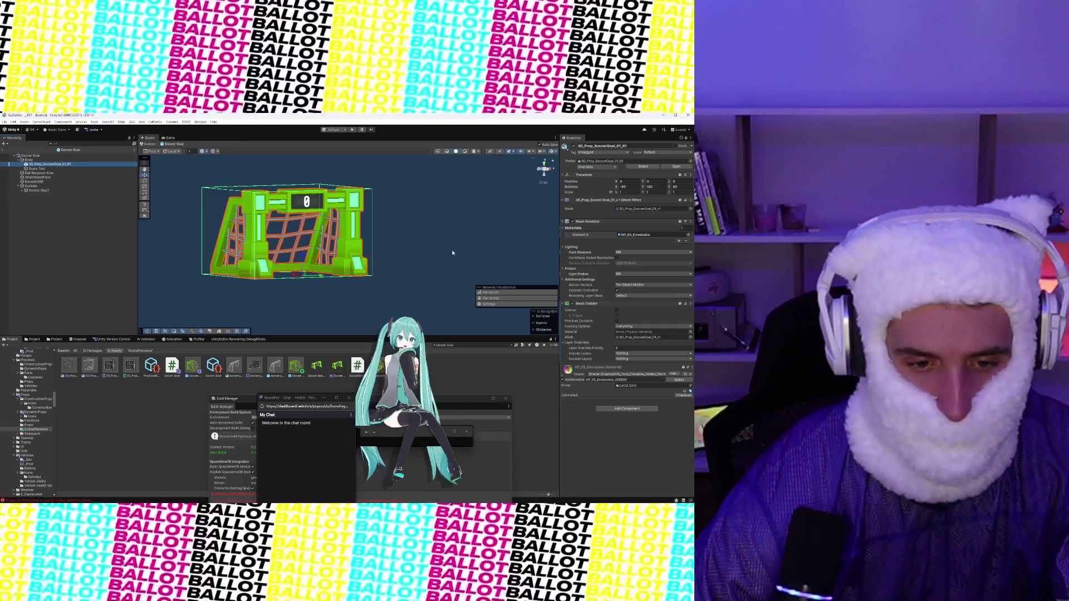
key("Up")
key("Up")
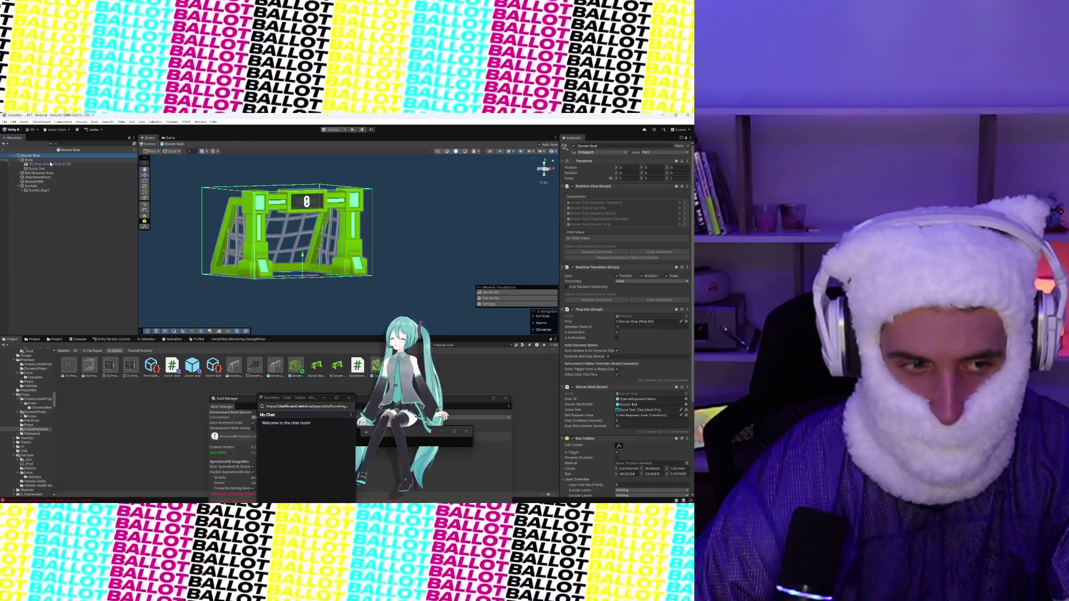
Step: Add a new empty child under Body and a Mesh Collider to 3D_Prop_SoccerGoal_01_R1
left_click(61, 177)
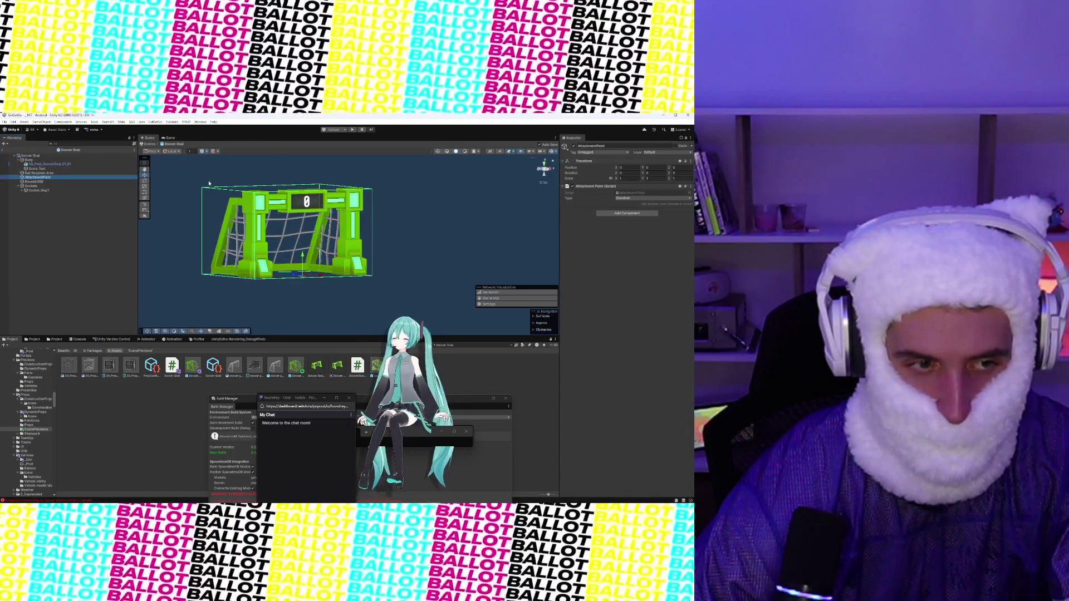
left_click(209, 183)
key("ctrl+shift+n")
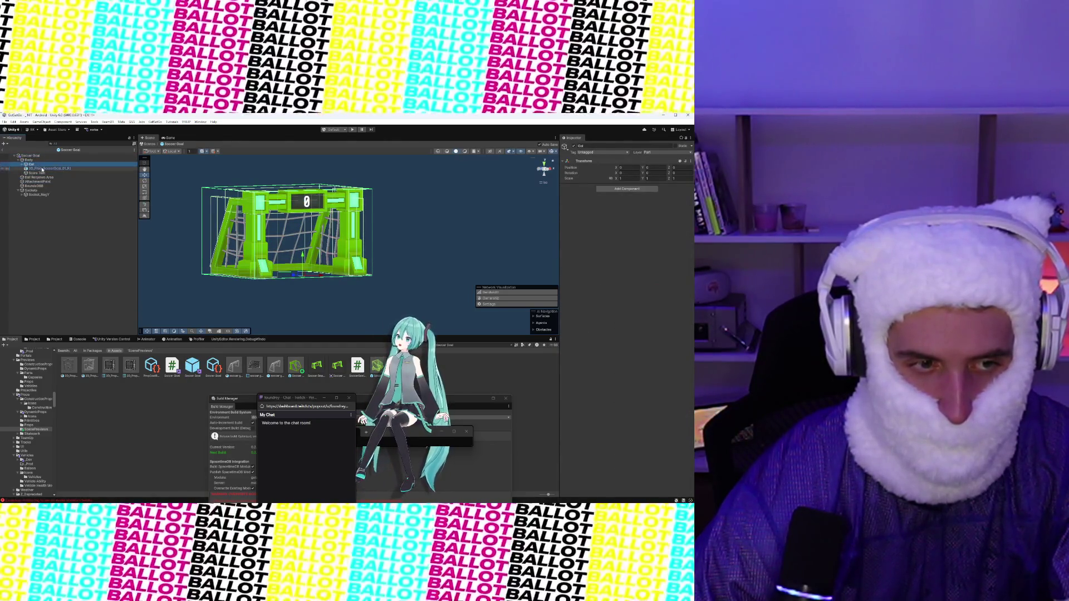
left_click(42, 168)
left_click(655, 346)
type("mesh collider")
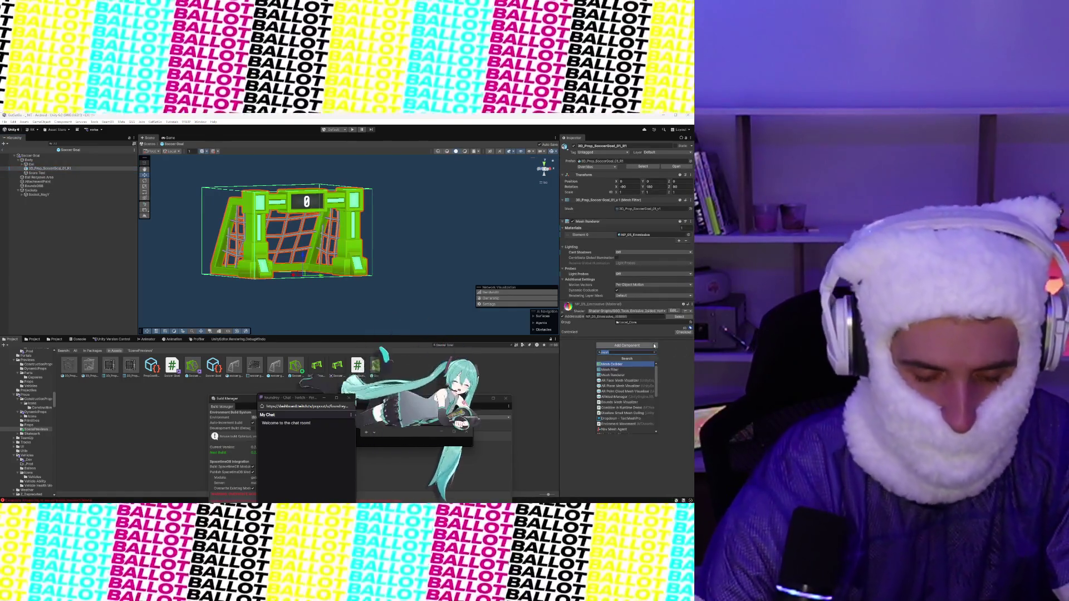
key("Return")
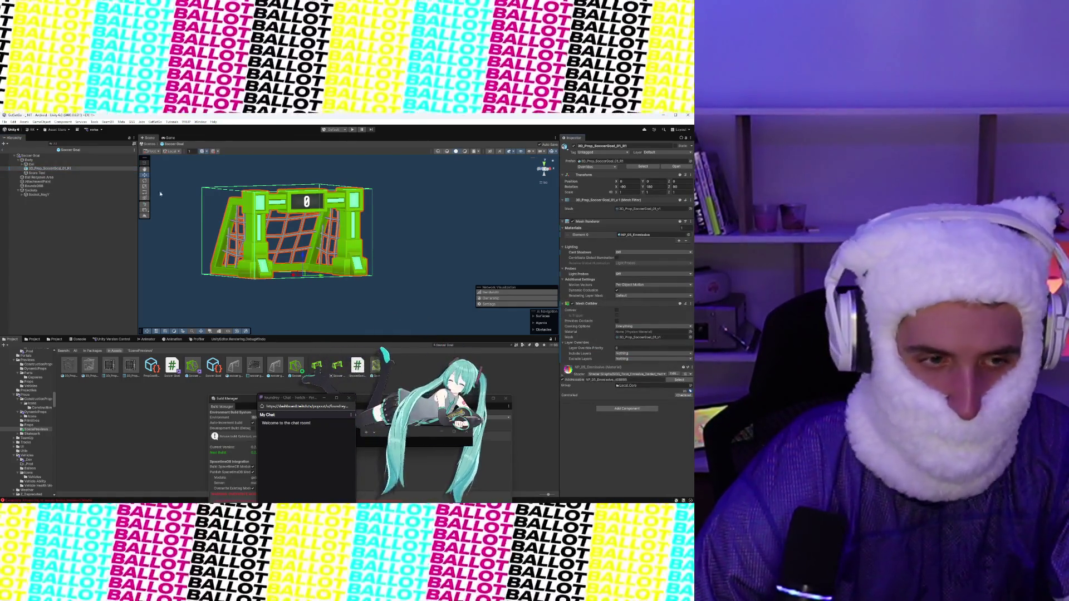
Step: Review the Col and Body children, then show the Soccer Goal root's components
left_click(69, 164)
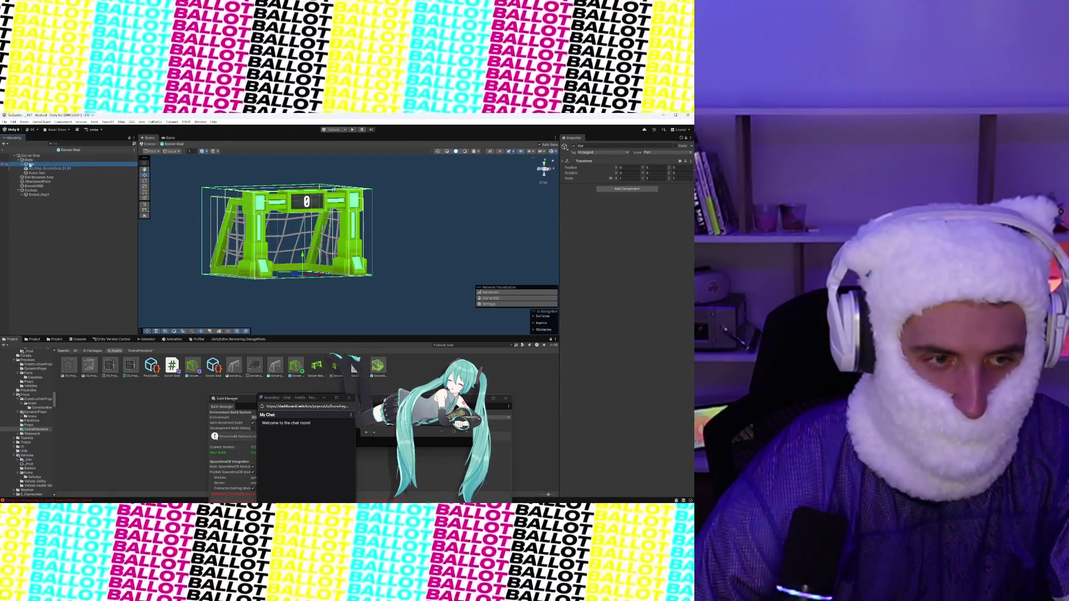
left_click(35, 160)
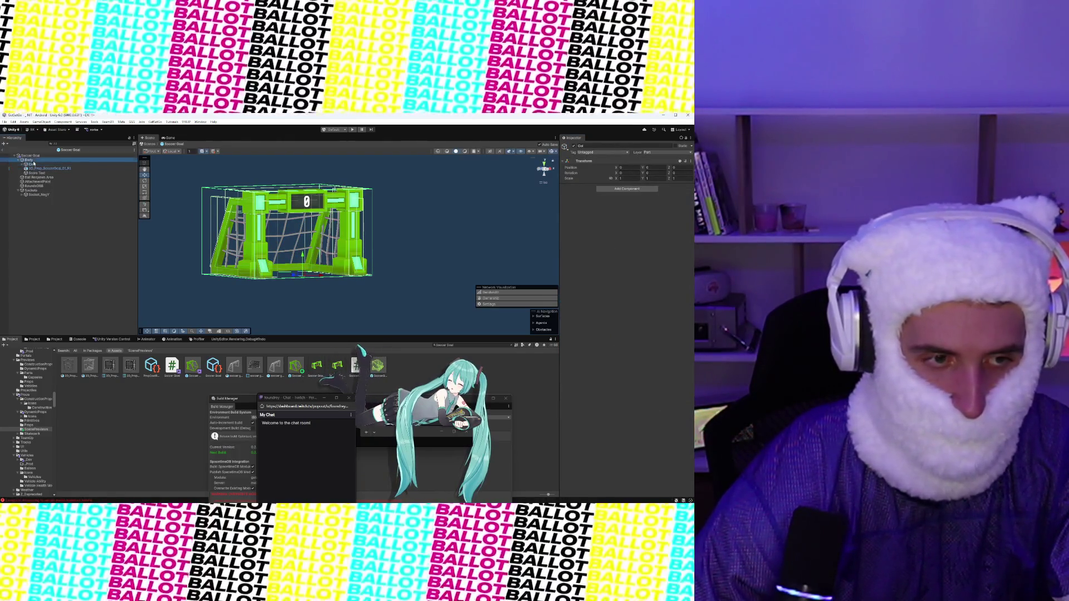
left_click(33, 156)
scroll(646, 396, "down", 1)
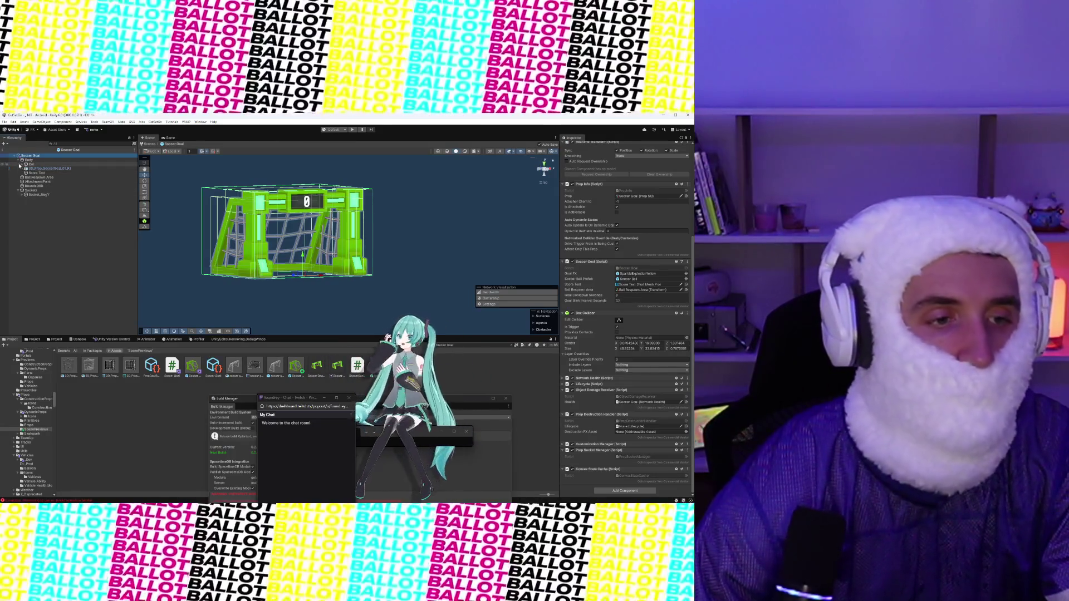
Step: Dismiss the component search without adding anything, collapse Scriptable Objects, and show the Utils folder
left_click(606, 491)
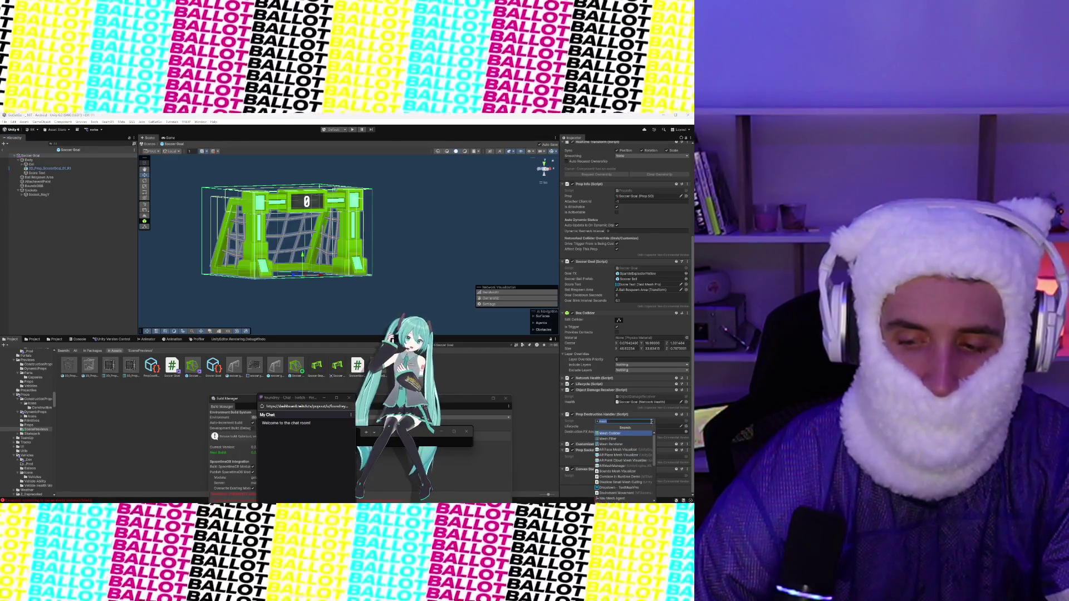
left_click(570, 489)
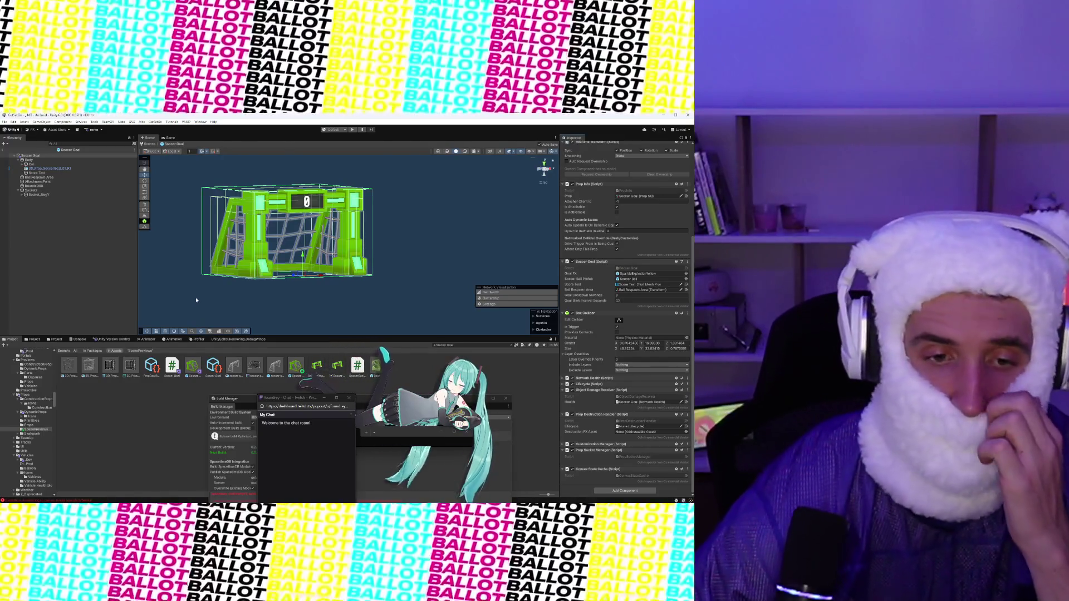
scroll(37, 426, "down", 4)
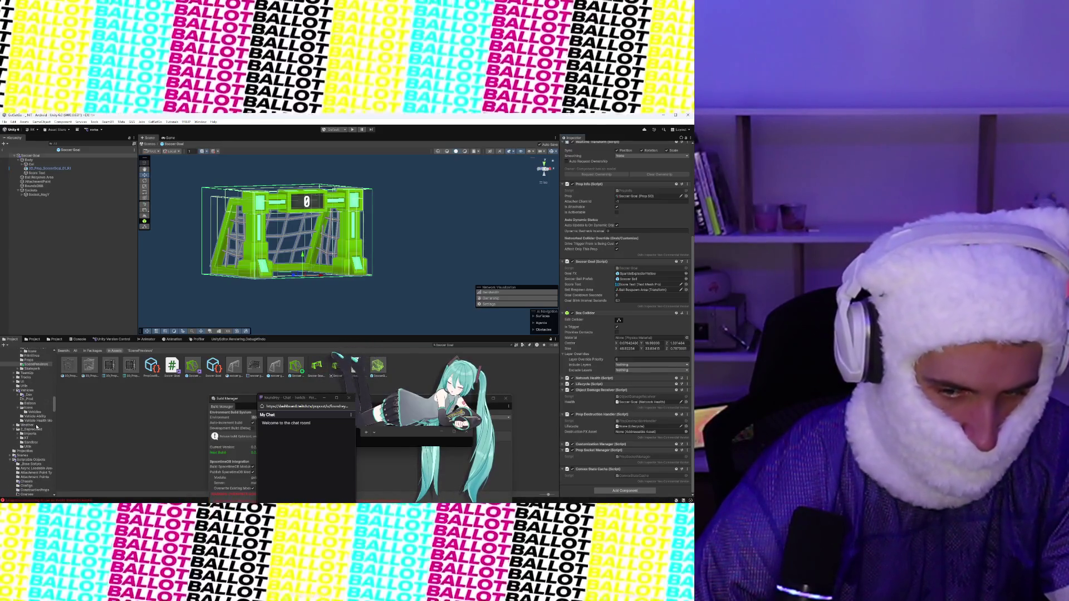
scroll(37, 426, "down", 2)
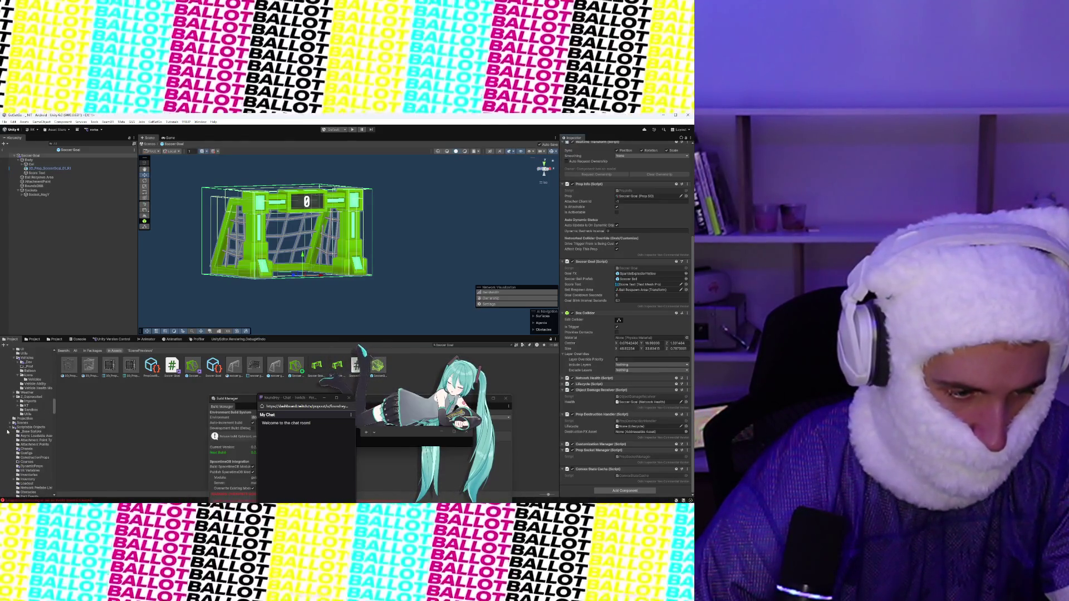
left_click(10, 427)
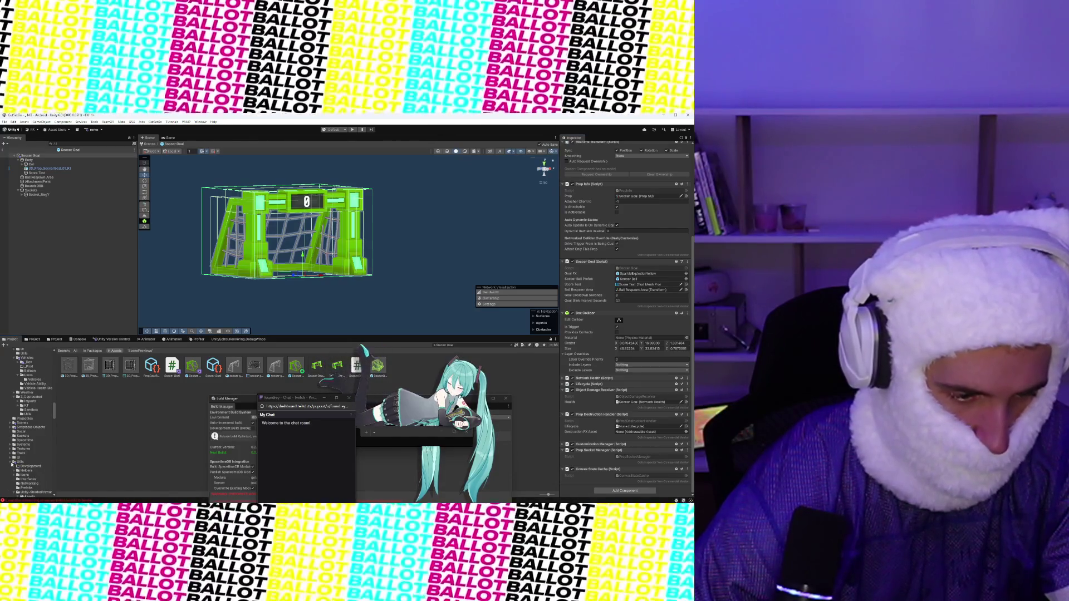
left_click(20, 462)
Step: Browse the Balloon and Interaction Engine Props folders, then collapse Prefabs and Interaction Engine
right_click(115, 425)
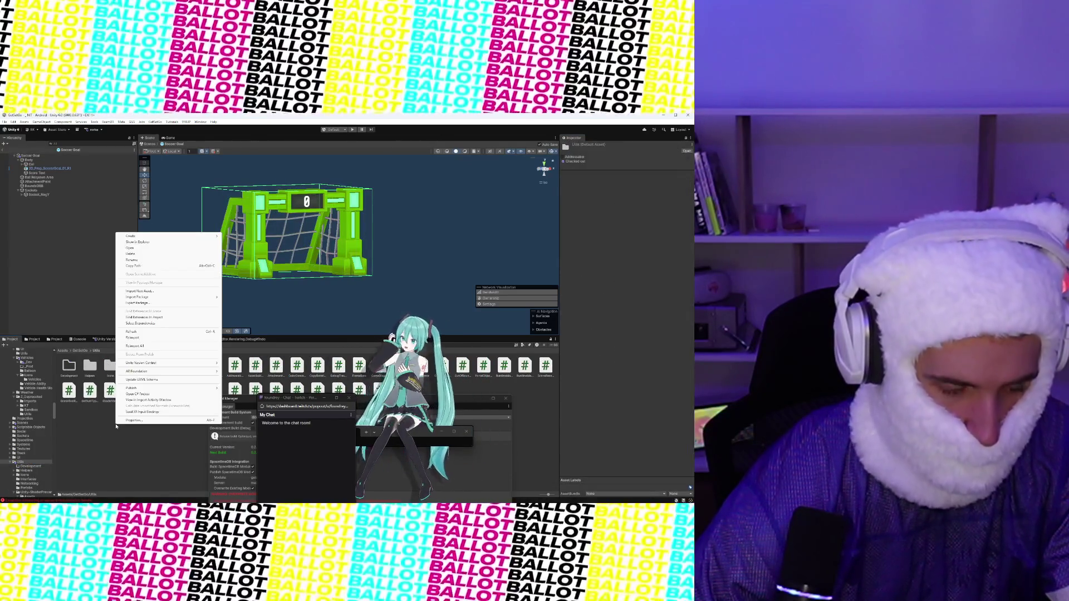
mouse_move(167, 236)
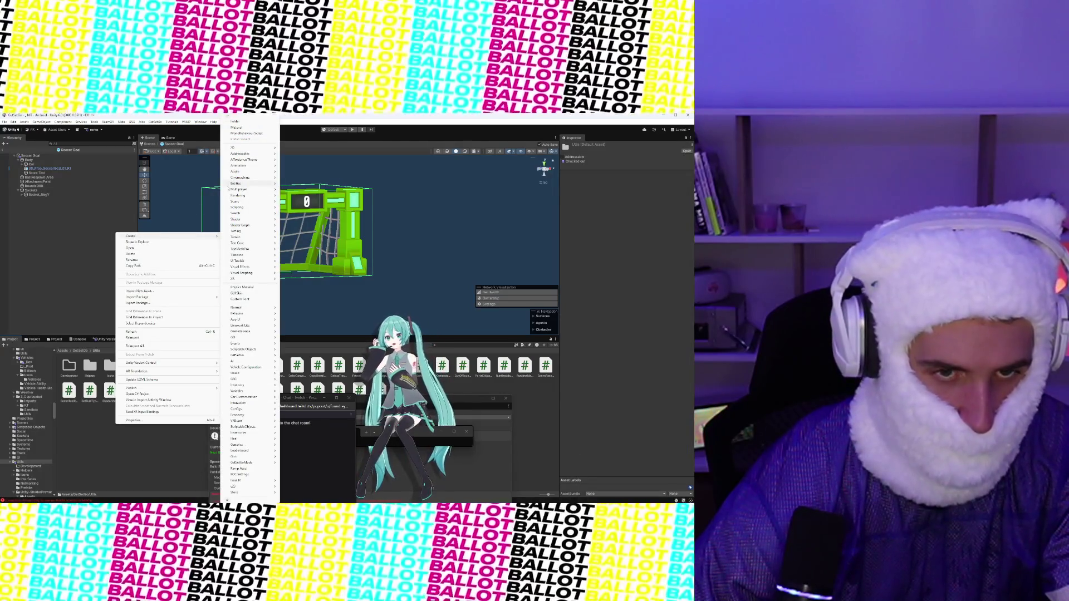
mouse_move(250, 183)
left_click(28, 370)
scroll(31, 374, "up", 3)
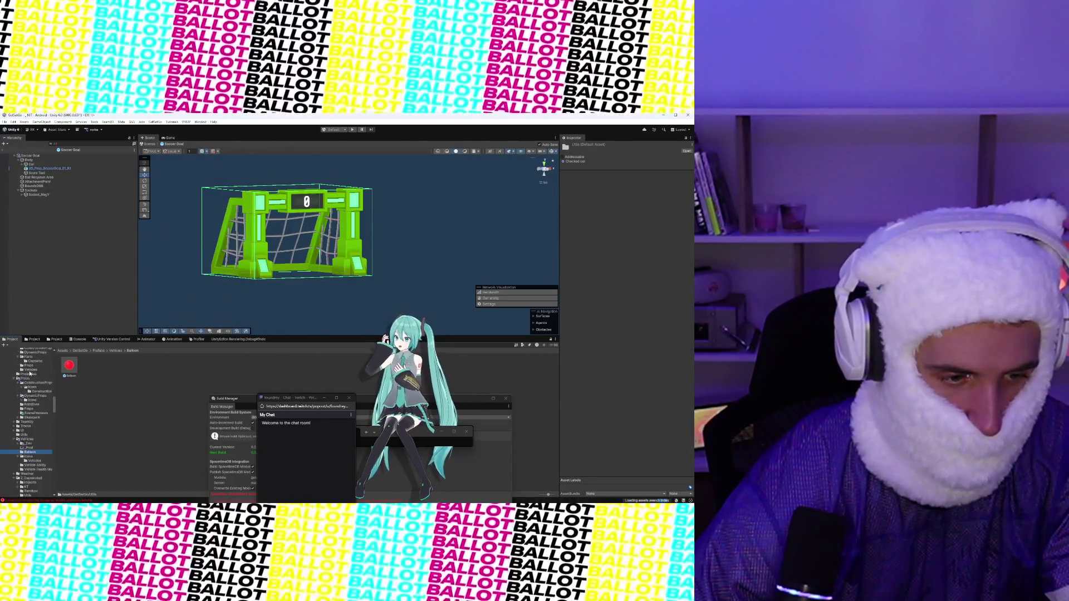
scroll(31, 373, "up", 5)
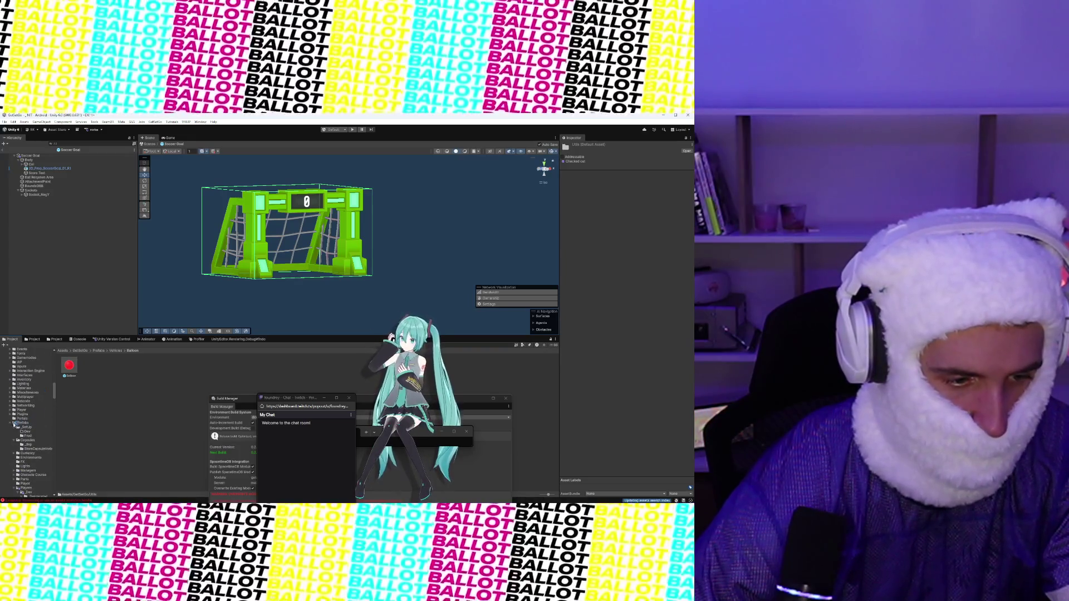
left_click(14, 423)
left_click(30, 403)
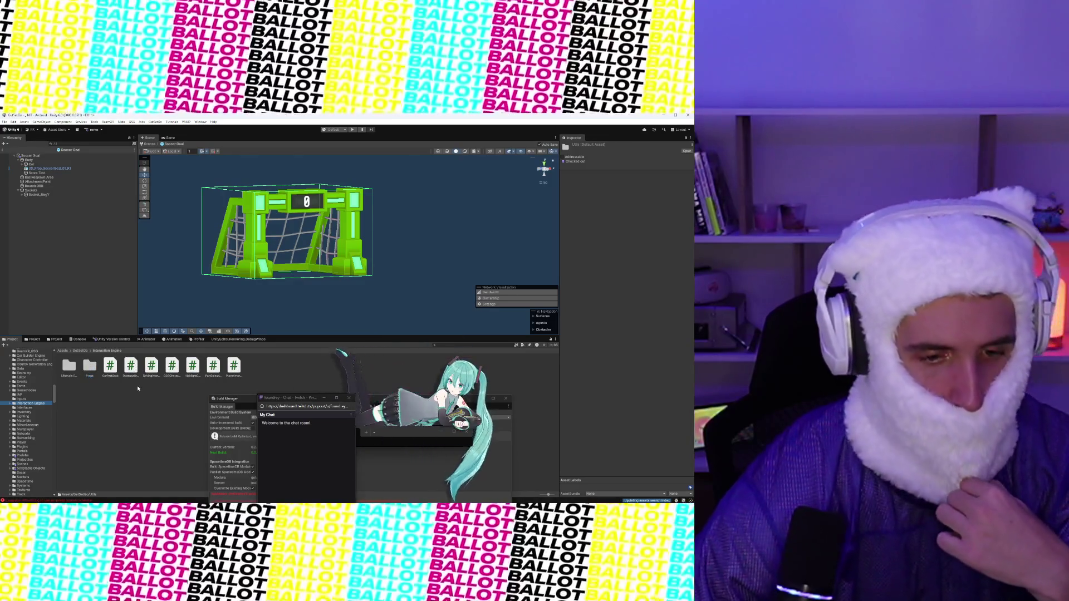
double_click(89, 366)
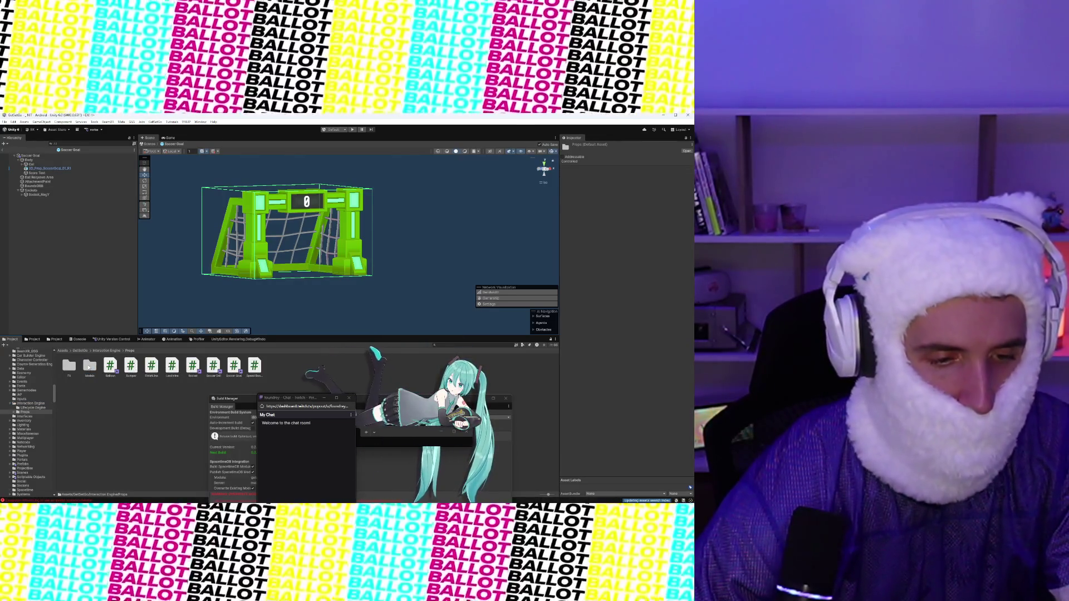
left_click(111, 350)
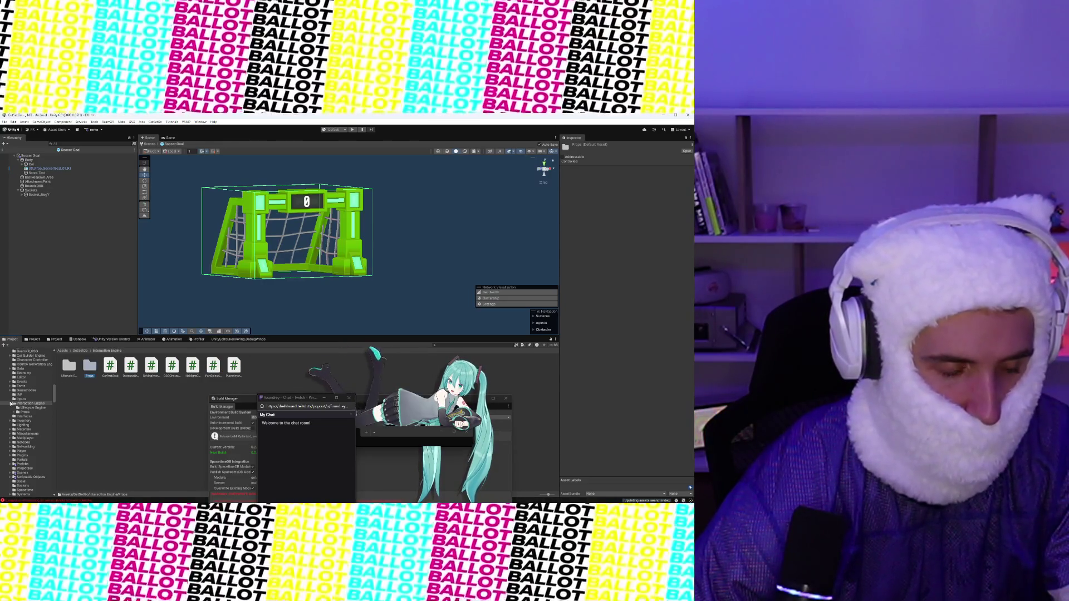
left_click(10, 403)
left_click(90, 398)
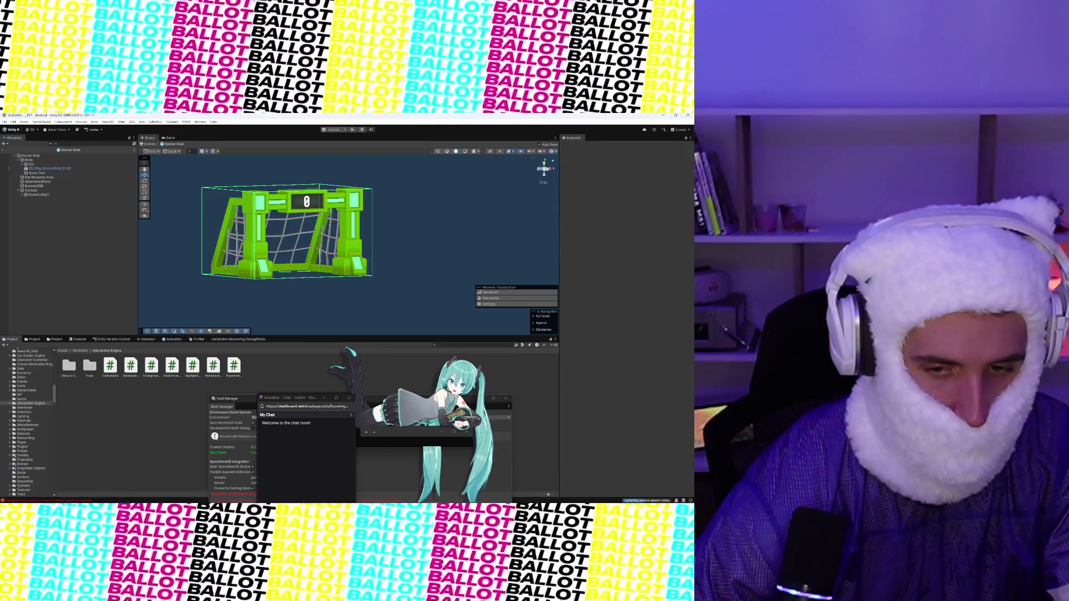
Step: Search the project for PropInfo, view its script code, then clear the search
left_click(453, 344)
type("PropInfo")
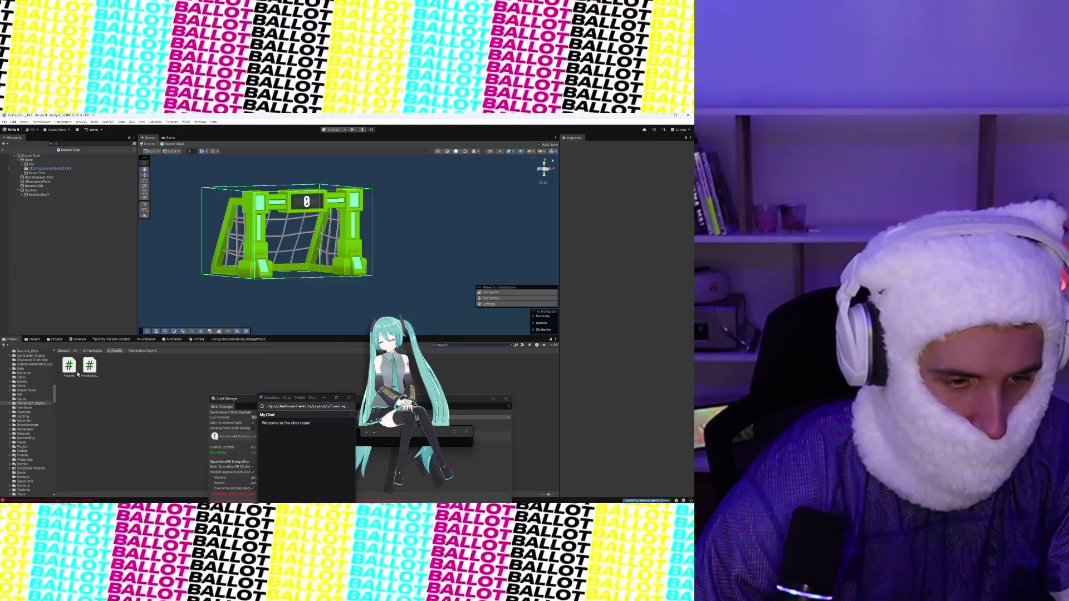
left_click(78, 375)
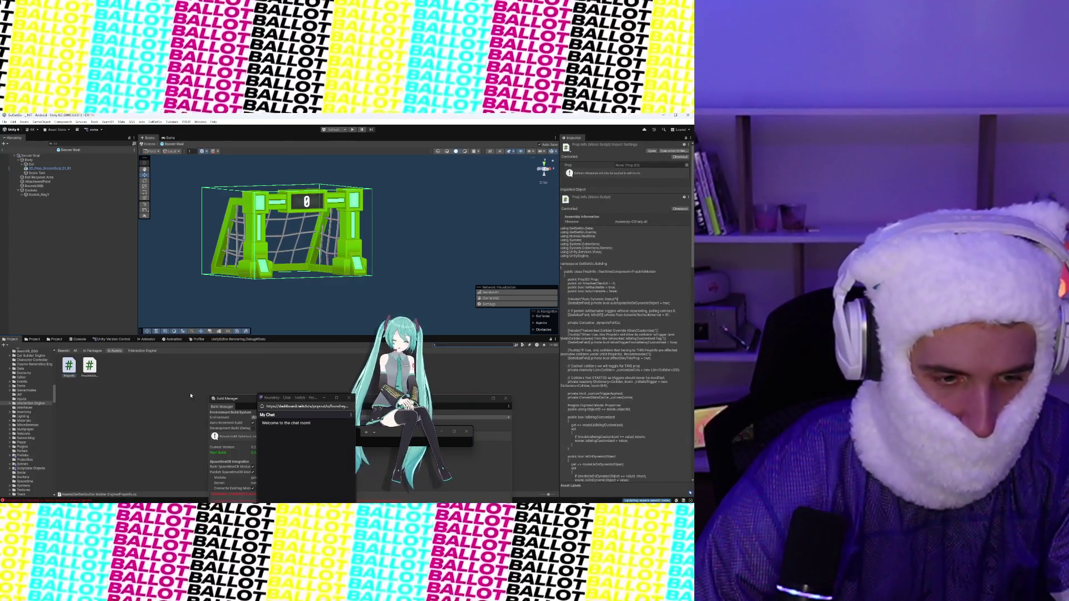
key("Escape")
left_click(158, 408)
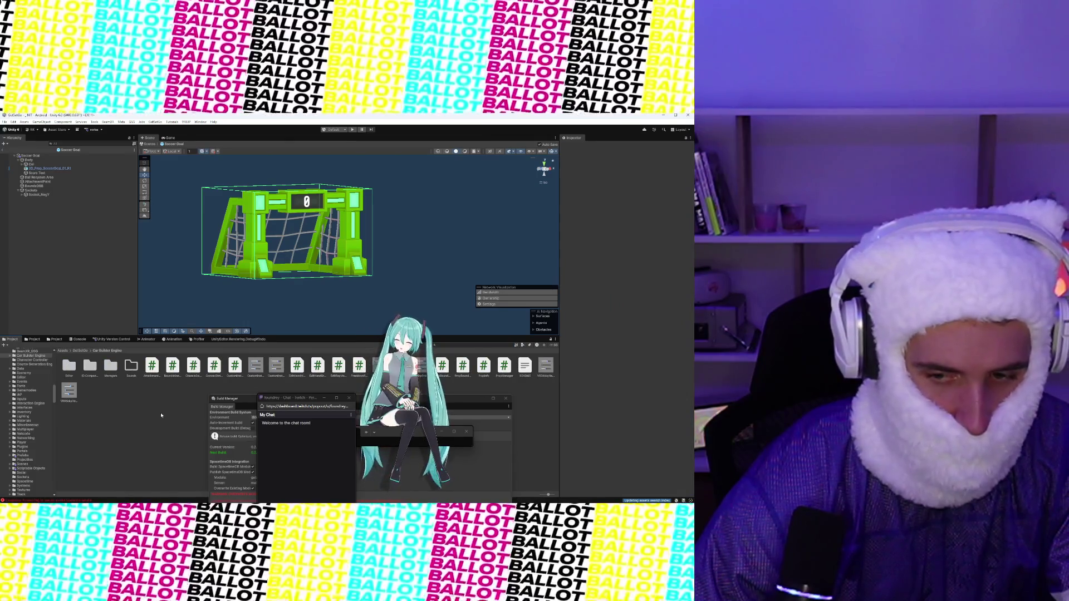
Step: Create a new MonoBehaviour C# script in the Car Builder Engine folder, then switch to Visual Studio
right_click(161, 415)
mouse_move(234, 225)
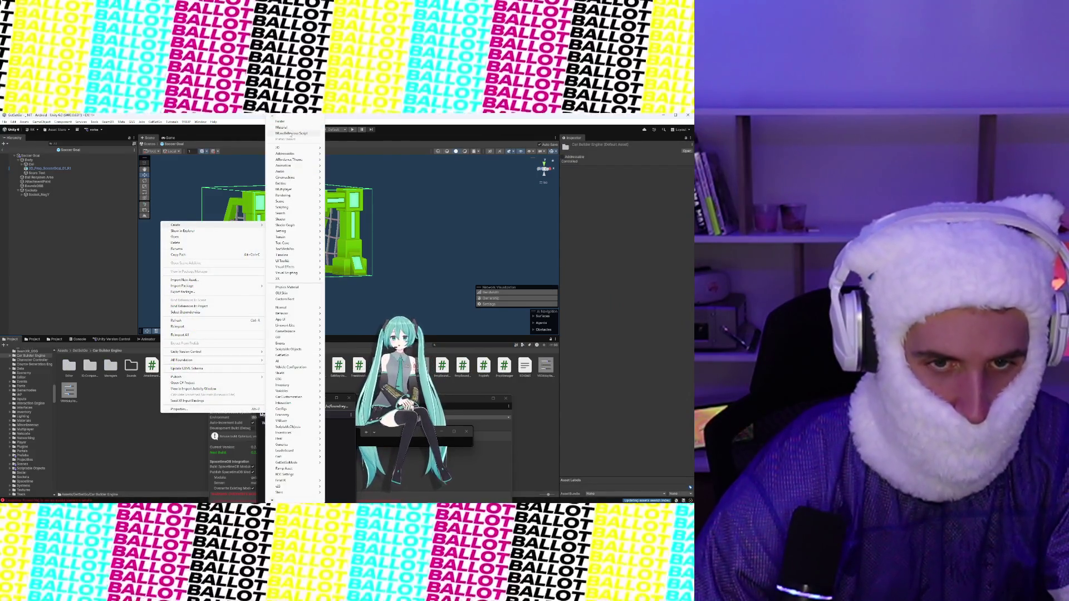
left_click(290, 134)
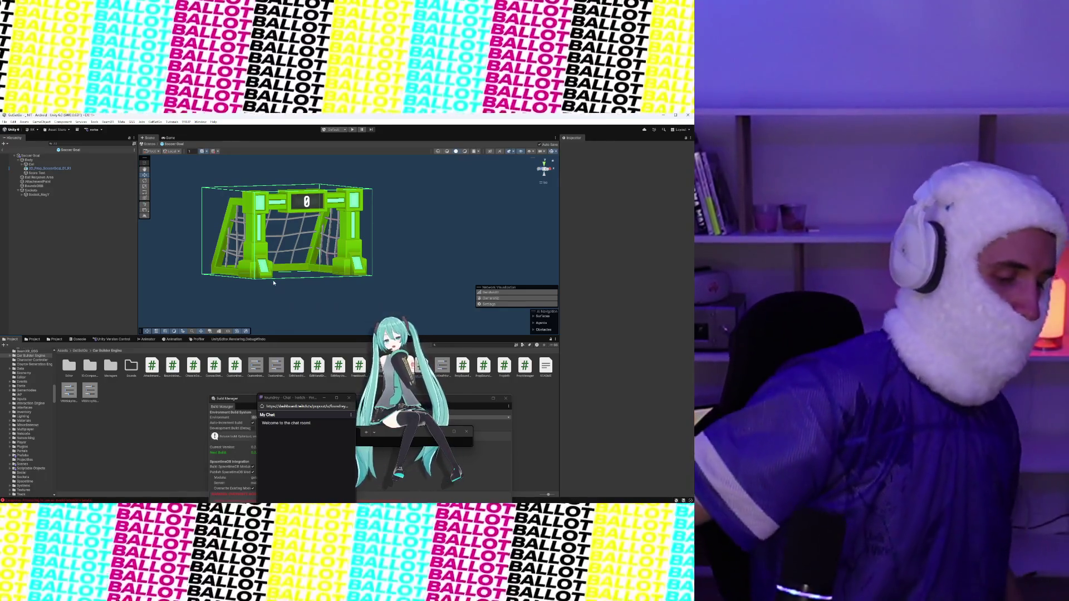
key("alt+Tab")
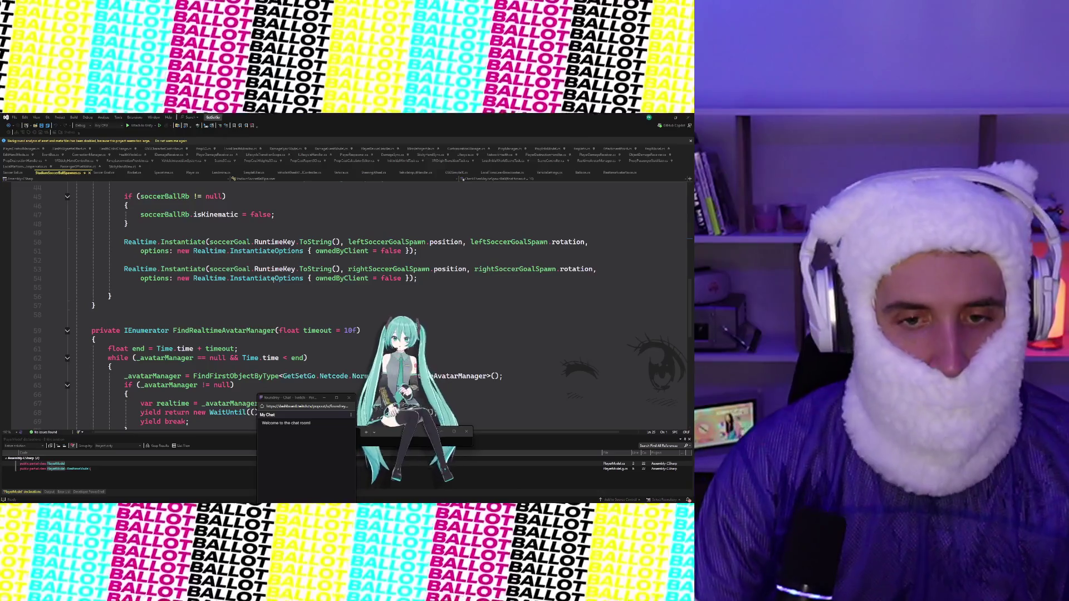
Step: Let Unity compile so PropColliderToggle.cs opens with its default Start and Update template
left_click(663, 117)
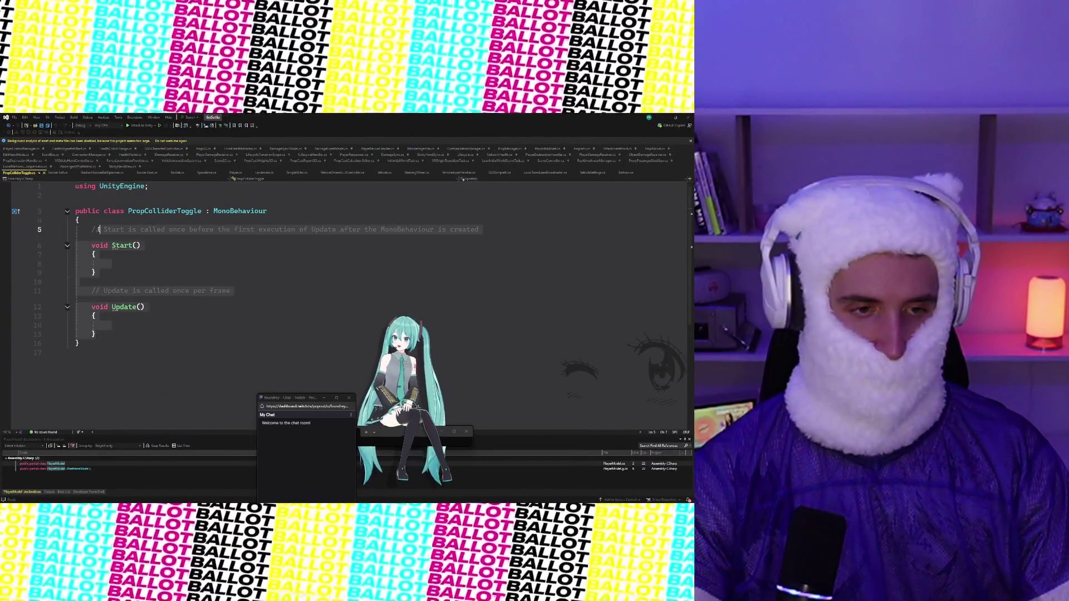
Step: Delete the template Start and Update methods and add [SerializeField] private Collider[] collidersToToggle;
left_click(104, 263)
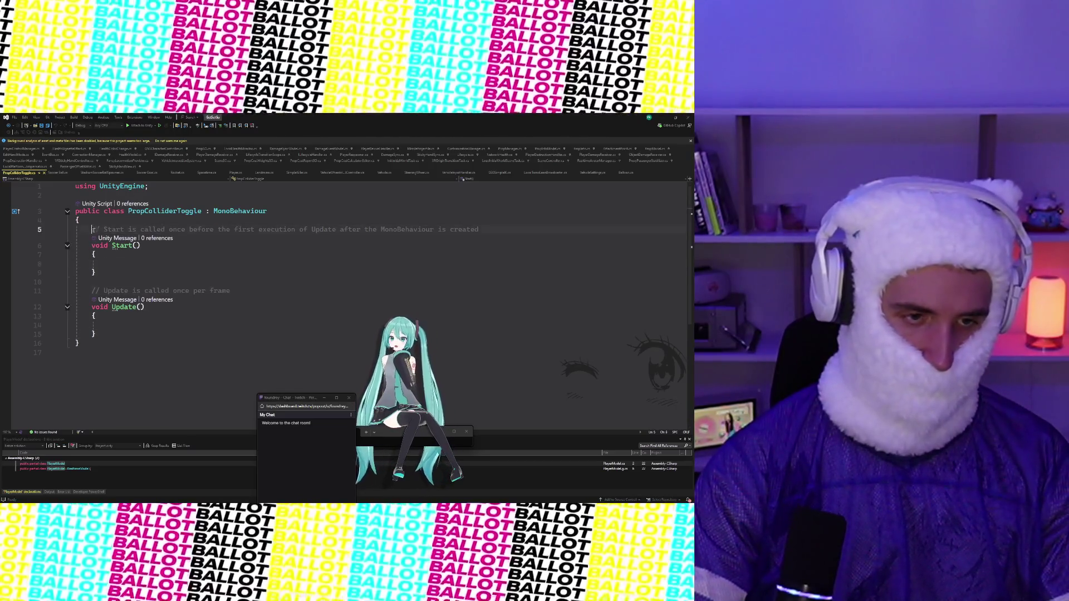
left_click_drag(92, 229, 96, 334)
key("Delete")
type("[S")
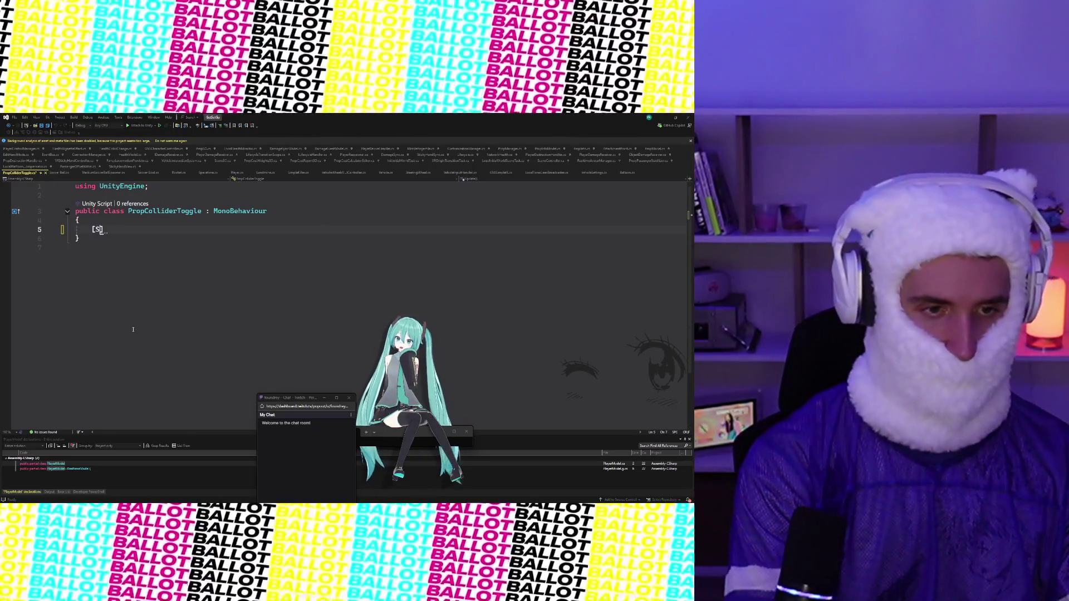
type("erializeField")
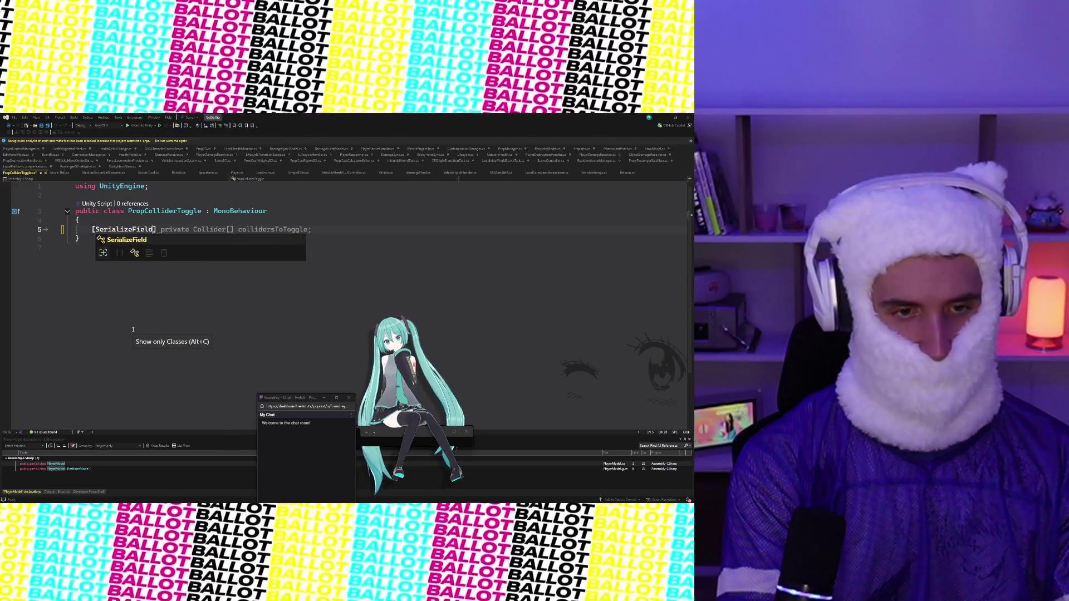
key("Tab")
key("Tab")
type("ivate")
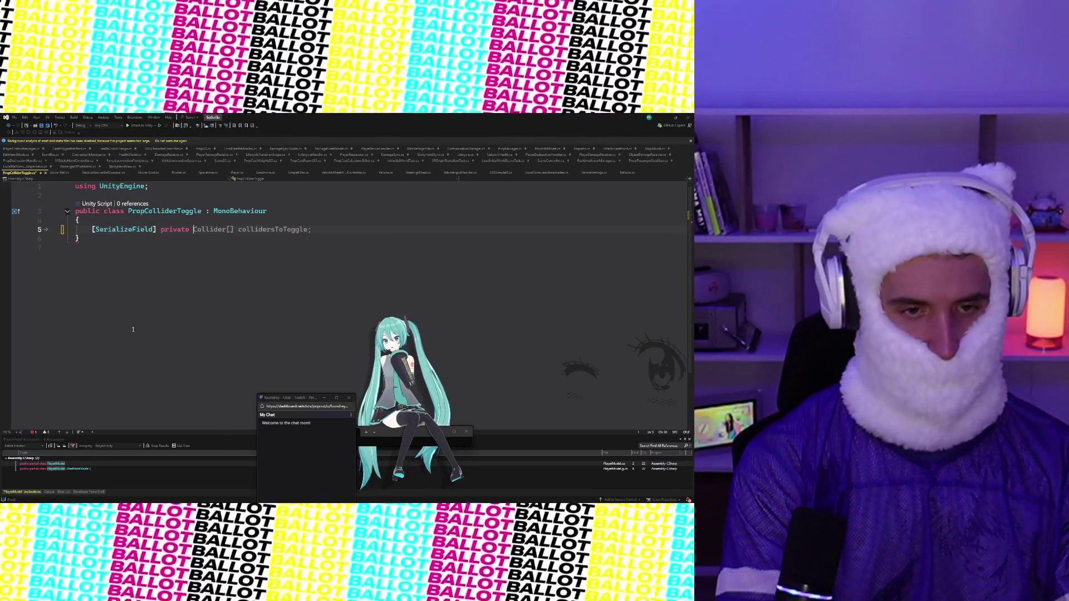
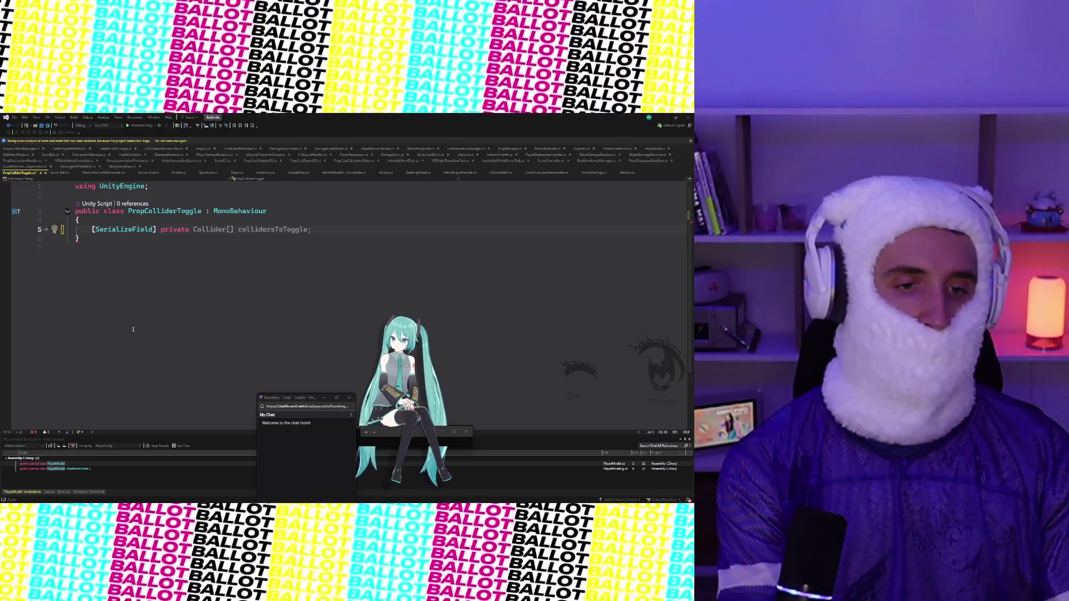
Step: Add a [SerializeField] private MeshCollider field named meshColliderToToggle below collidersToToggle
key("Tab")
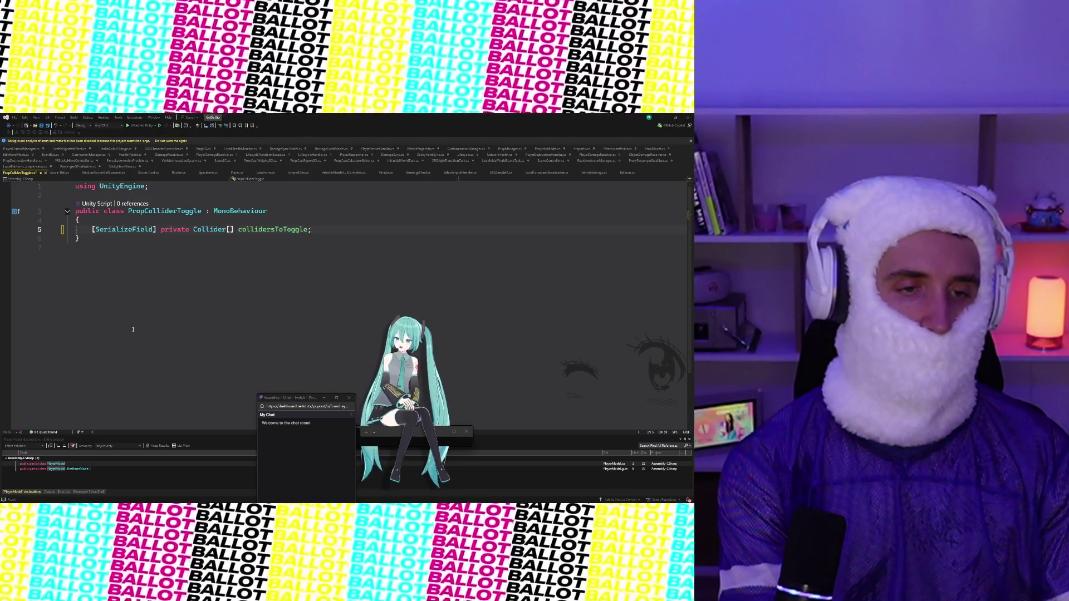
key("Return")
type("[Serialize")
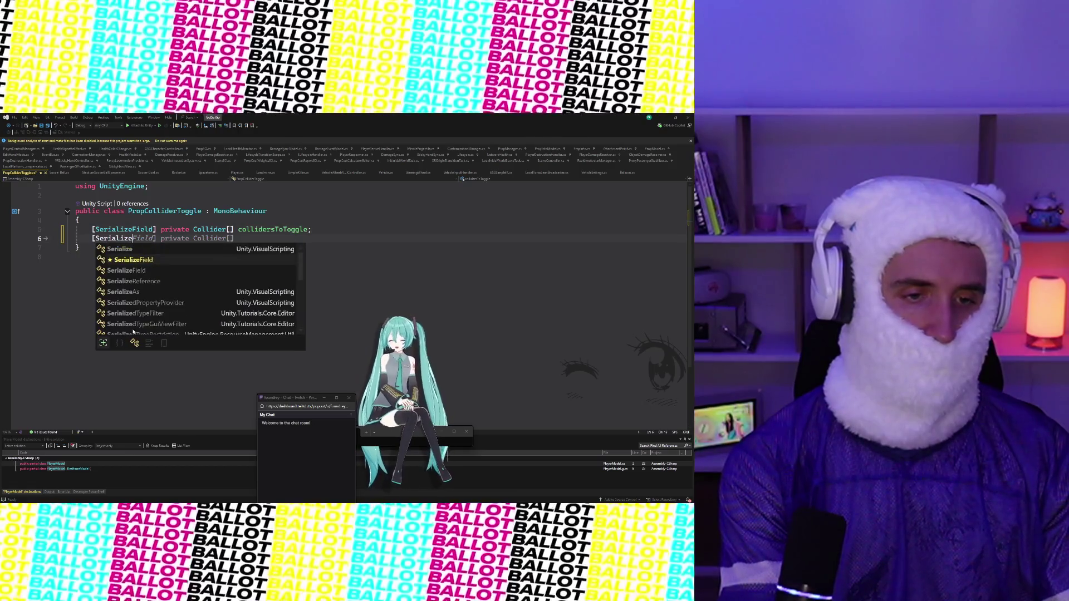
type("Field] privaet")
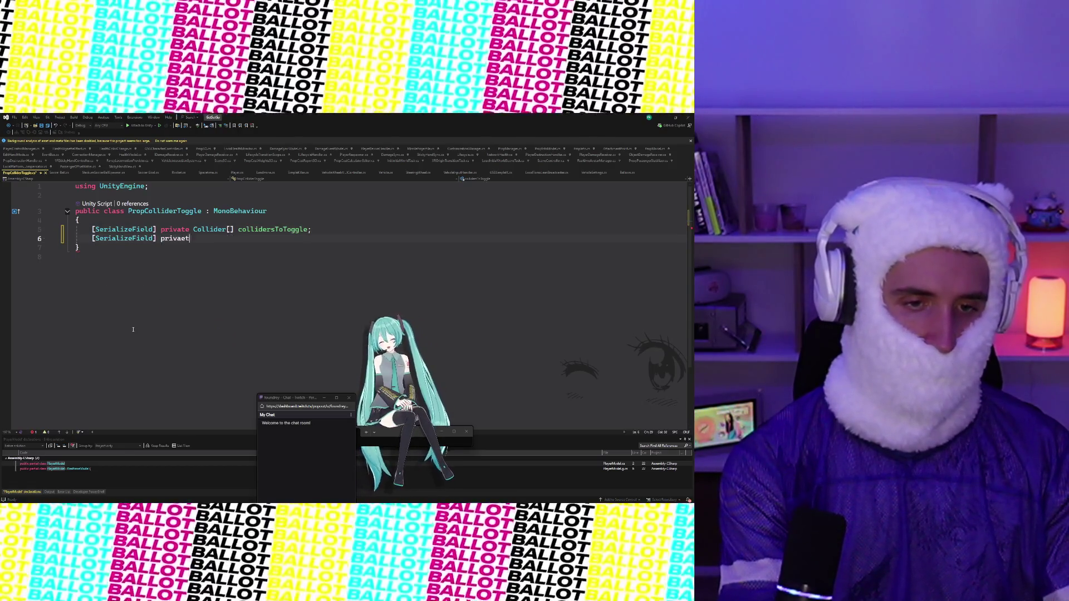
type(" meshCollider;")
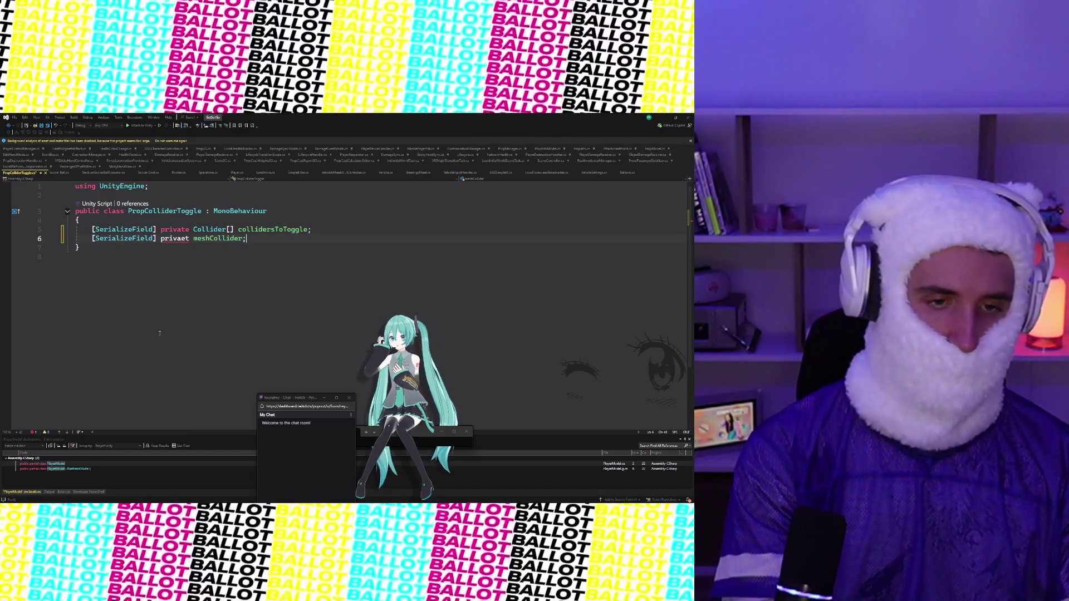
left_click(209, 229)
left_click_drag(245, 238, 161, 238)
type("pricv")
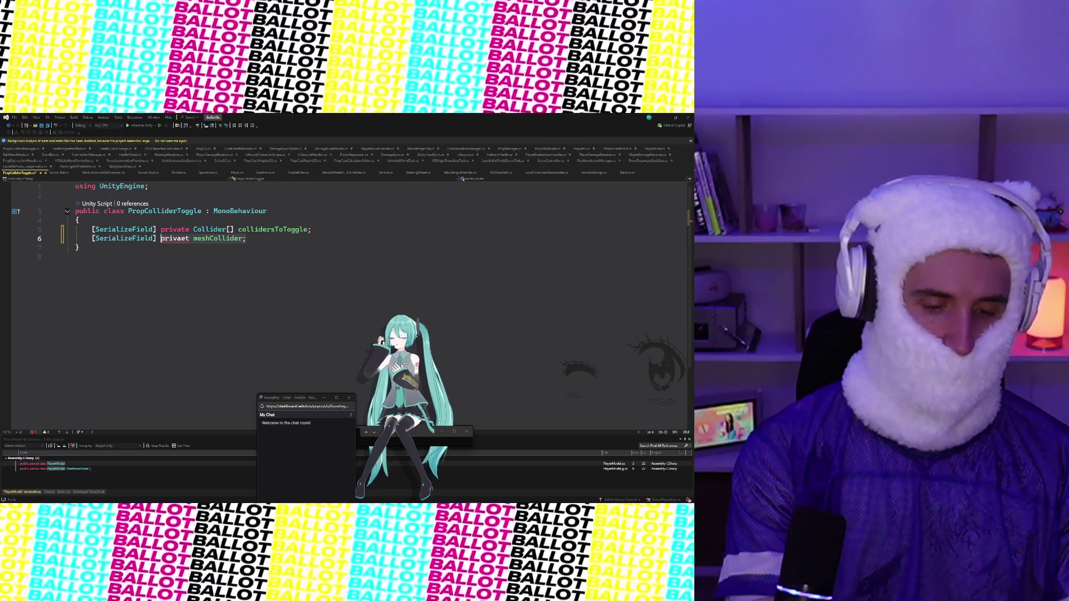
key("BackSpace")
key("BackSpace")
type("vate me")
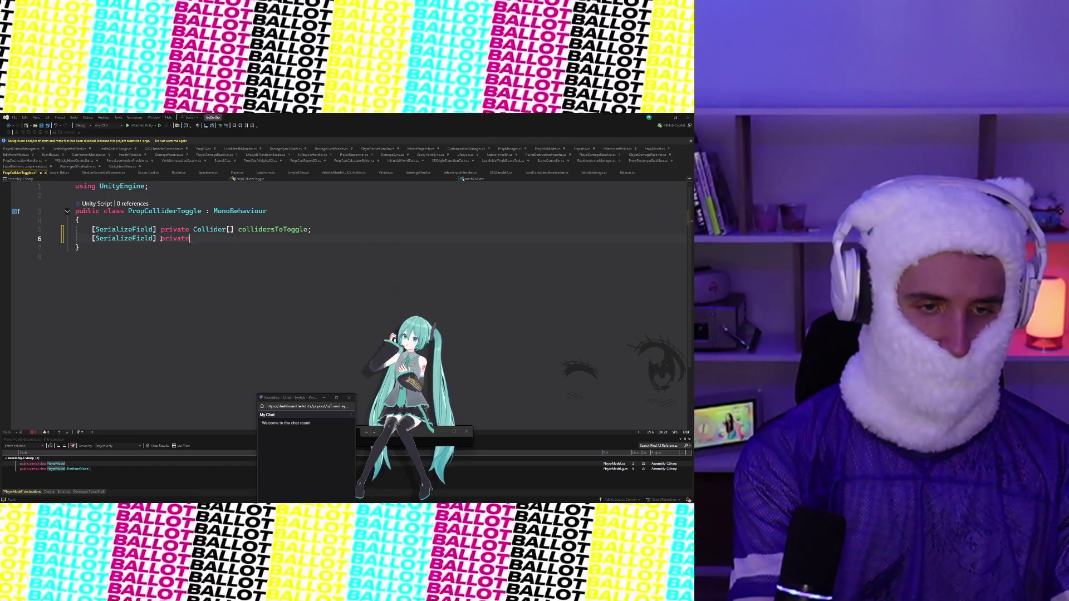
key("BackSpace")
key("BackSpace")
type("MeshColli")
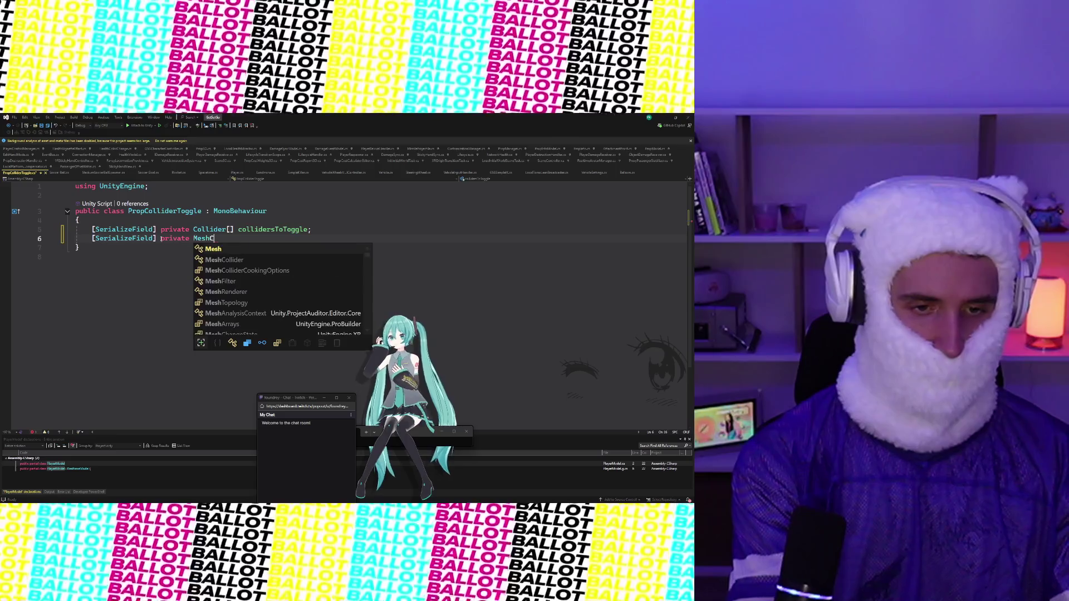
key("Tab")
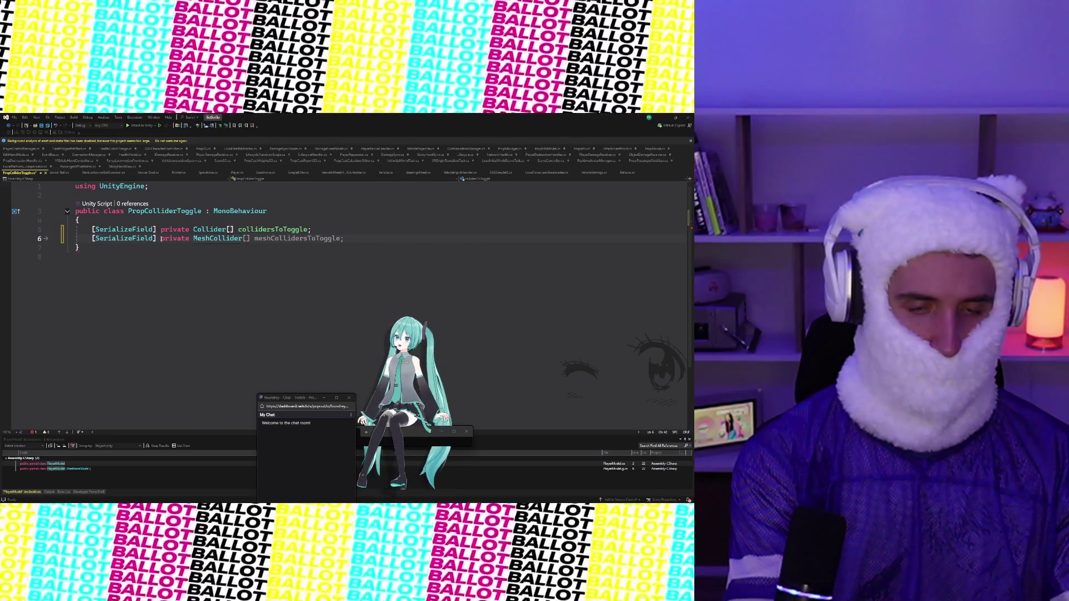
type("meshCollider")
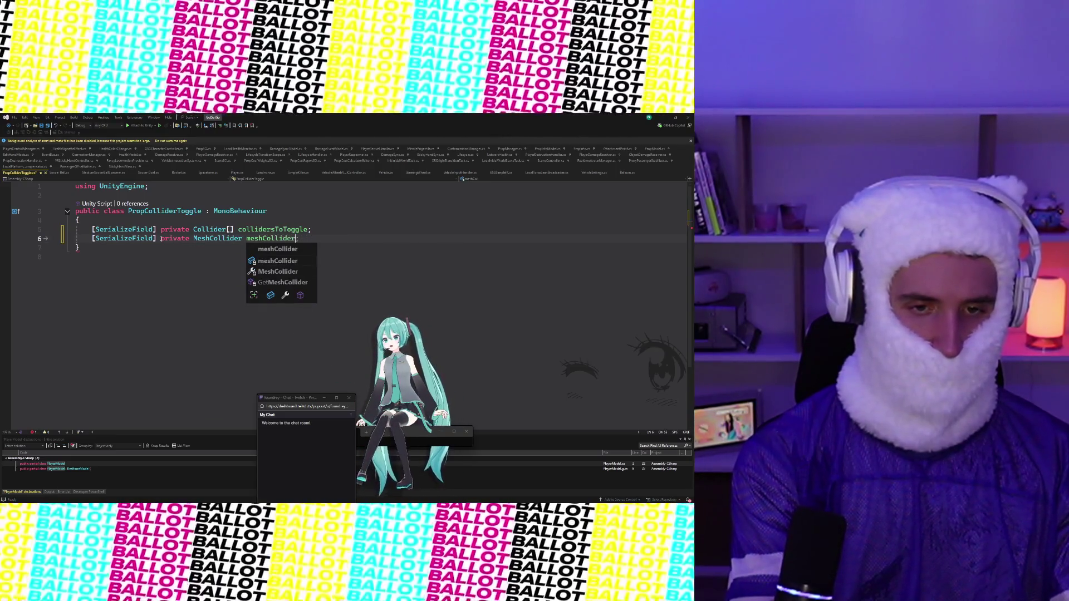
type("ToToggle")
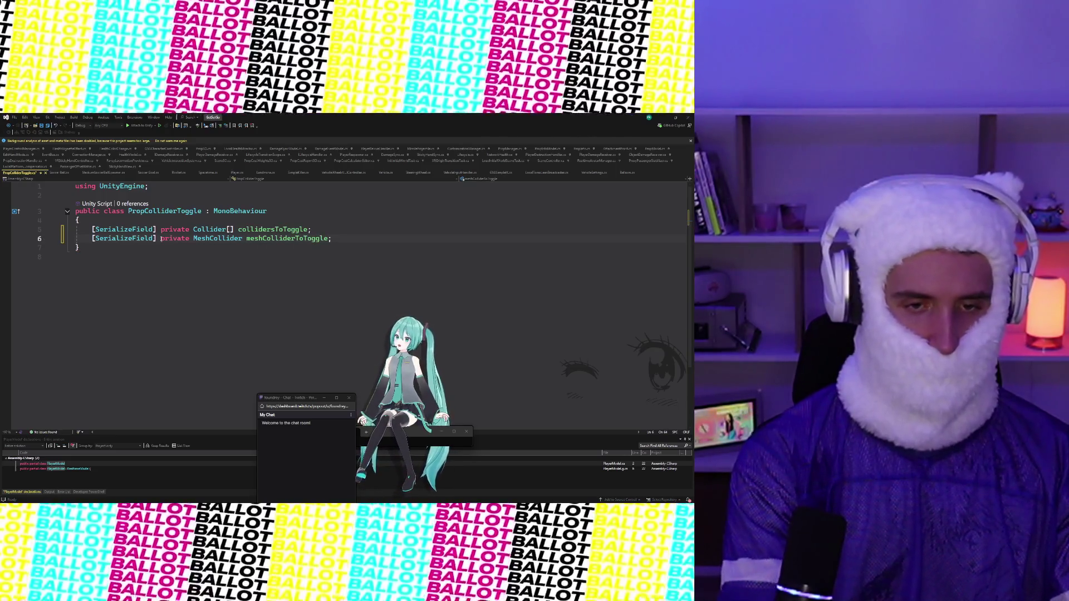
Step: Add a [SerializeField] private PropInfo field named propInfo
key("Return")
type("[SerializeField] ")
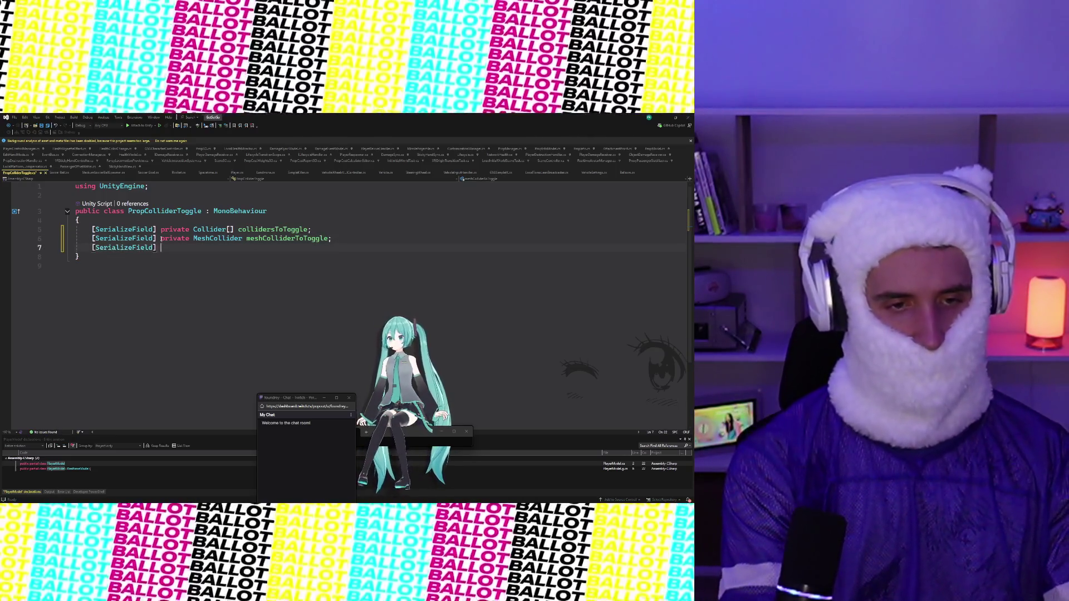
type("private prop")
key("Tab")
key("Tab")
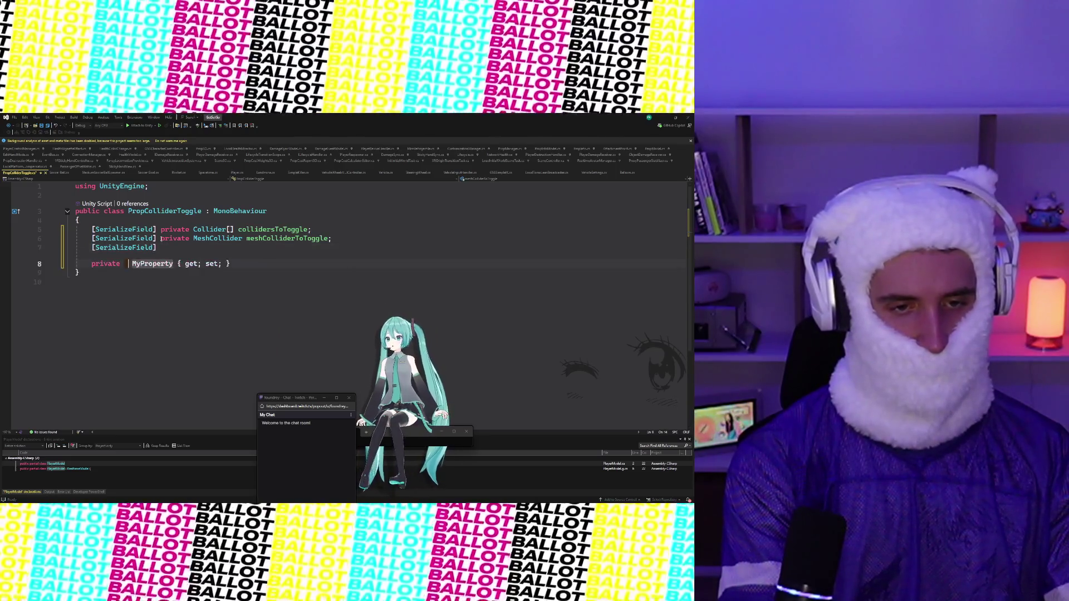
key("ctrl+z")
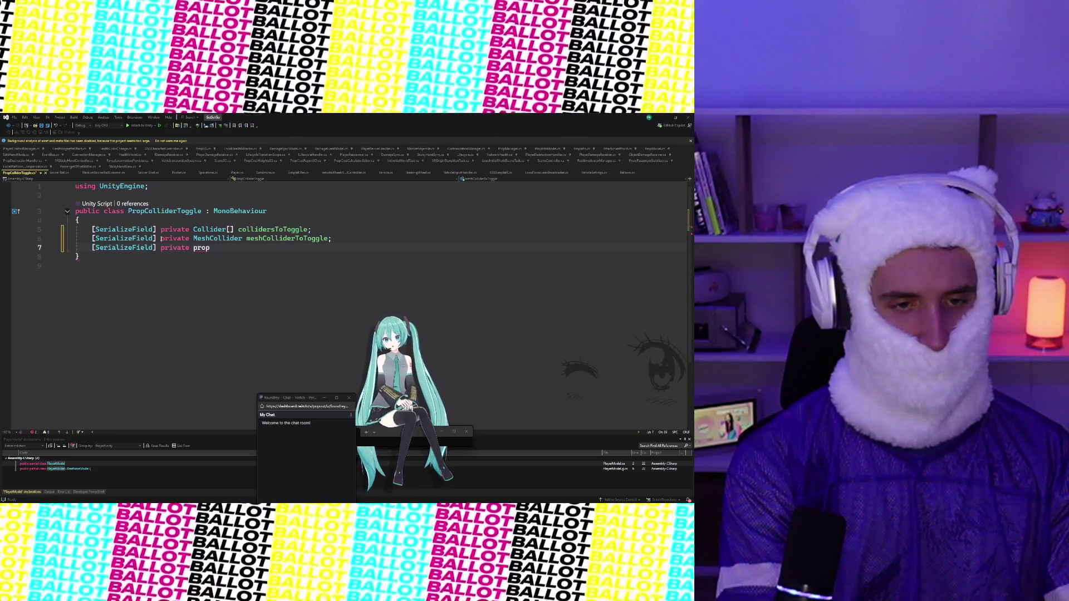
type("ropInfo")
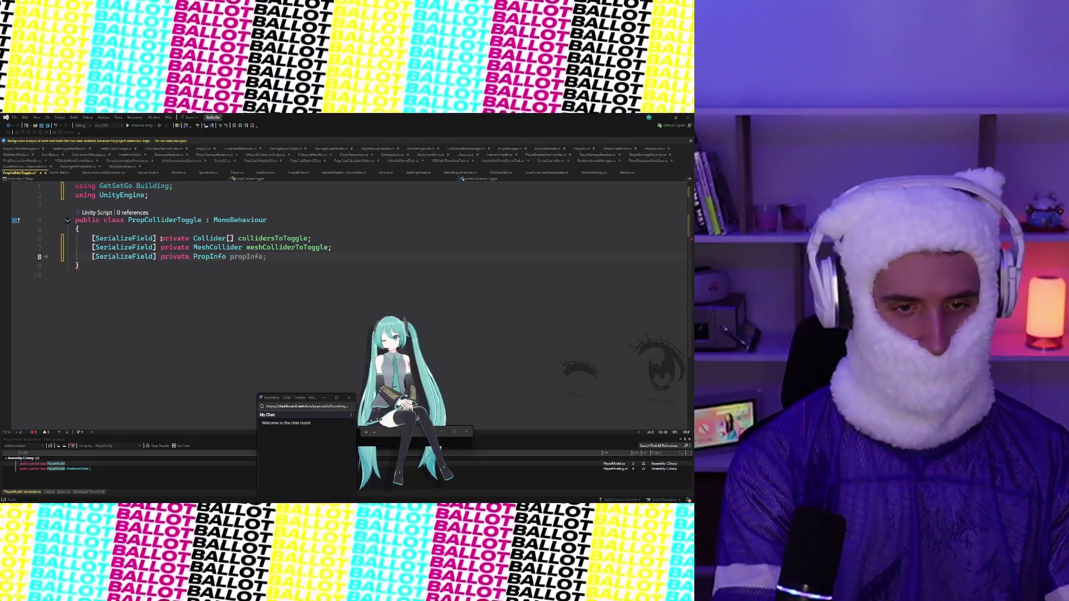
type(" propInfo;")
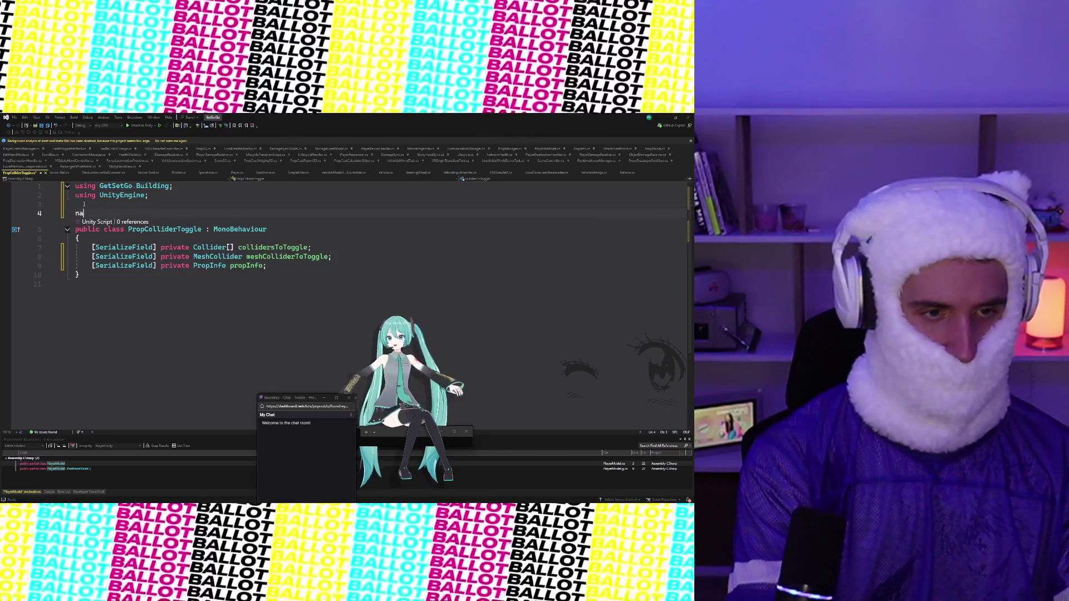
Step: Declare namespace GetSetGo.Building and move the PropColliderToggle class inside its braces
type("namespace ")
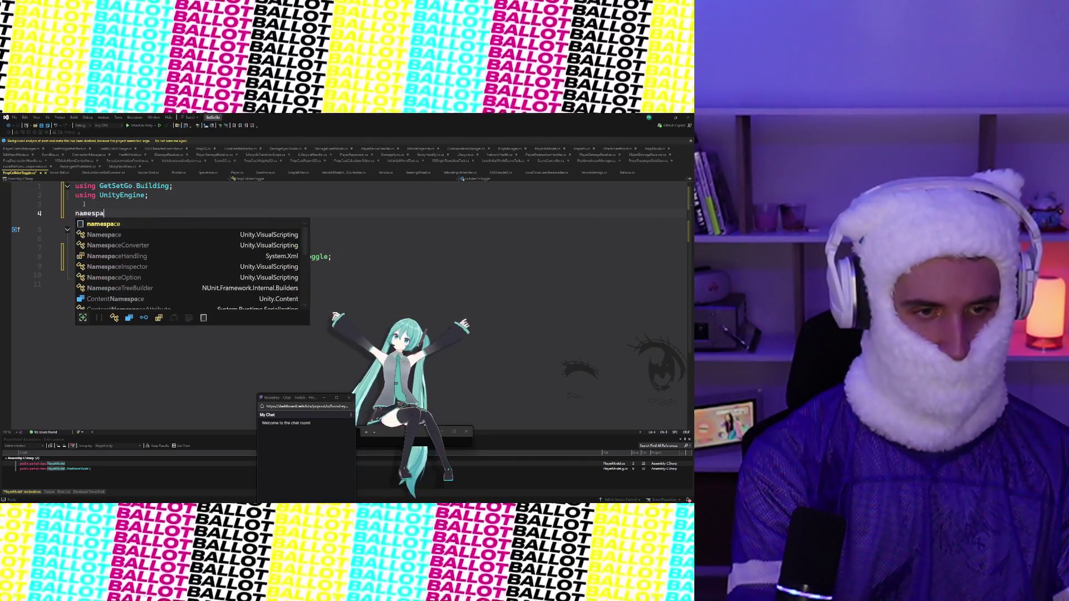
type("G")
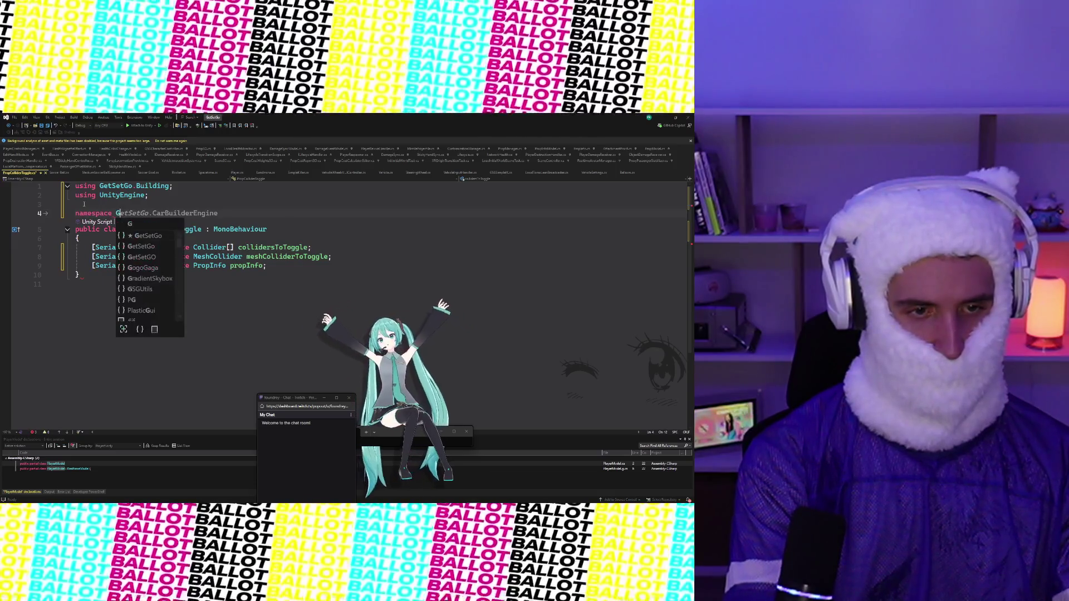
type("etSetGo.Bui")
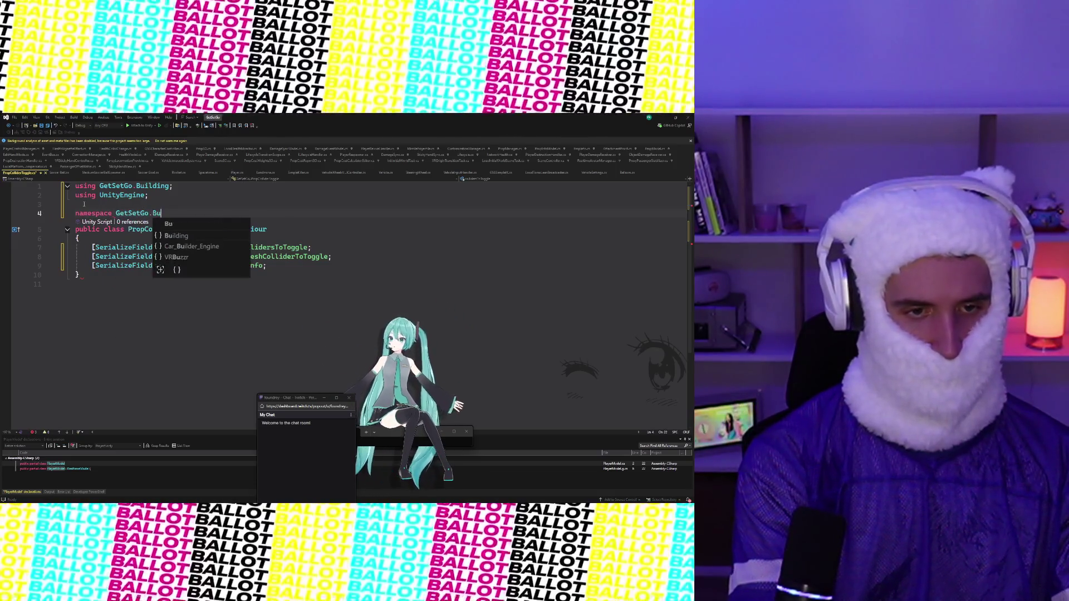
key("Tab")
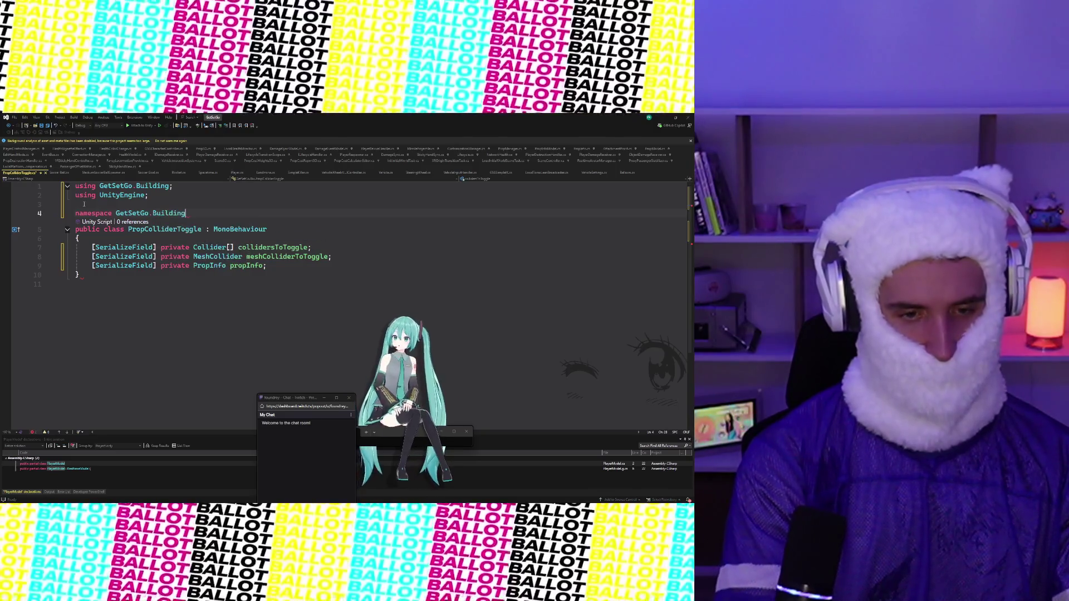
key("Return")
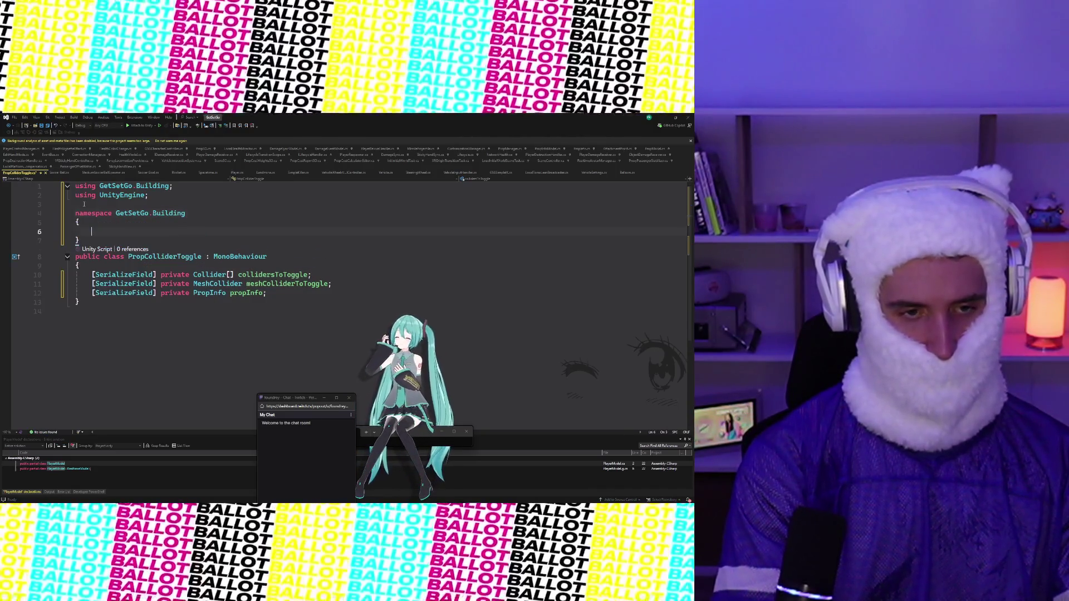
left_click_drag(87, 309, 72, 265)
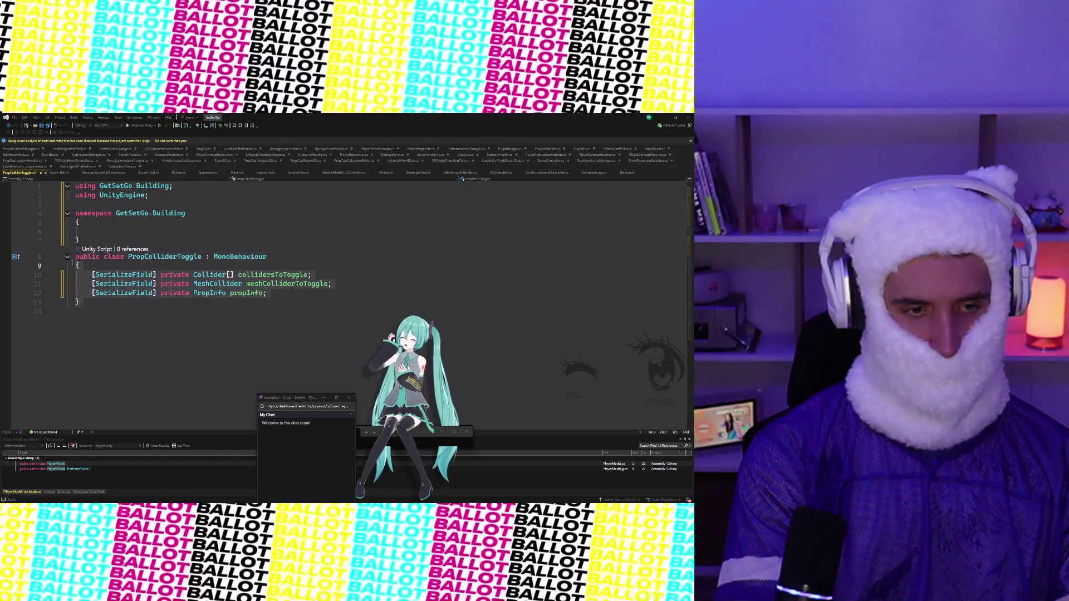
key("ctrl+x")
key("Up")
key("Up")
key("ctrl+v")
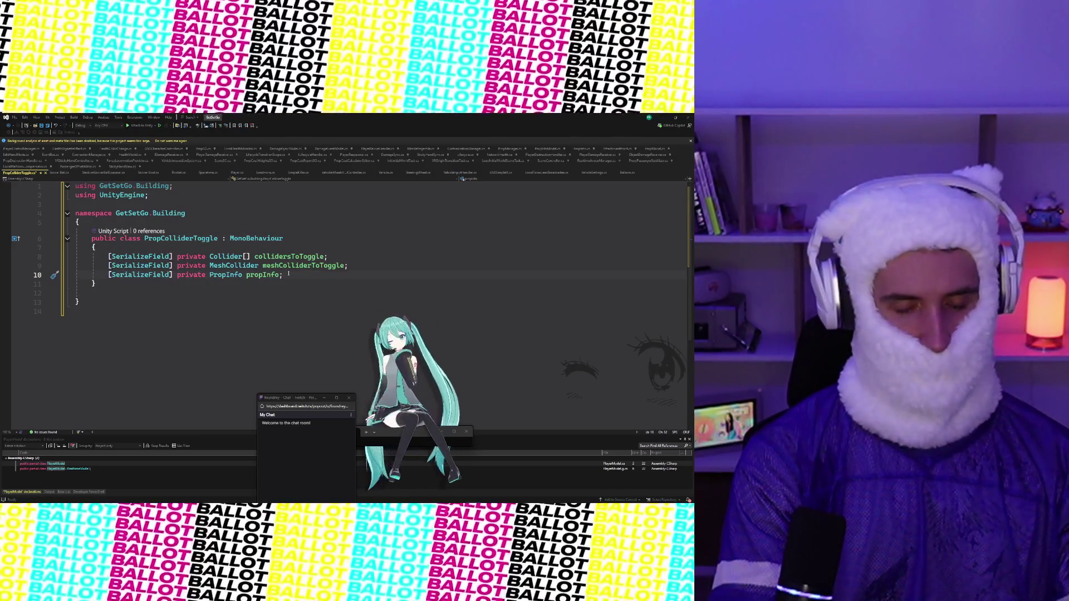
Step: Create a private void Awake method below the serialized fields
key("Return")
key("Return")
key("Return")
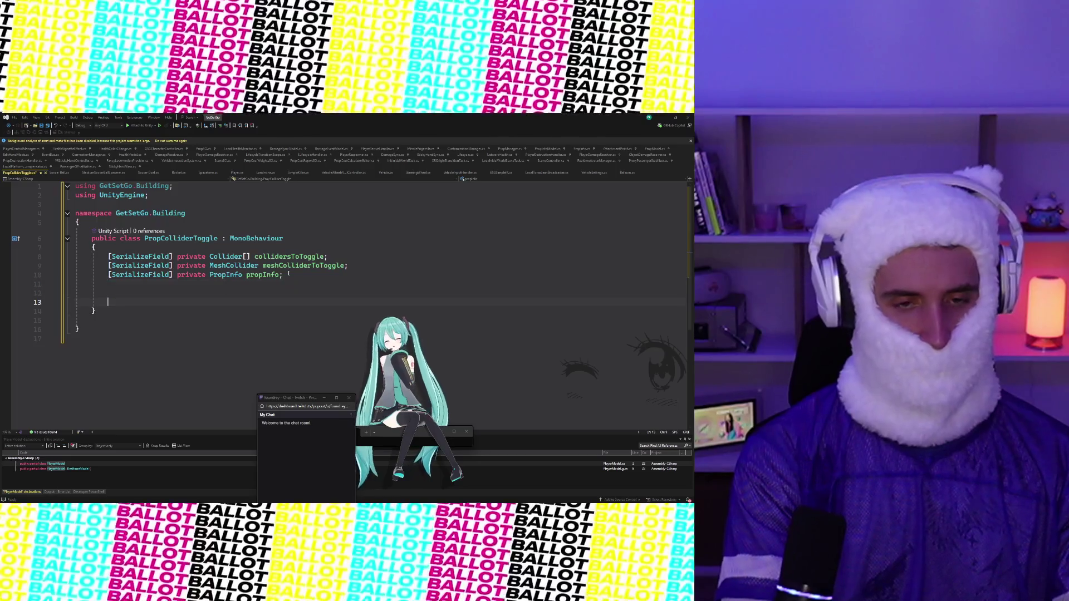
type("privaet")
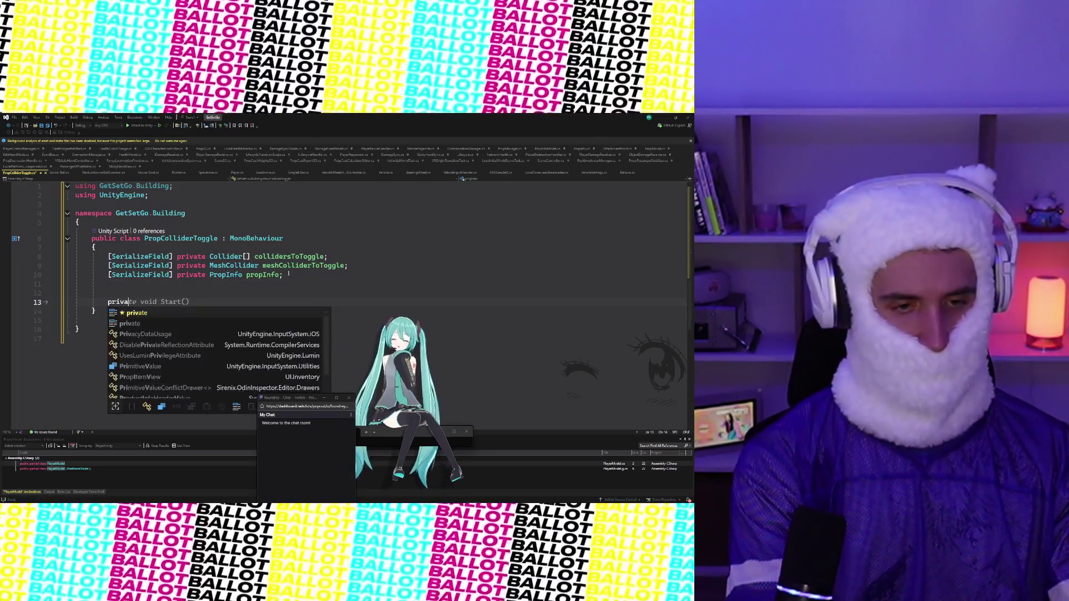
key("BackSpace")
key("BackSpace")
key("BackSpace")
type("ate v")
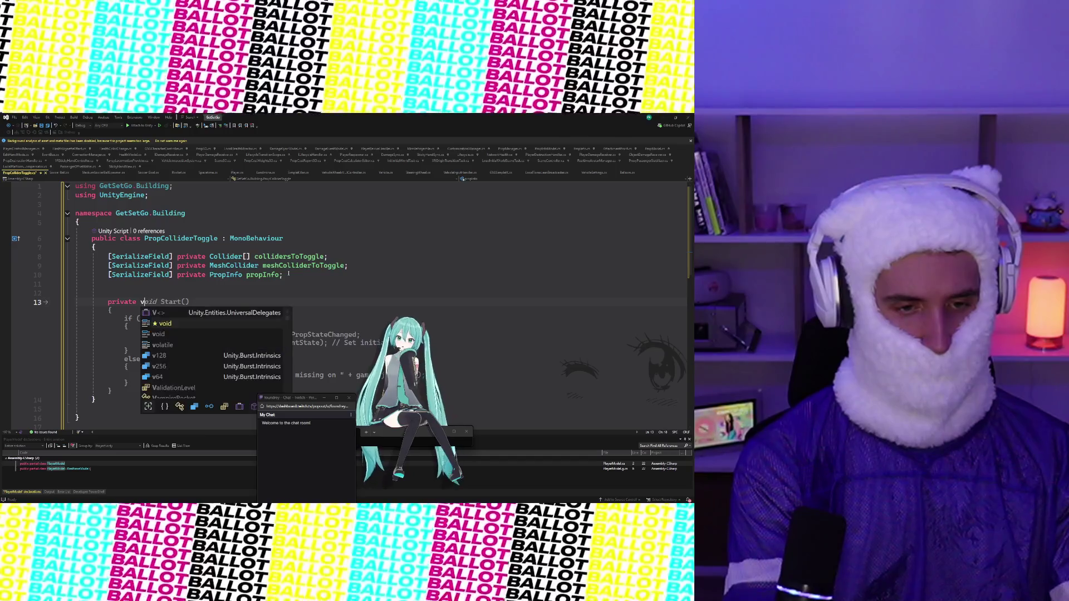
type("oid A")
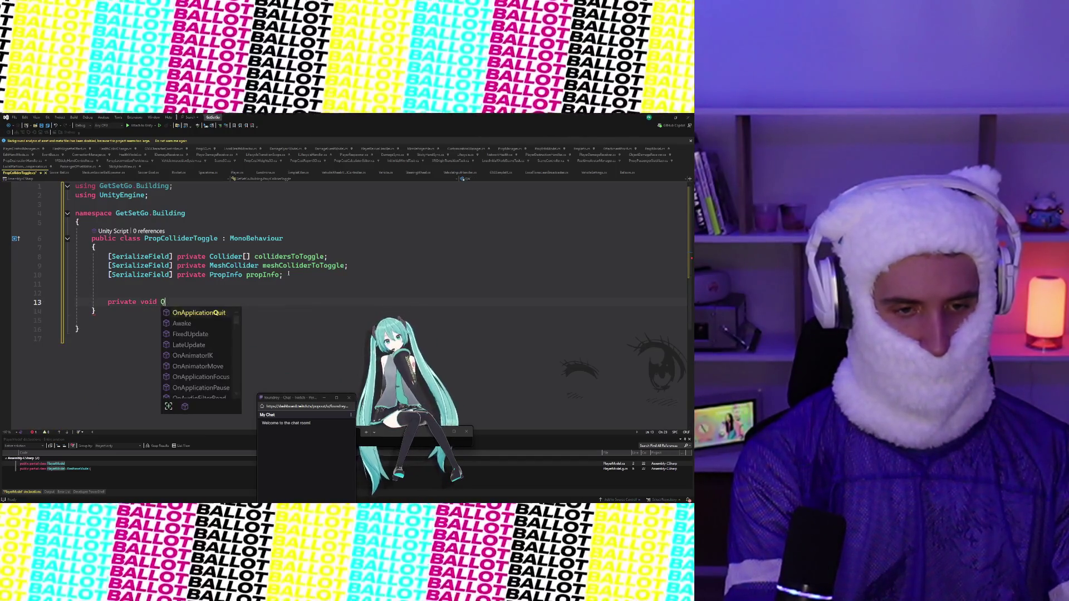
key("Tab")
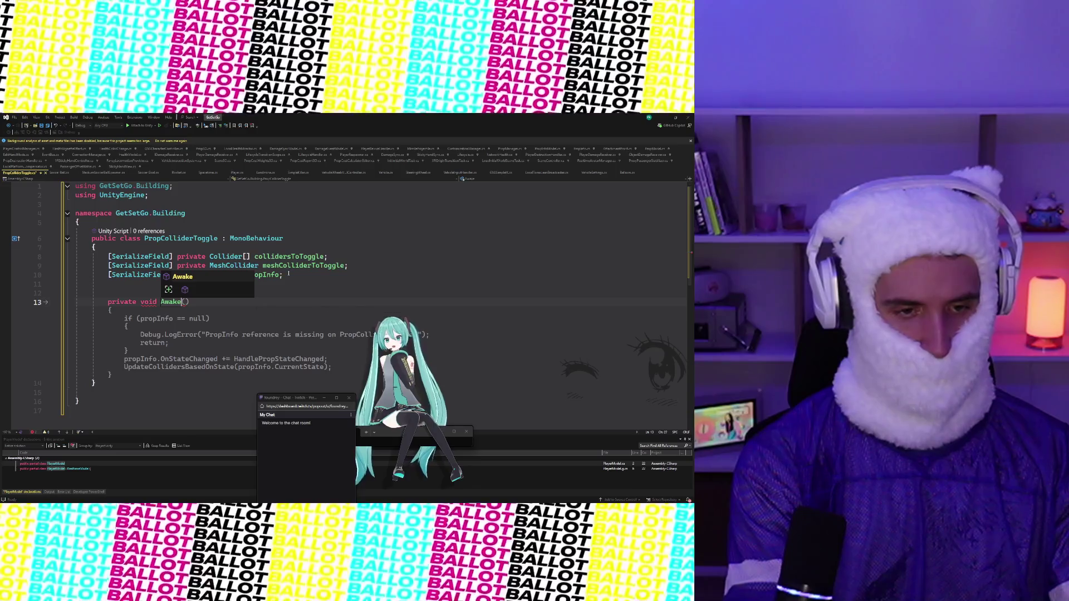
key("Tab")
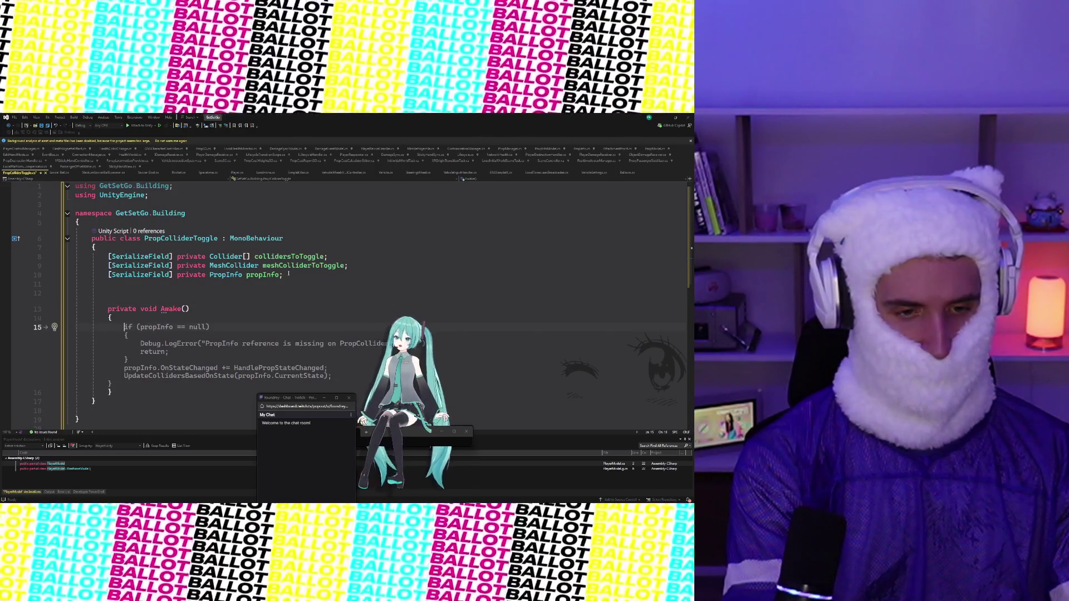
Step: In Awake, assign propInfo = GetComponentInParent<PropInfo>() when propInfo is null
type("if (pr")
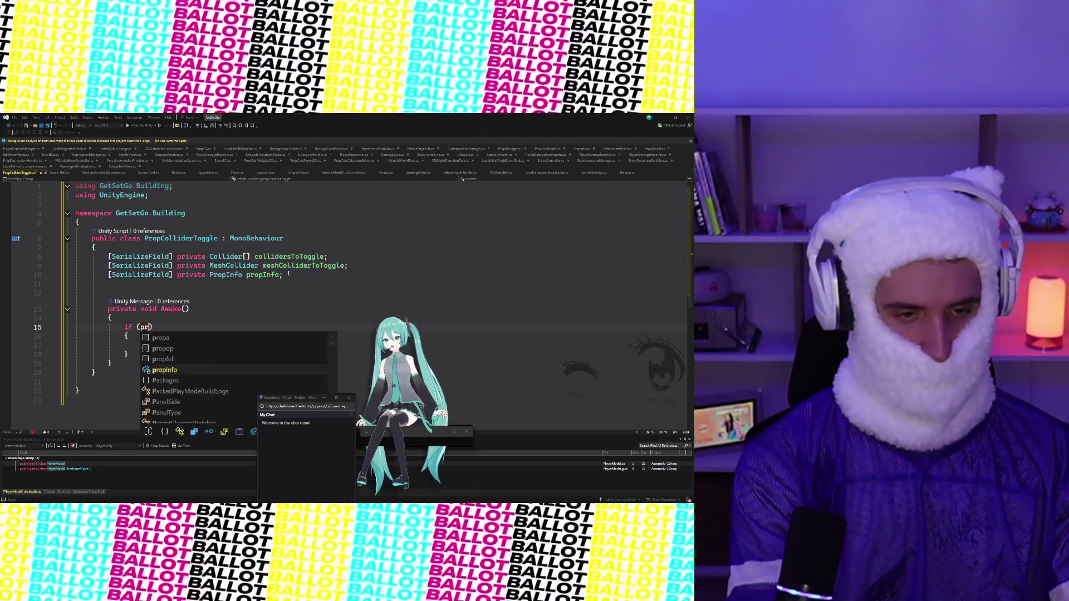
type("opInfo ==")
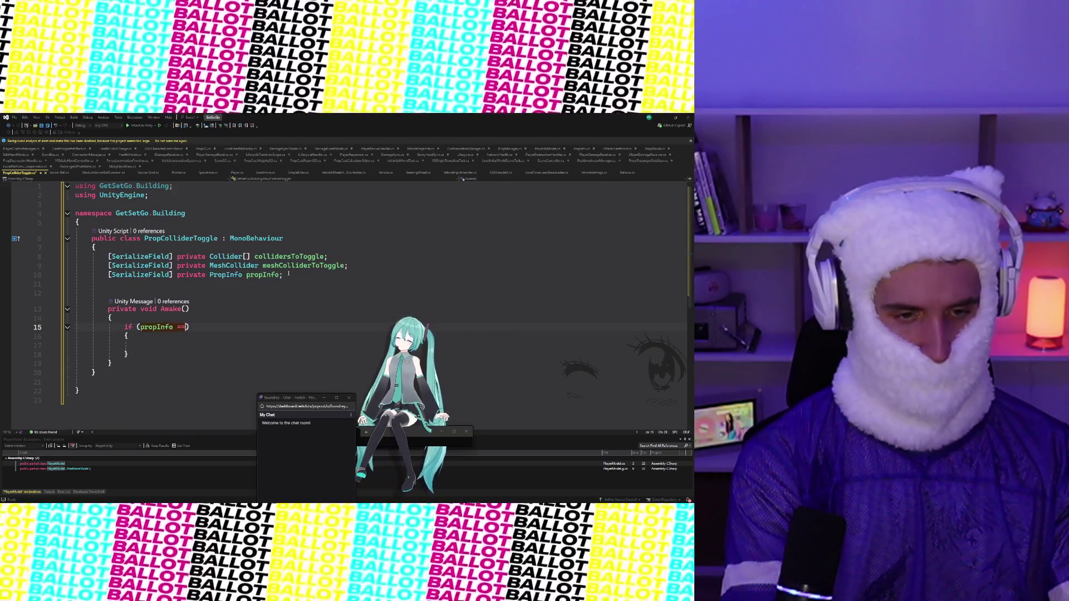
type(" null")
key("Down")
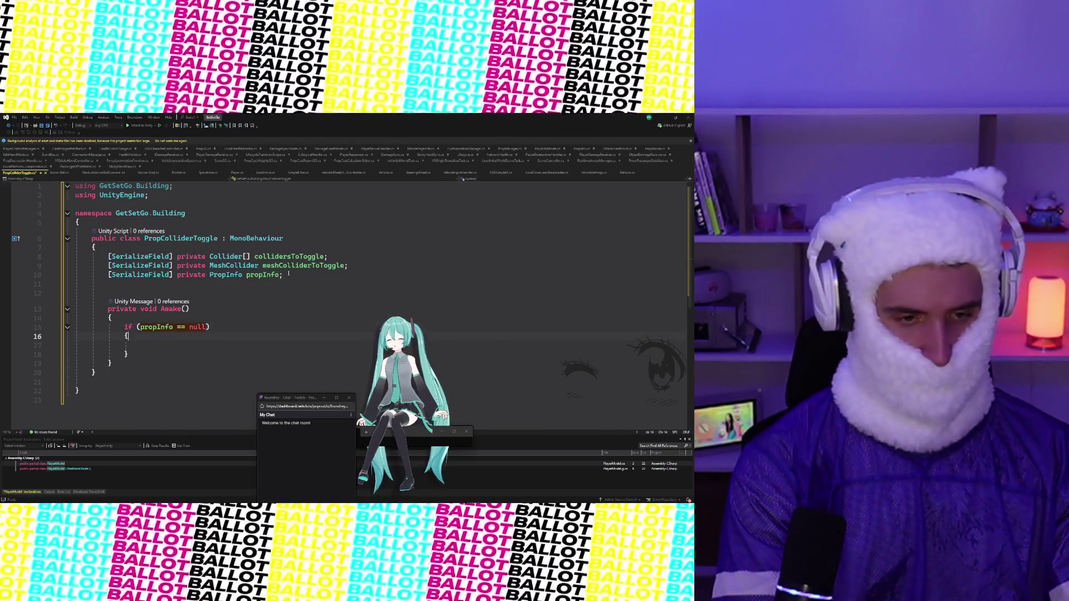
key("Tab")
type("GetC")
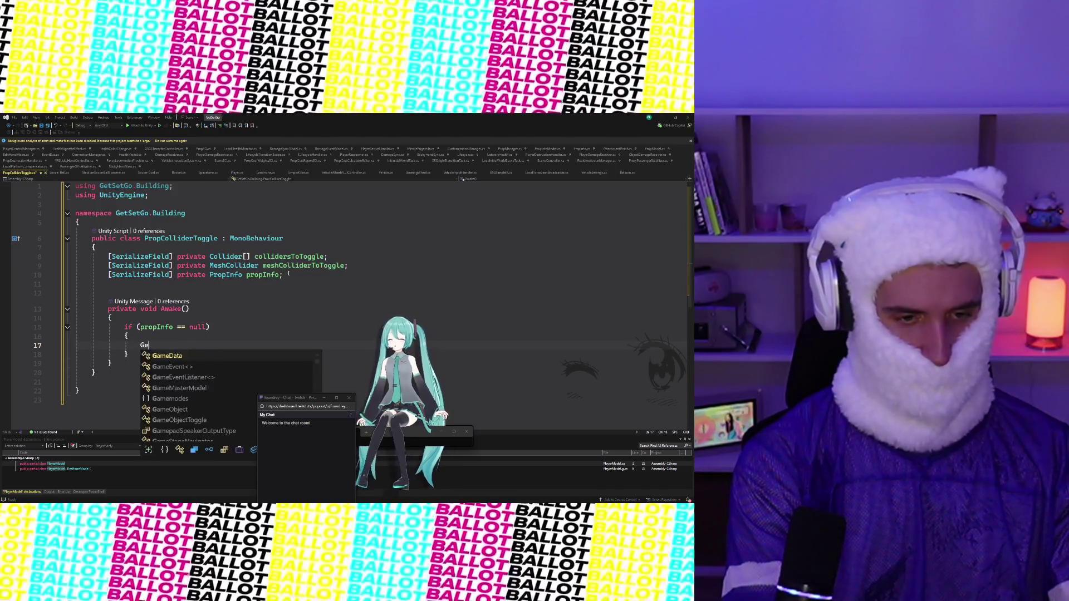
key("BackSpace")
key("BackSpace")
key("BackSpace")
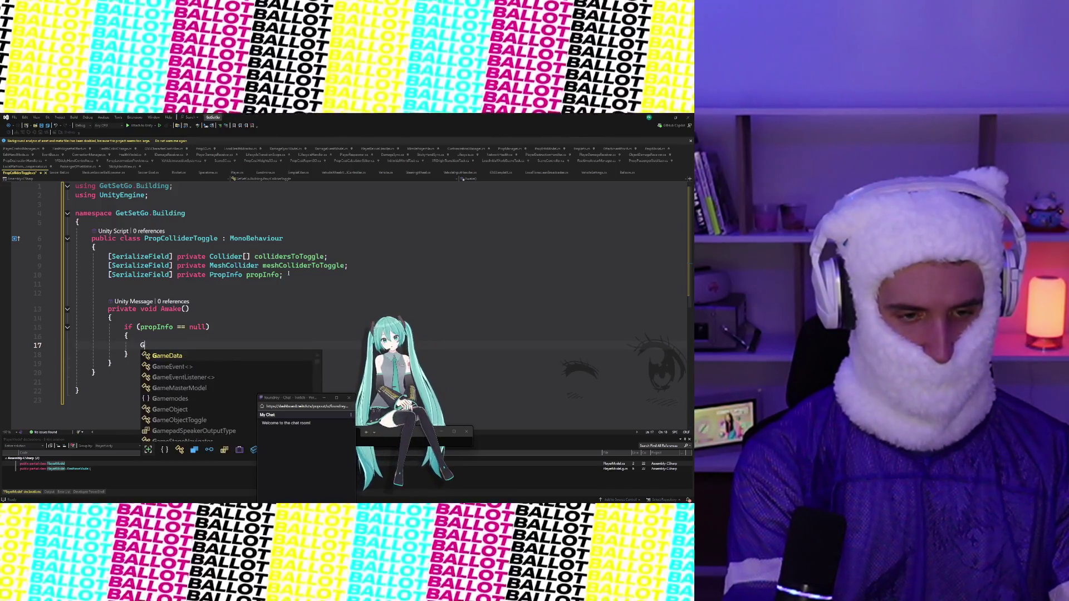
type("propInfo")
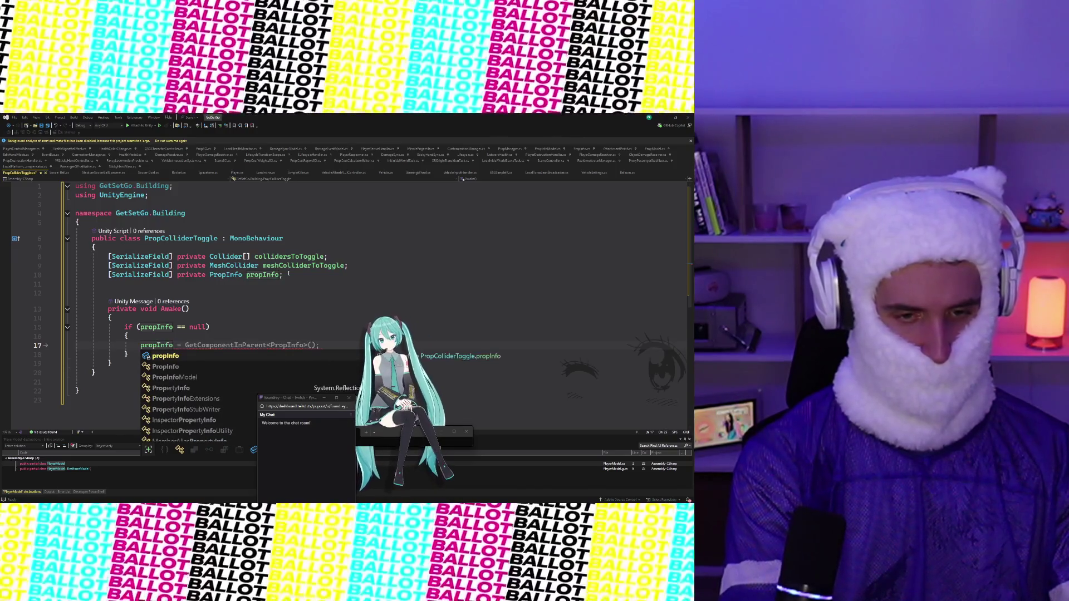
key("Tab")
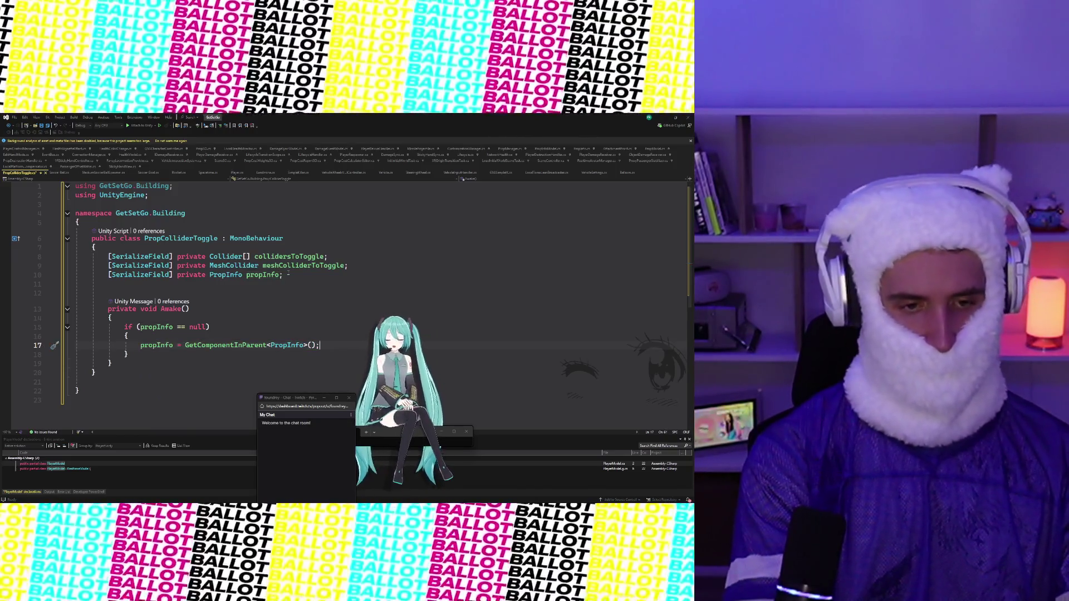
scroll(225, 268, "down", 3)
key("Return")
key("Return")
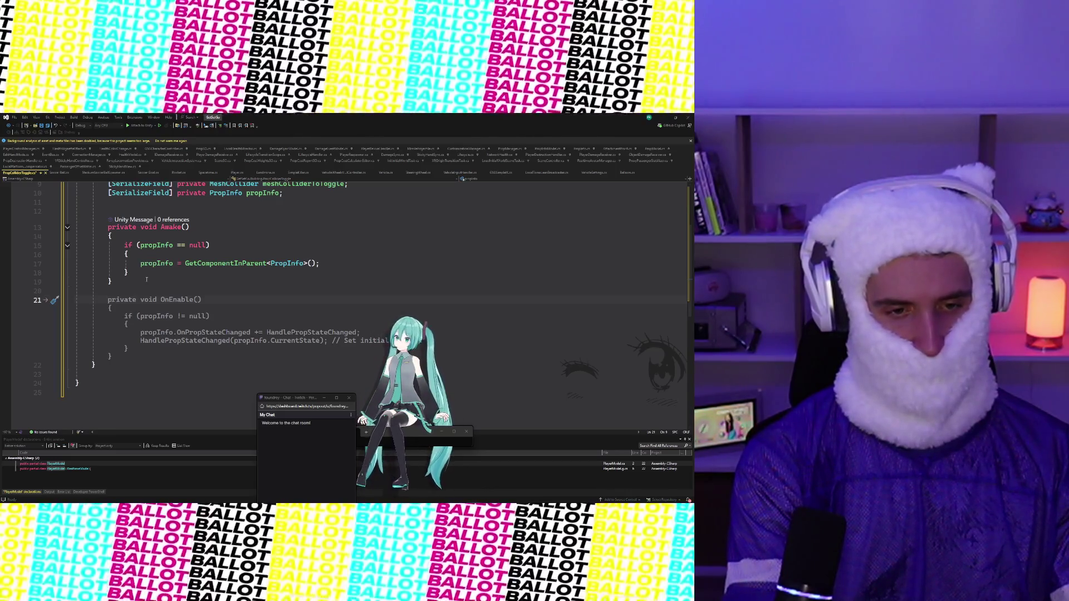
Step: Add a private OnEnable method containing an if (propInfo != null) check
type("private void On")
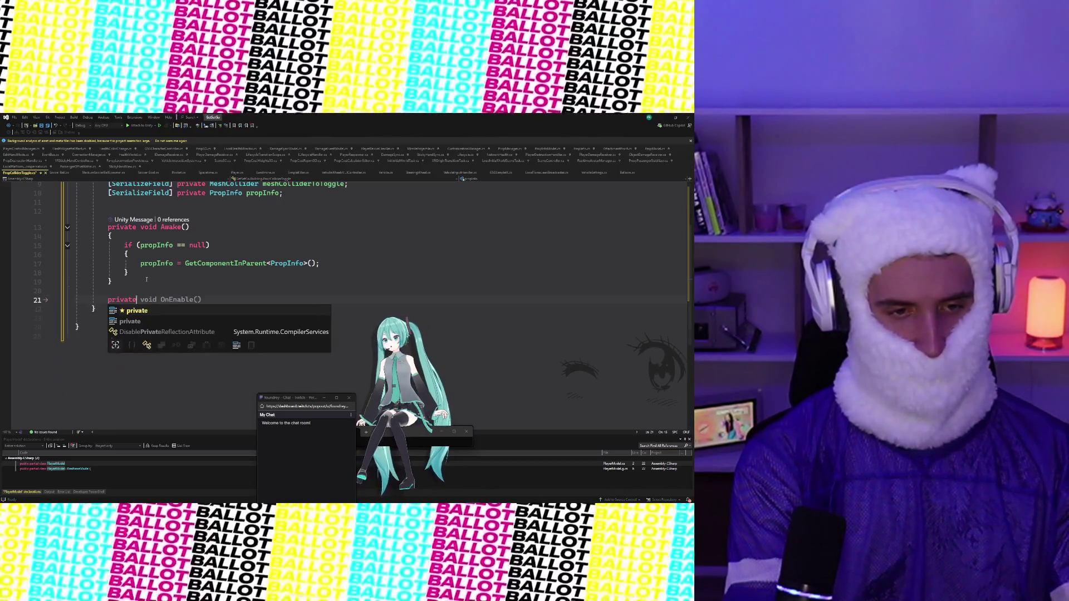
key("Tab")
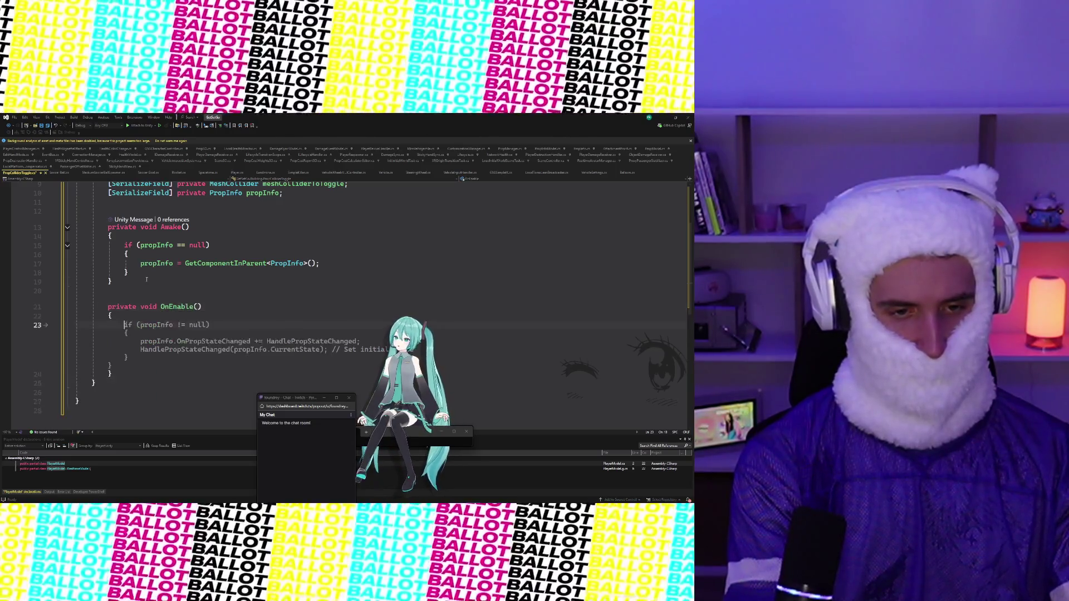
type("if PropI")
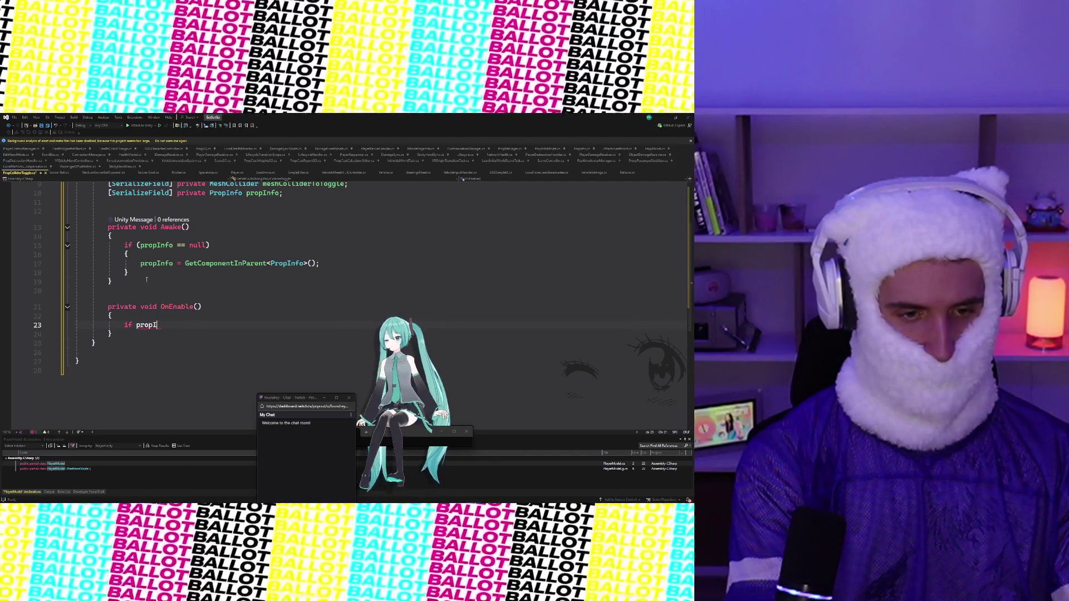
type("nfo !=")
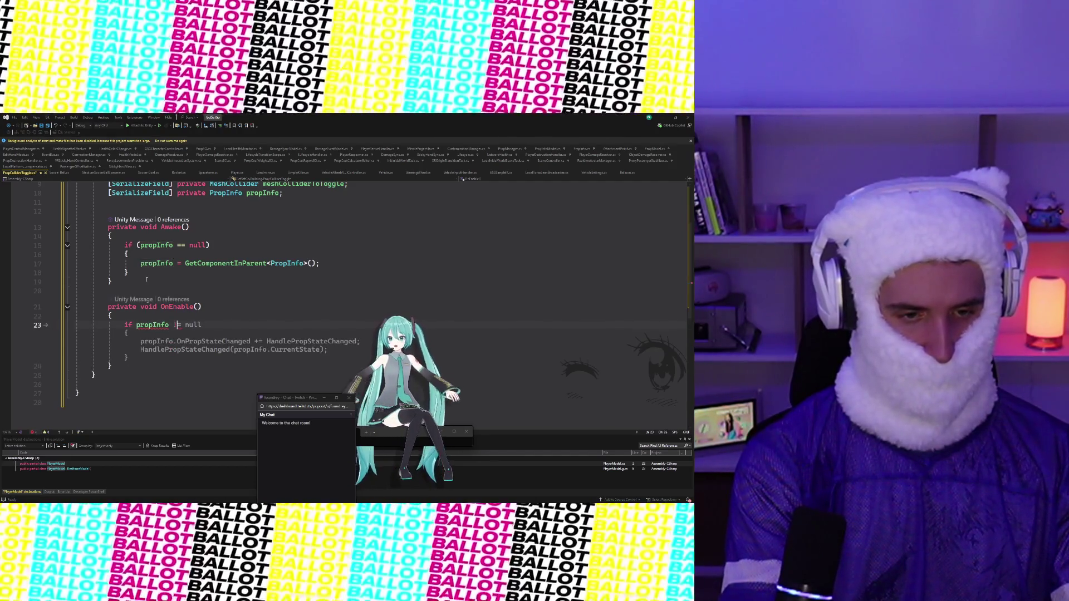
key("ctrl+BackSpace")
key("ctrl+BackSpace")
type("(p")
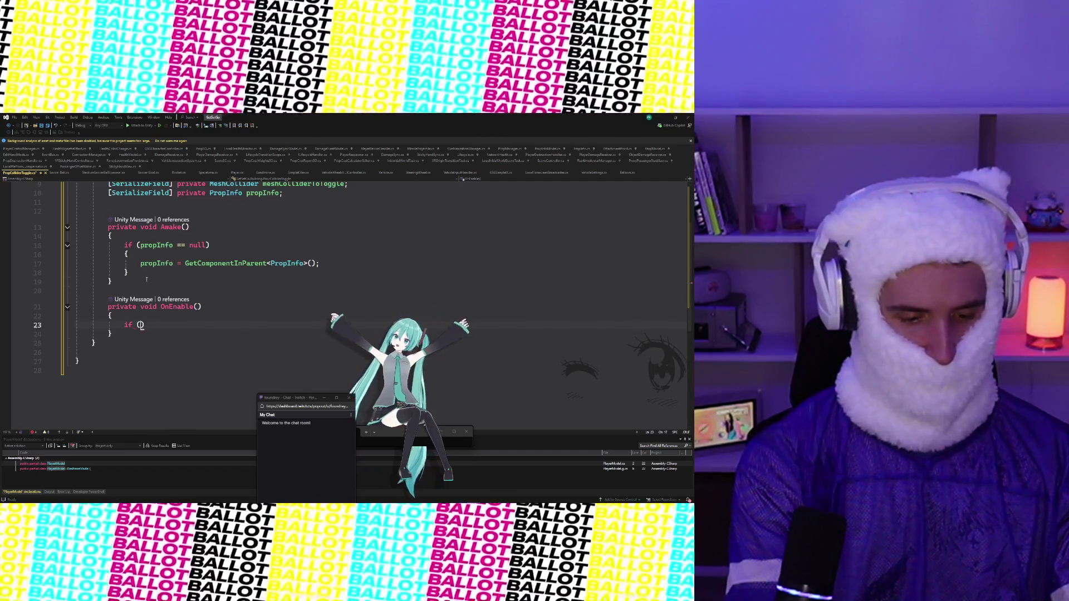
type("rop")
key("Tab")
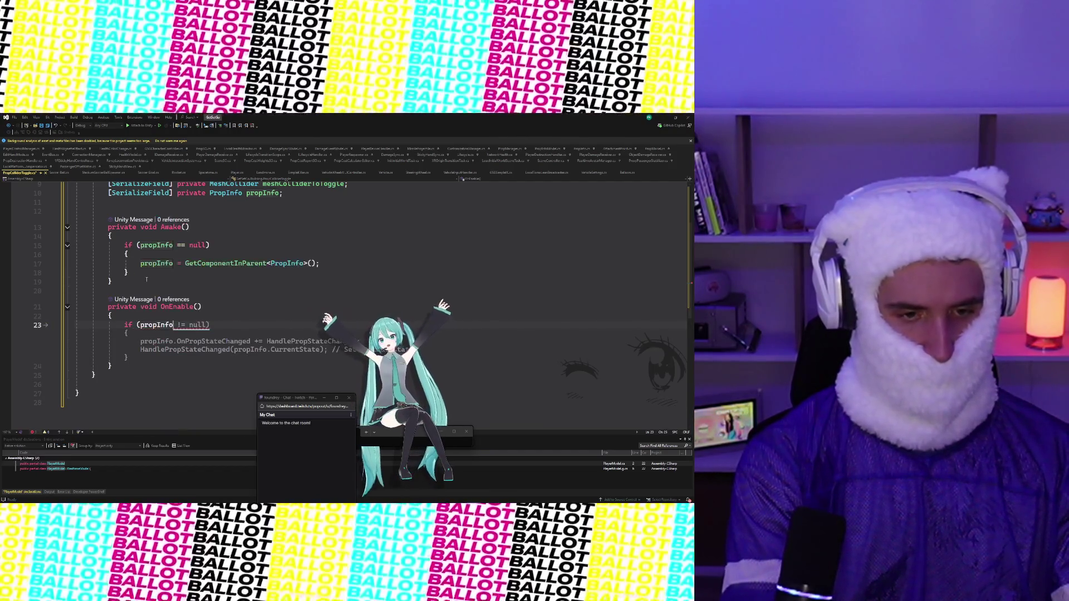
Step: Remove the suggested OnPropStateChanged subscription lines from the null check
scroll(284, 228, "down", 4)
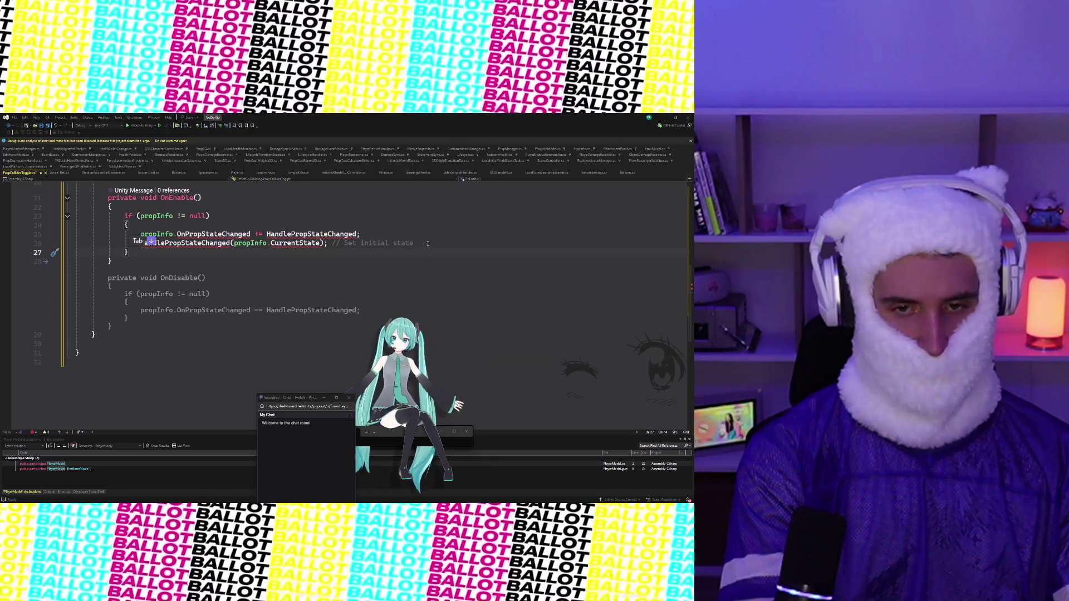
key("Up")
key("Up")
key("Home")
key("shift+Down")
key("shift+End")
key("Delete")
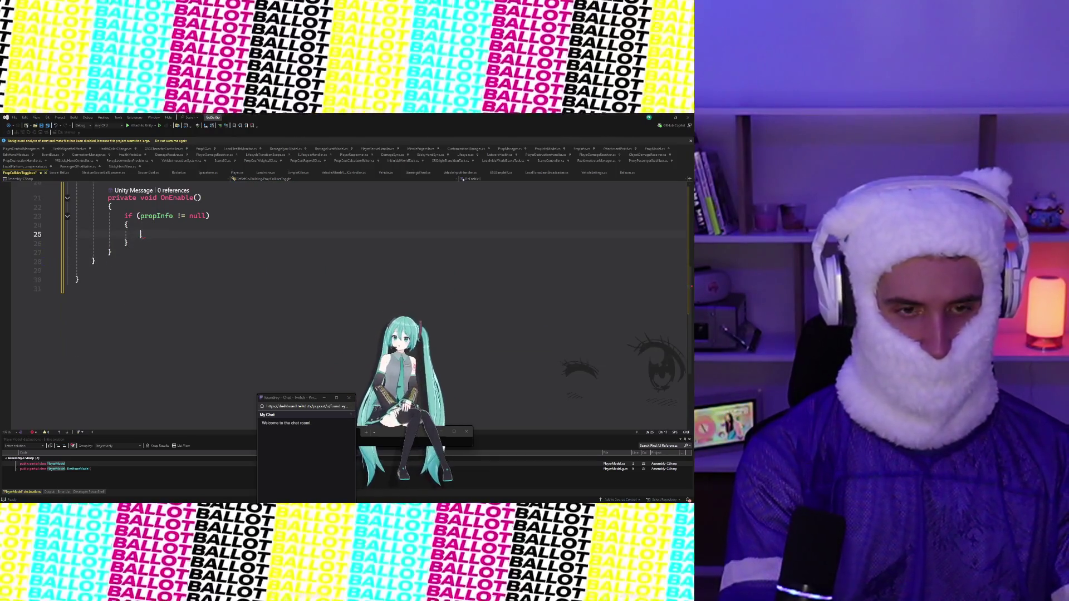
Step: Subscribe HandleIsOnDynamicObjectChanged to propInfo.IsOnDynamicObjectChanged inside the null check
type("propInfo.")
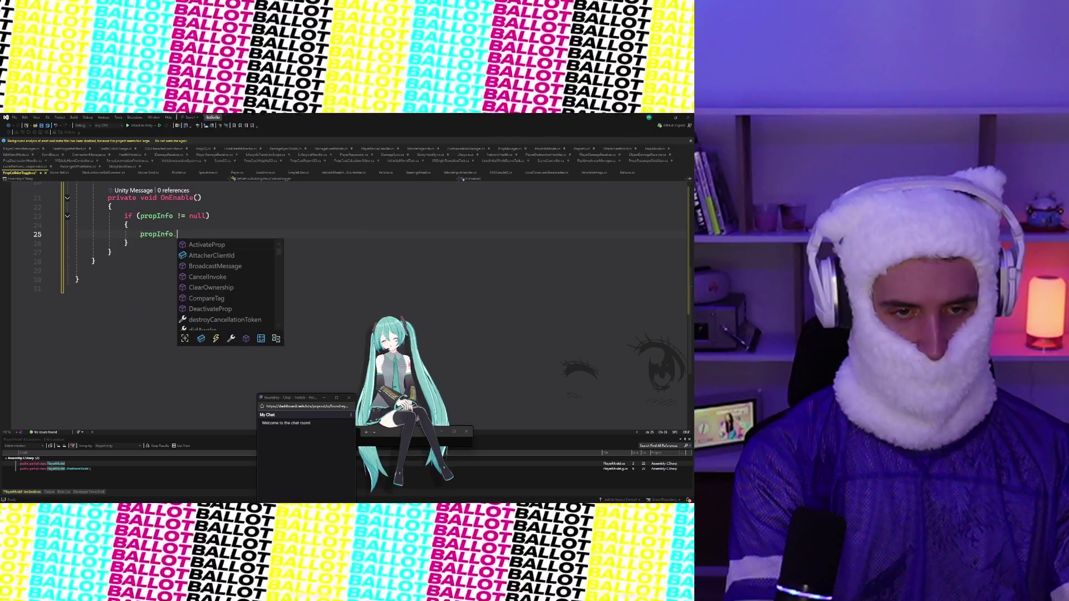
type("i")
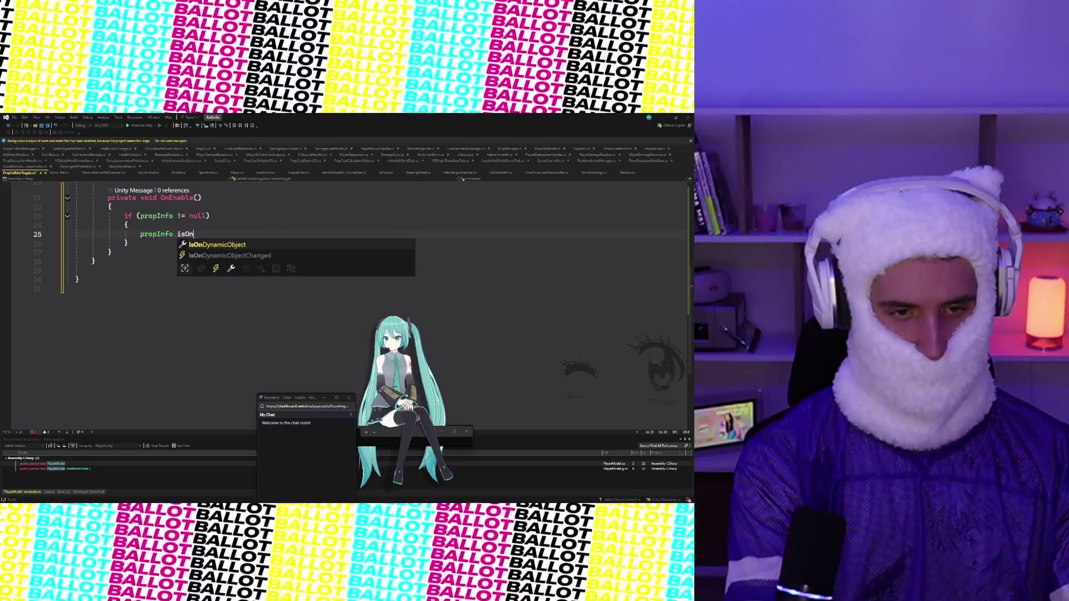
type("sOn")
key("Tab")
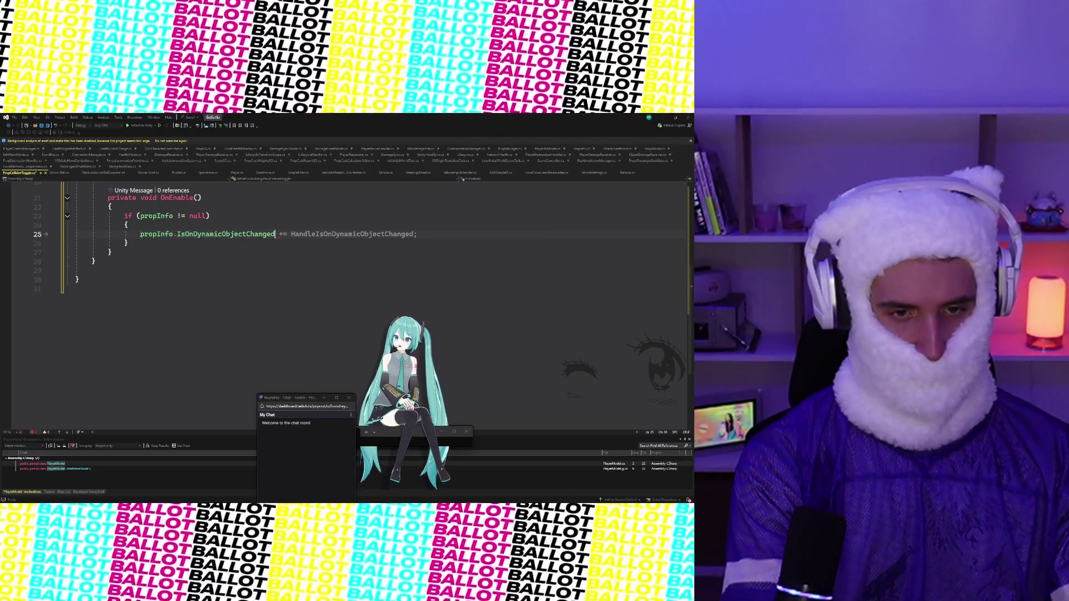
type(" +=")
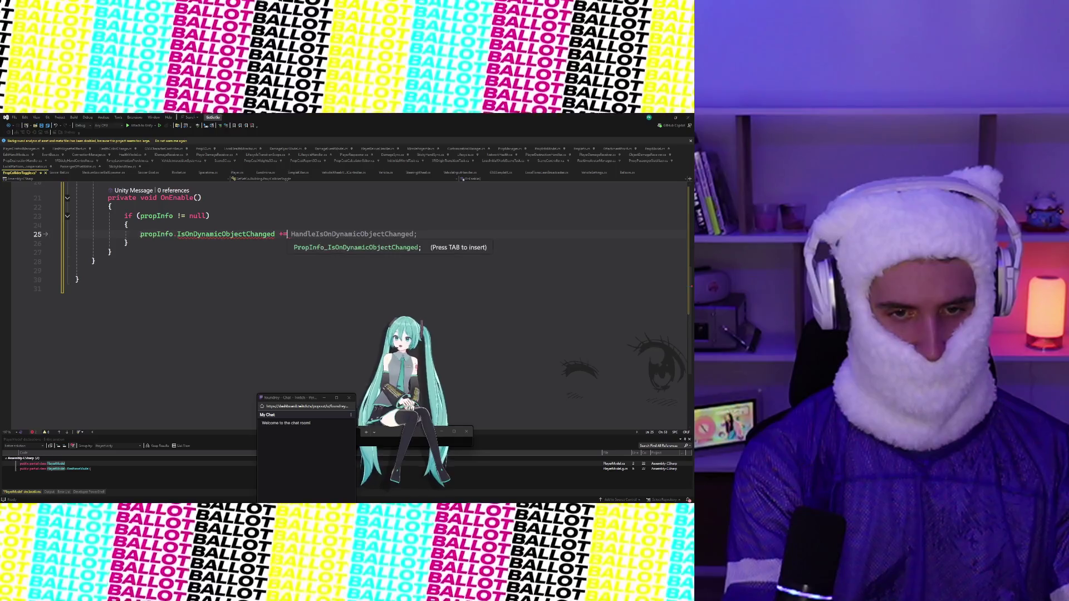
key("Tab")
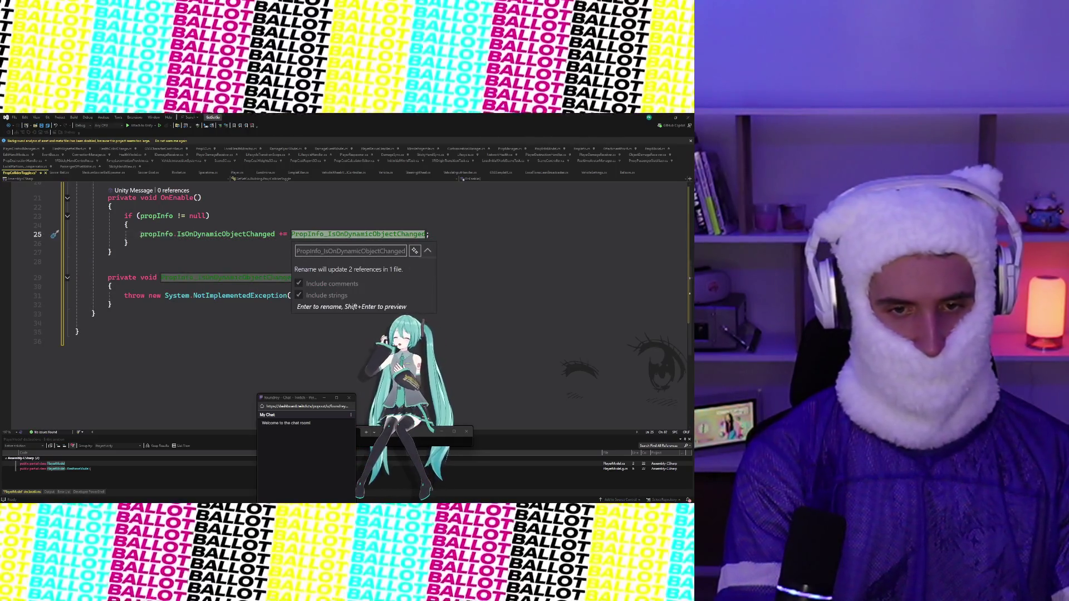
key("Escape")
key("ctrl+z")
type("Hand")
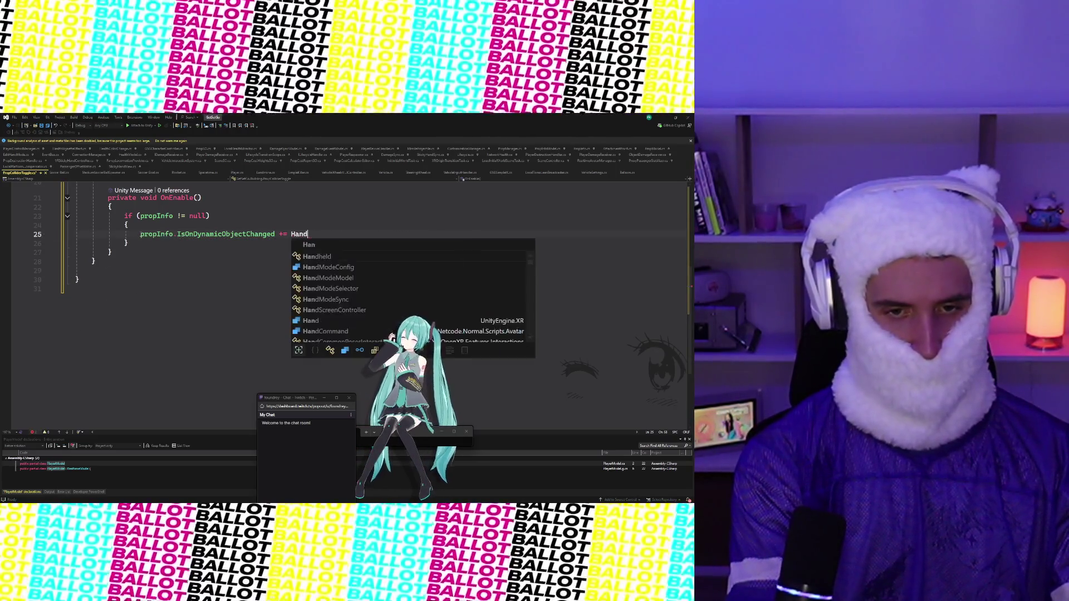
type("leIsOnD")
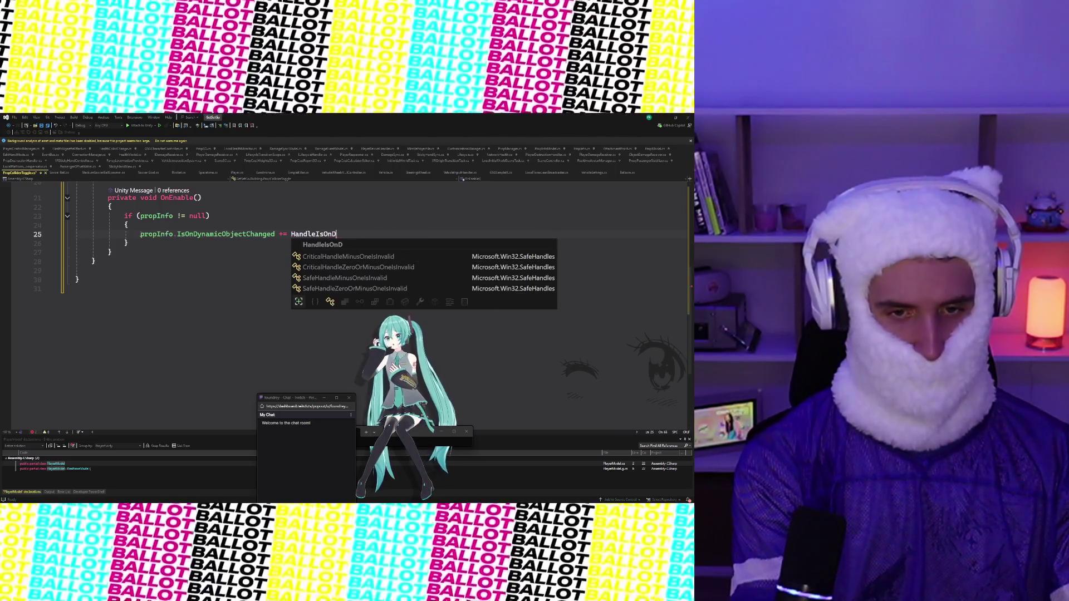
type("ynamicObjectH")
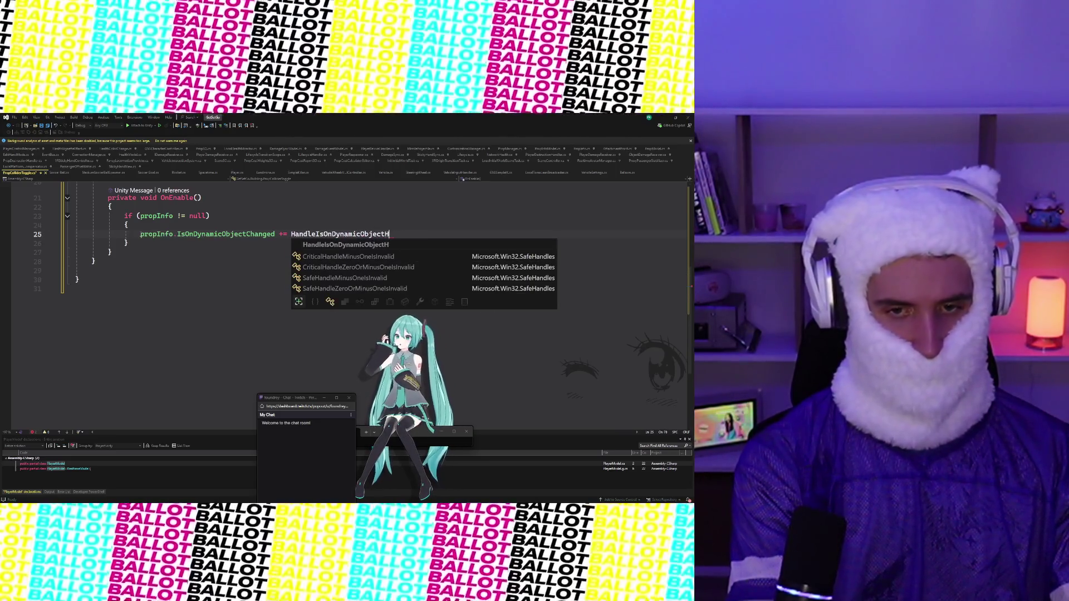
key("BackSpace")
type("Changed;")
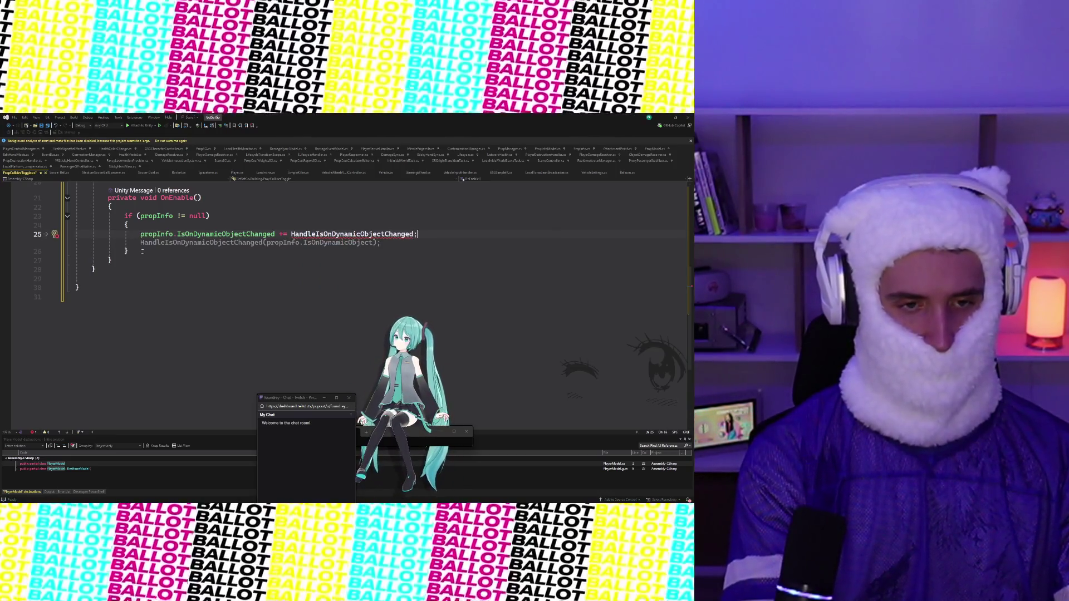
key("Escape")
left_click(147, 243)
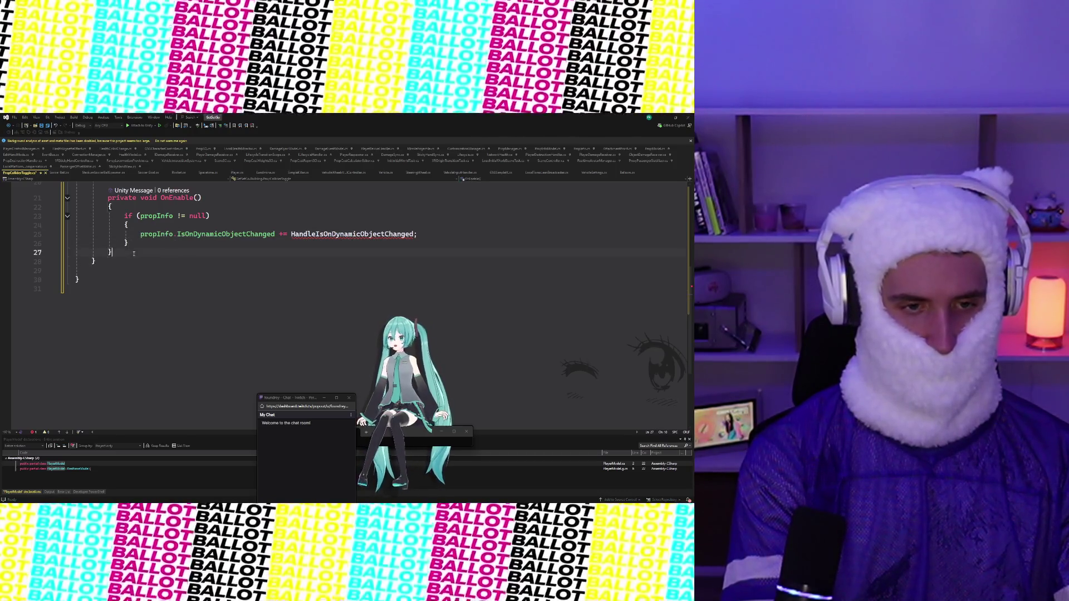
key("Return")
key("Return")
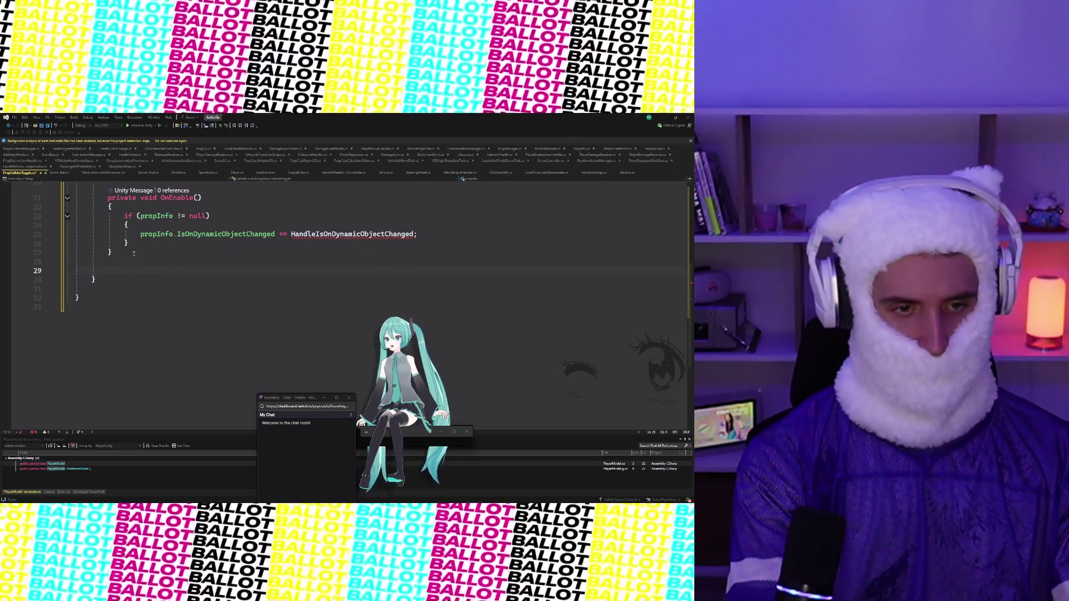
Step: Add OnDisable unsubscribing HandleIsOnDynamicObjectChanged from propInfo.IsOnDynamicObjectChanged under a null check
type("private void OnDis")
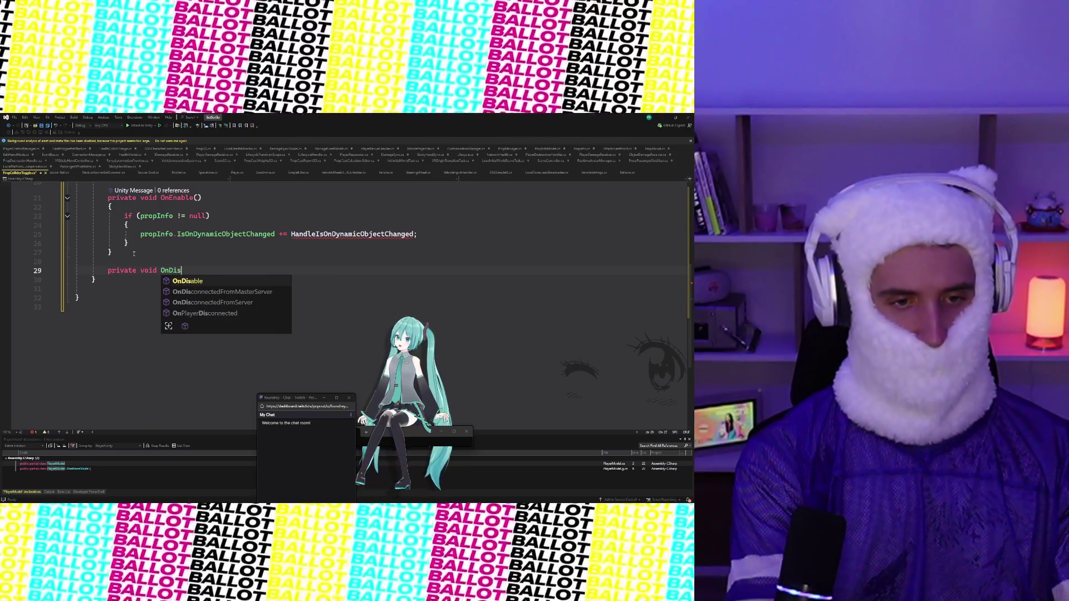
type("able")
key("Tab")
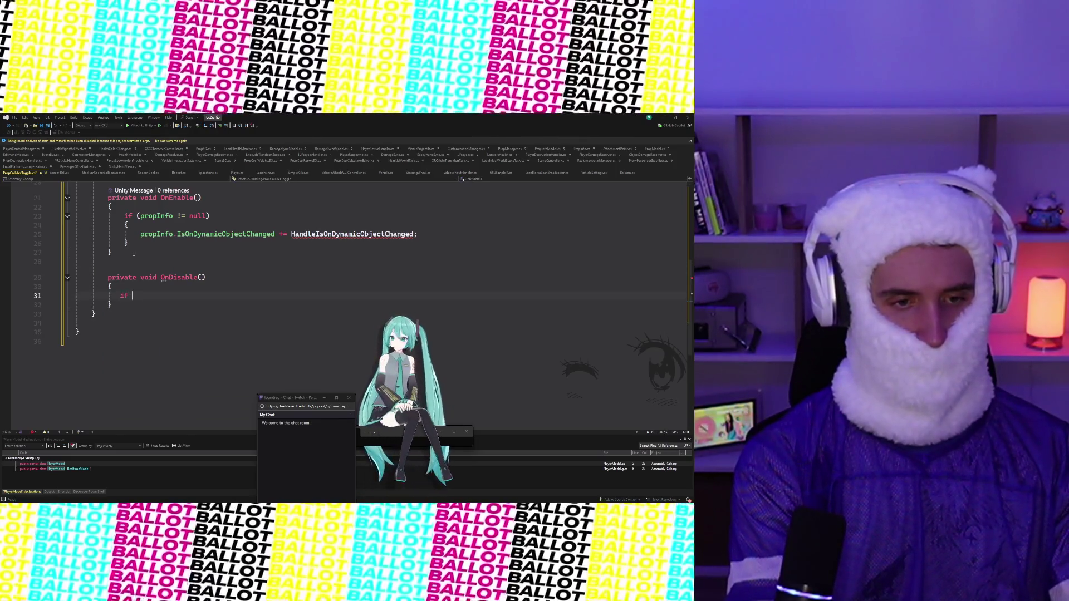
type("(prop")
key("Tab")
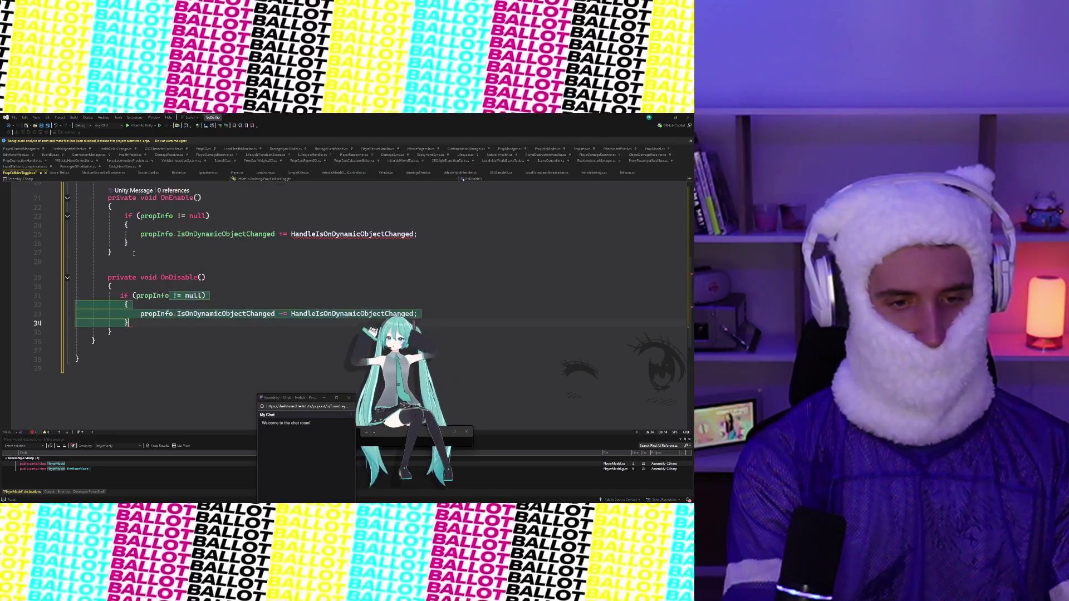
key("Down")
key("Return")
key("Return")
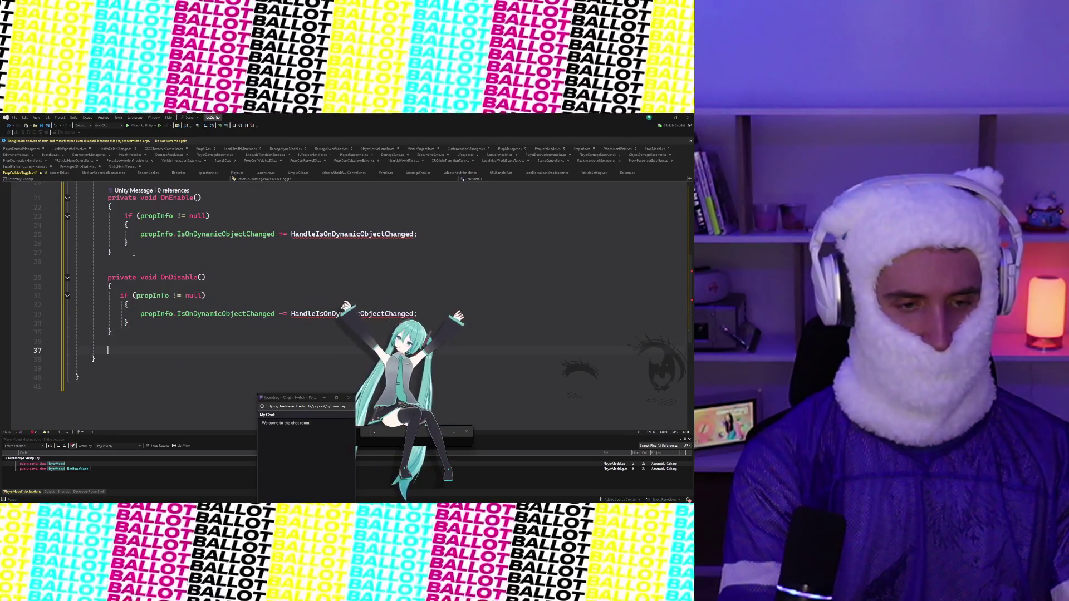
Step: Add OnDestroy with the same null-checked unsubscribe of HandleIsOnDynamicObjectChanged
type("private void OnDestroy")
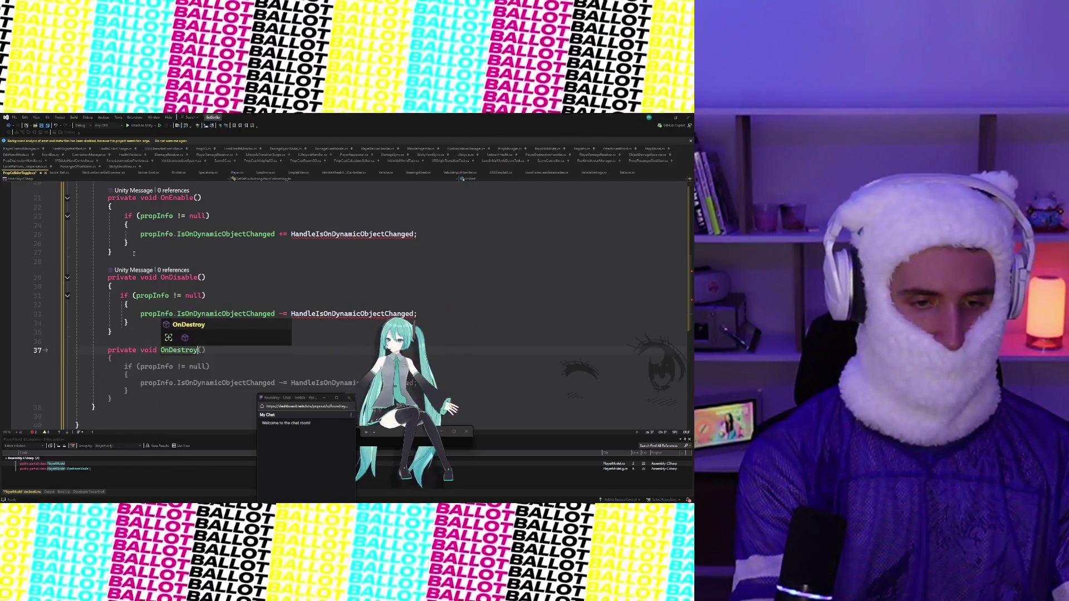
key("Tab")
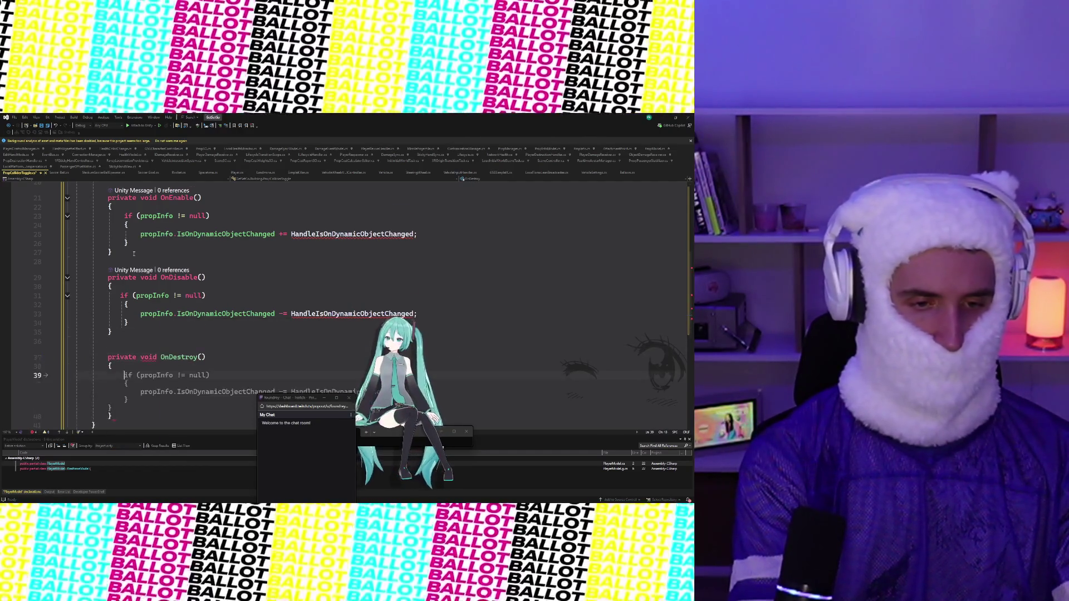
key("Tab")
key("Down")
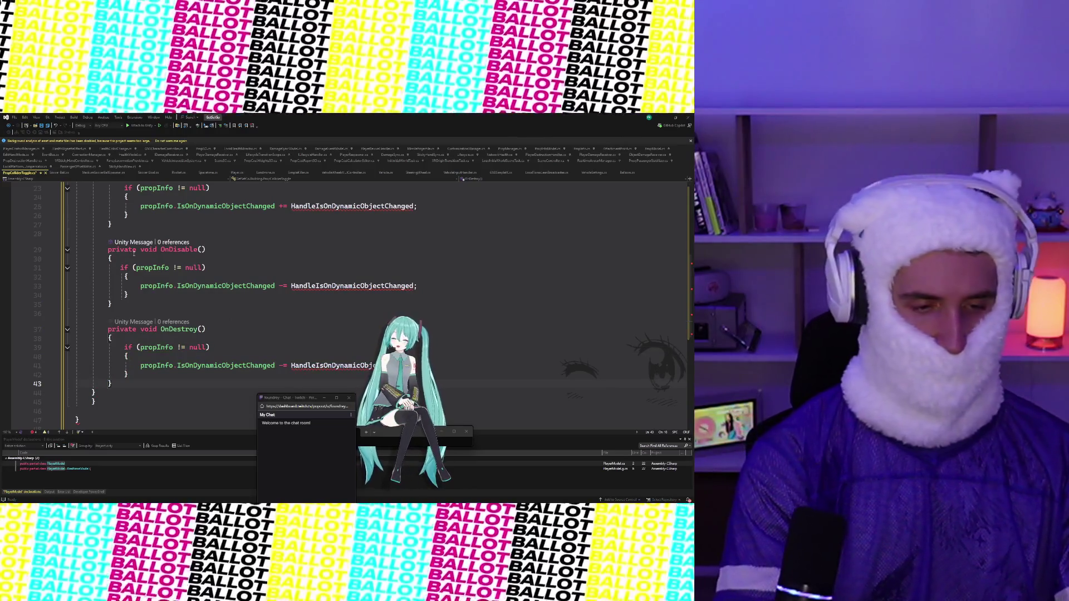
key("BackSpace")
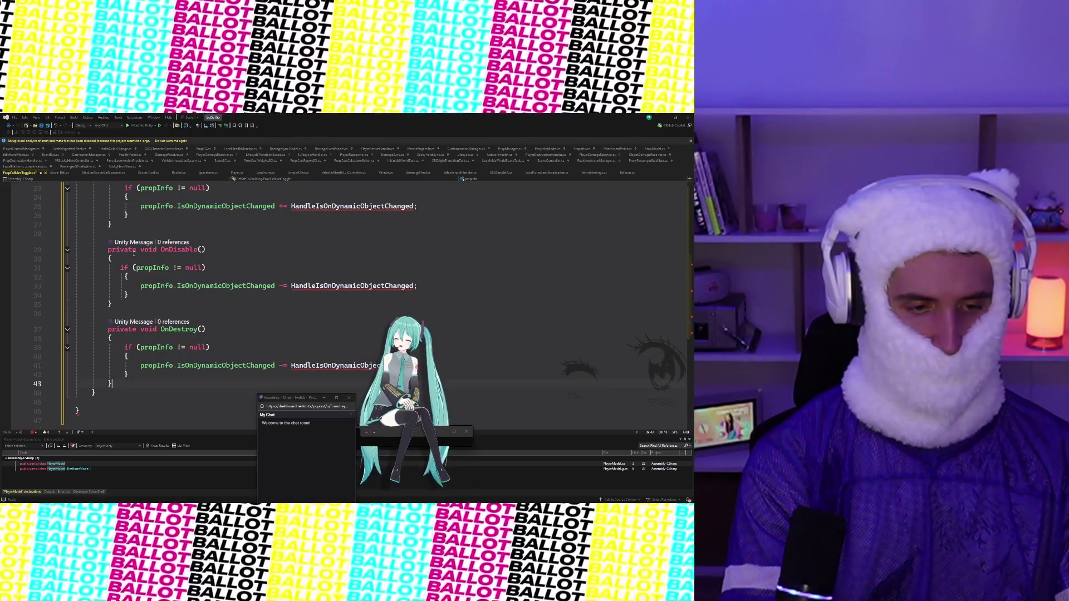
key("Return")
key("Return")
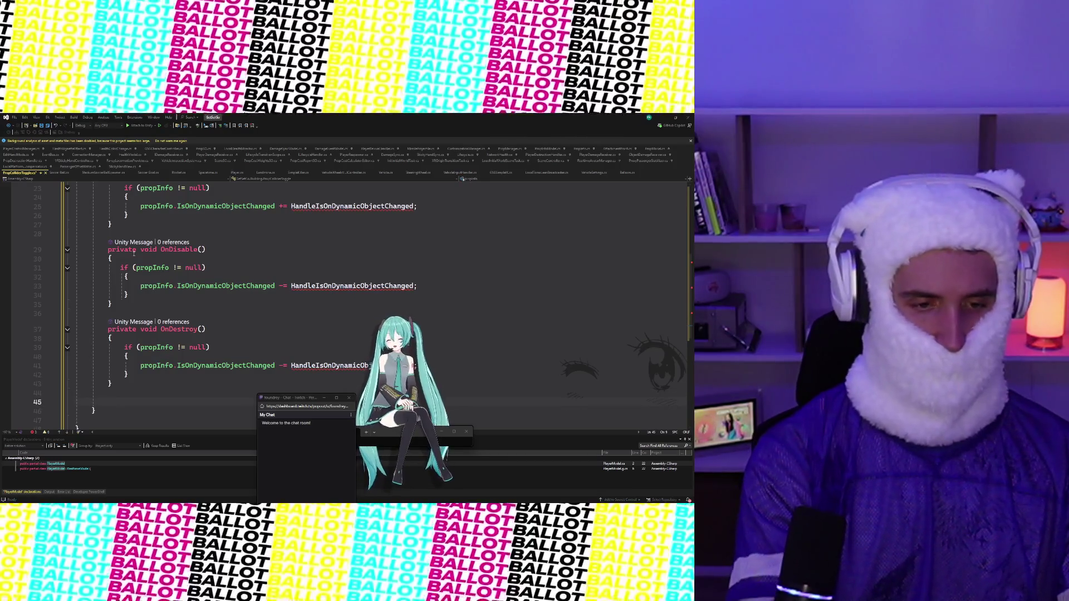
scroll(379, 237, "down", 5)
Step: Insert the suggested HandleIsOnDynamicObjectChanged method and set collider enabled to isOnDynamicObject, without negation
scroll(398, 236, "down", 1)
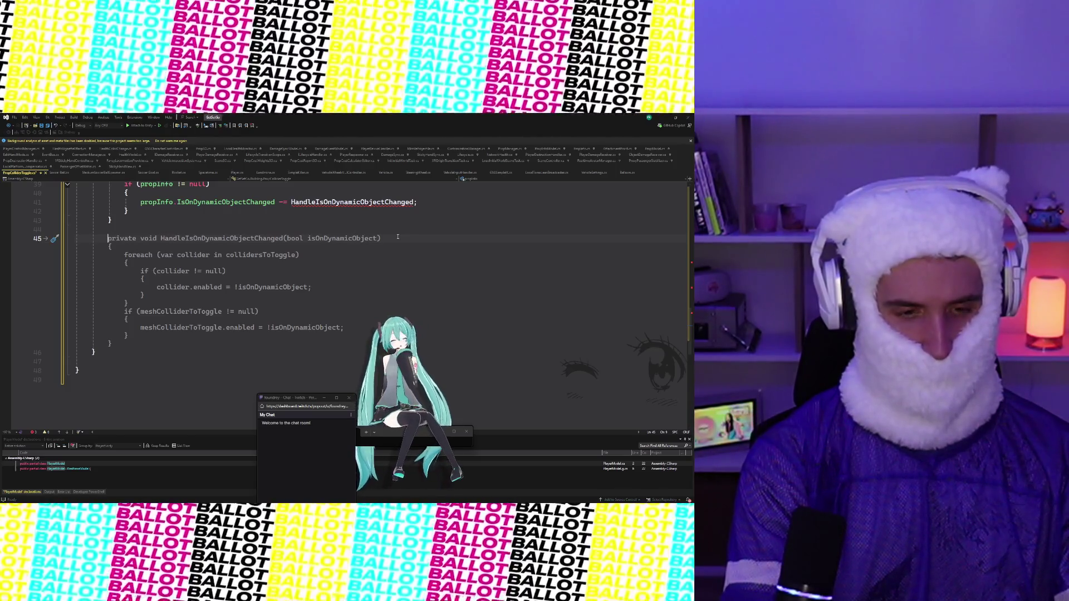
key("Tab")
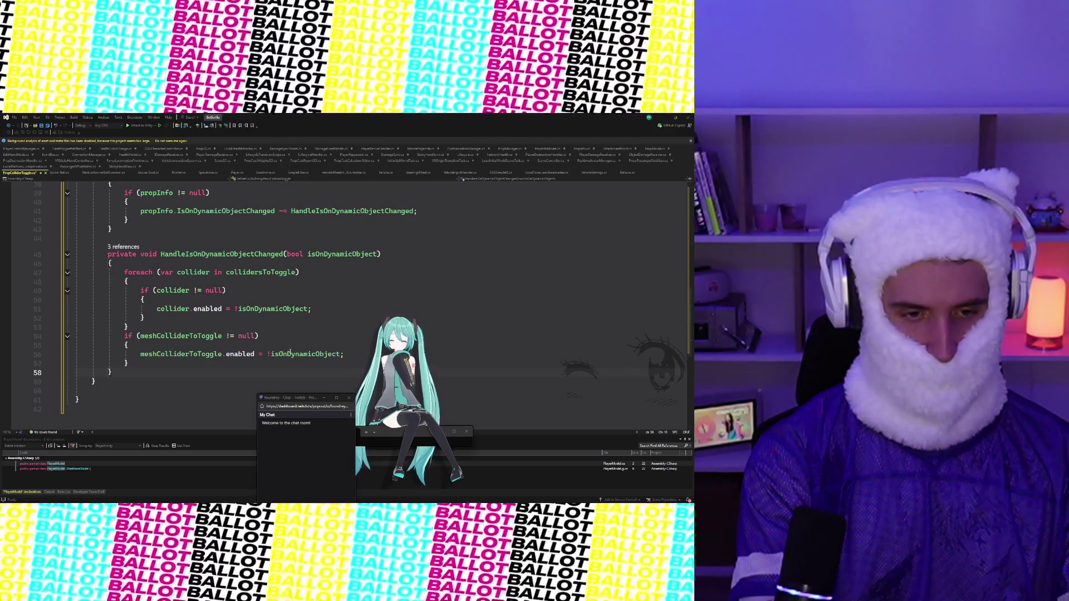
left_click_drag(149, 362, 129, 336)
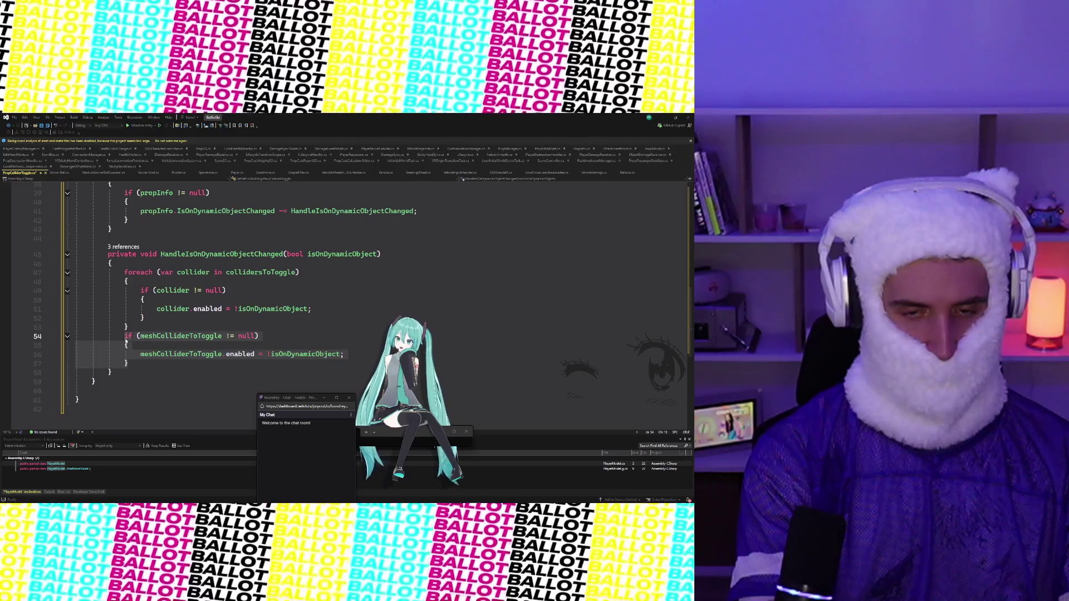
key("Delete")
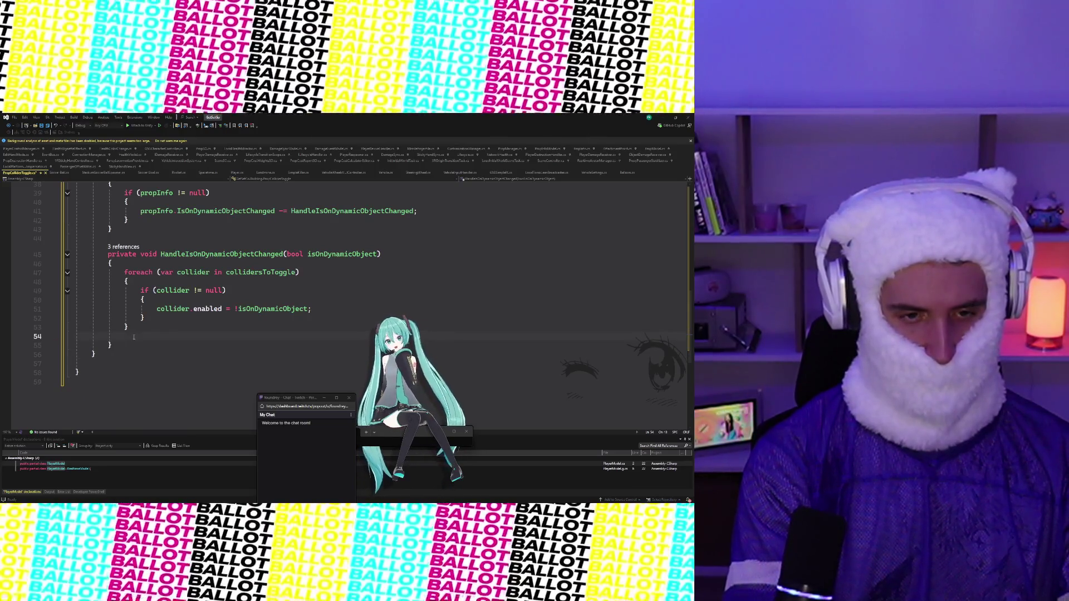
key("Return")
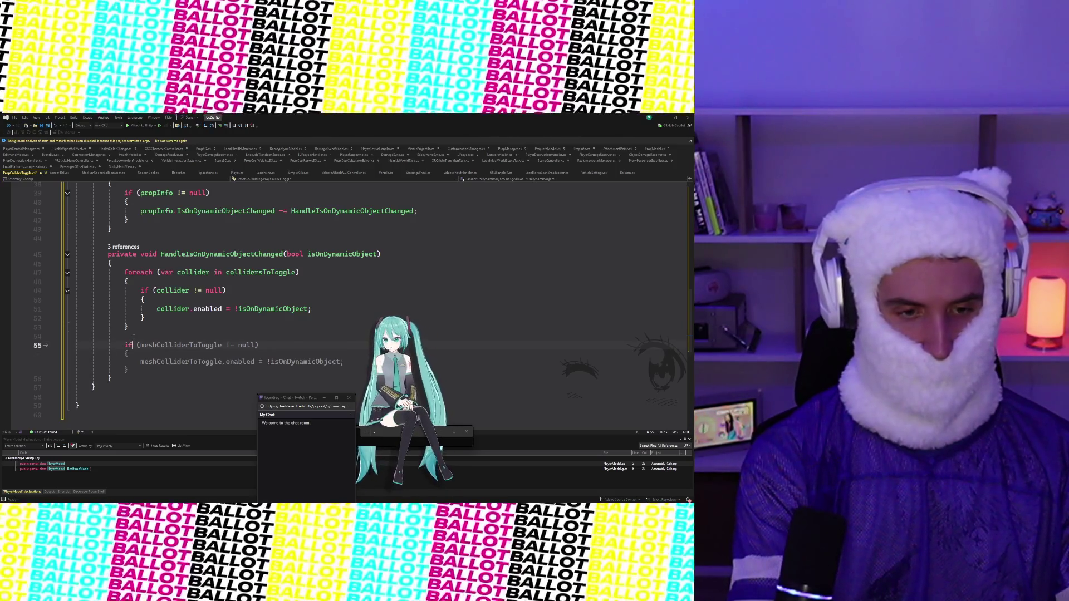
type("if (meshCollide")
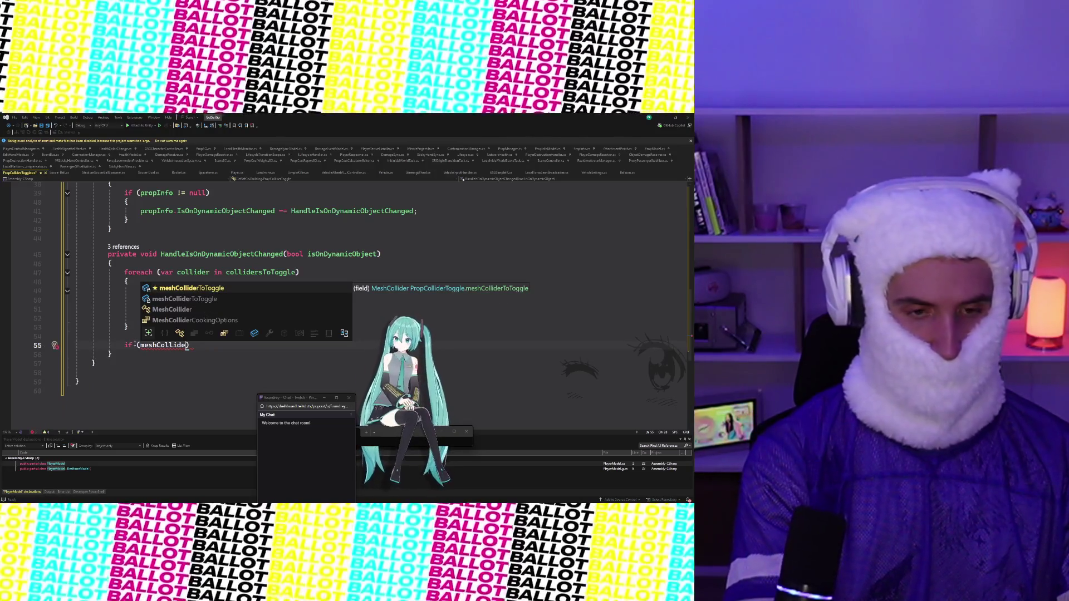
key("Escape")
key("Down")
left_click(239, 309)
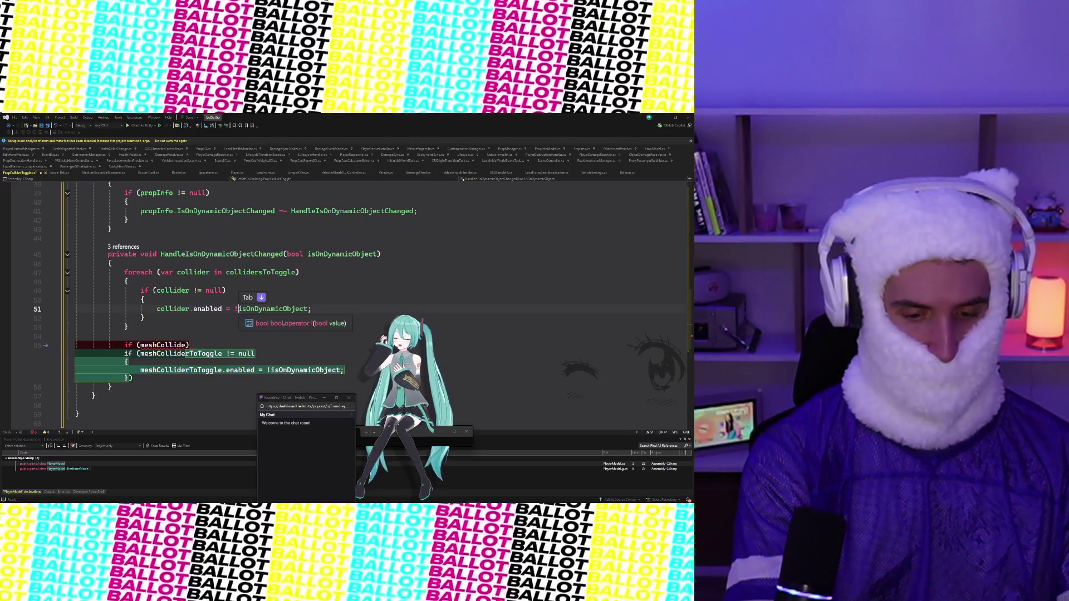
key("BackSpace")
Step: Rebuild the meshColliderToToggle null check with enabled = !isOnDynamicObject, and save the script
left_click(209, 338)
left_click(129, 345)
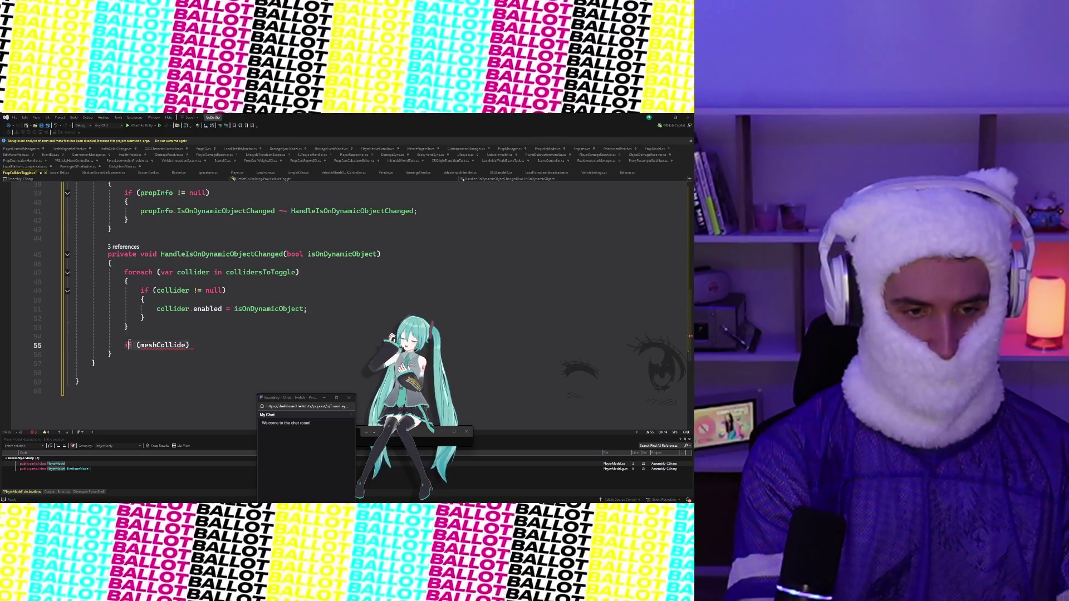
key("shift+End")
type("i")
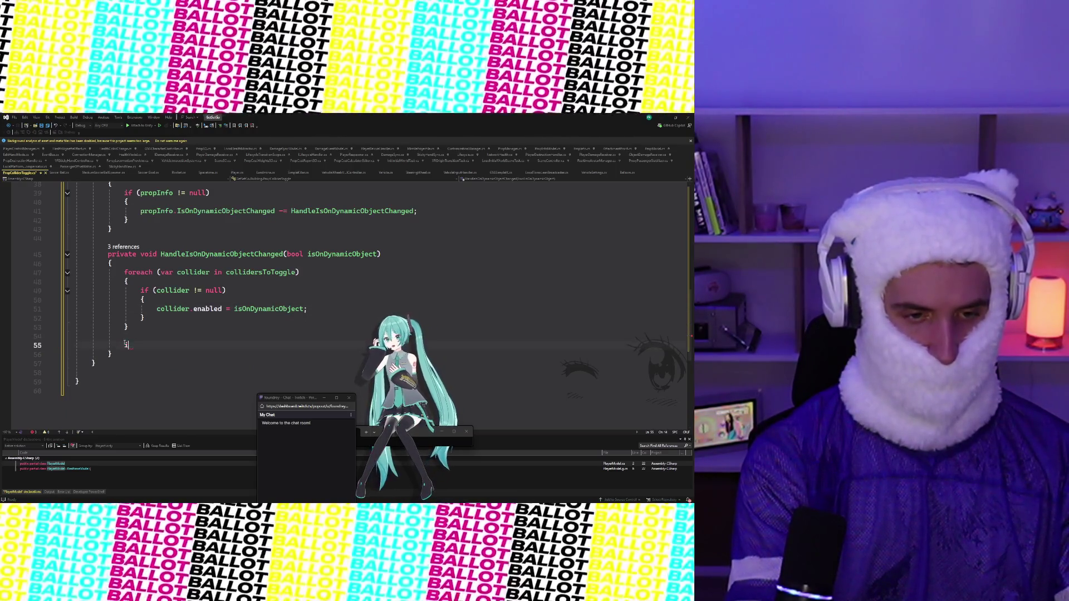
type("f (me")
key("Tab")
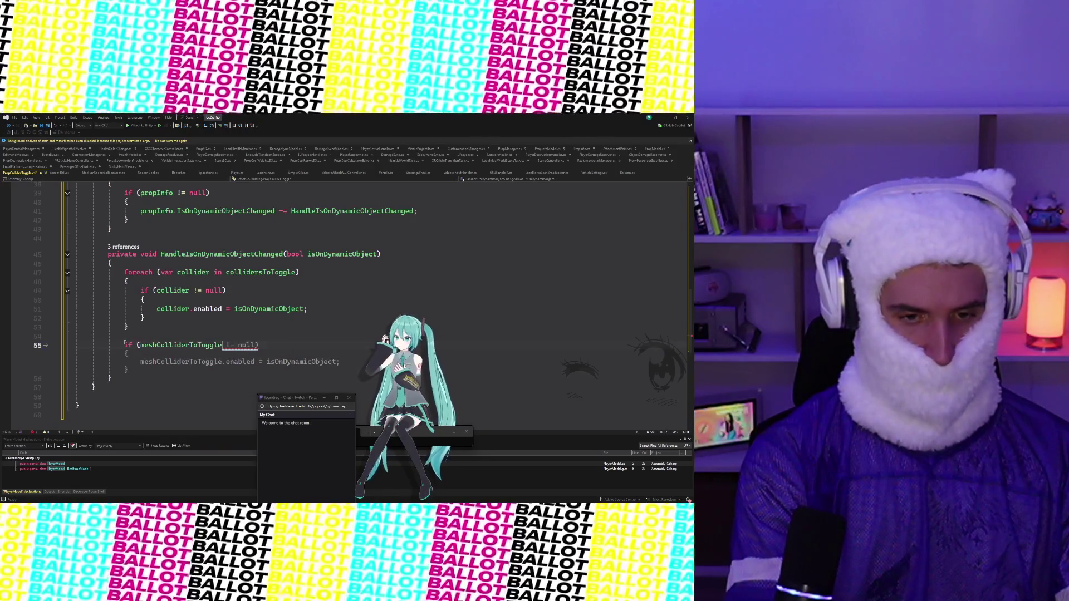
key("Tab")
left_click(267, 363)
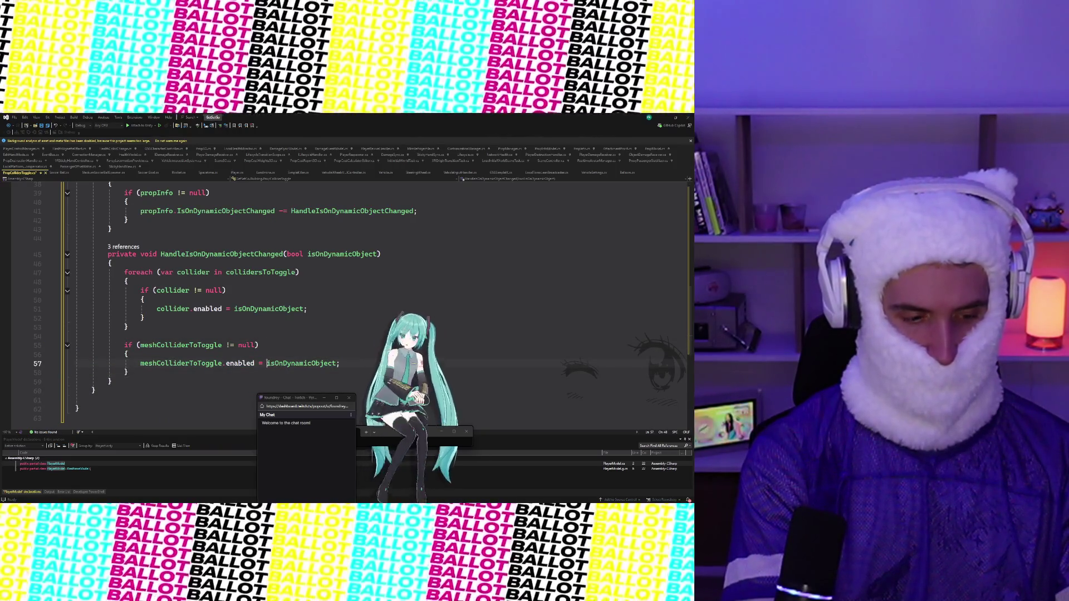
type("!")
scroll(340, 277, "down", 2)
left_click(340, 277)
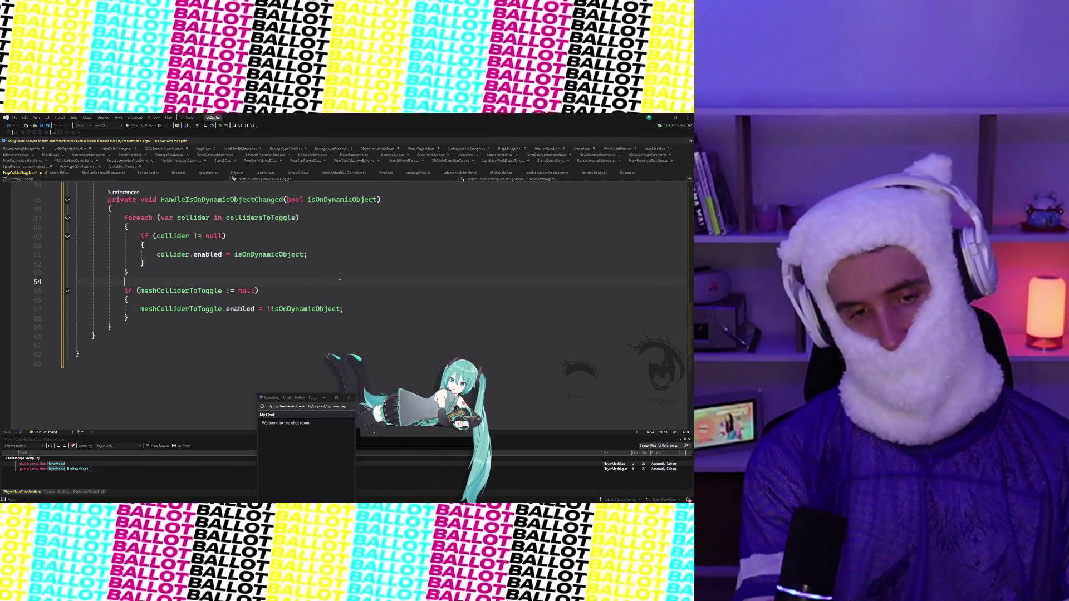
key("ctrl+s")
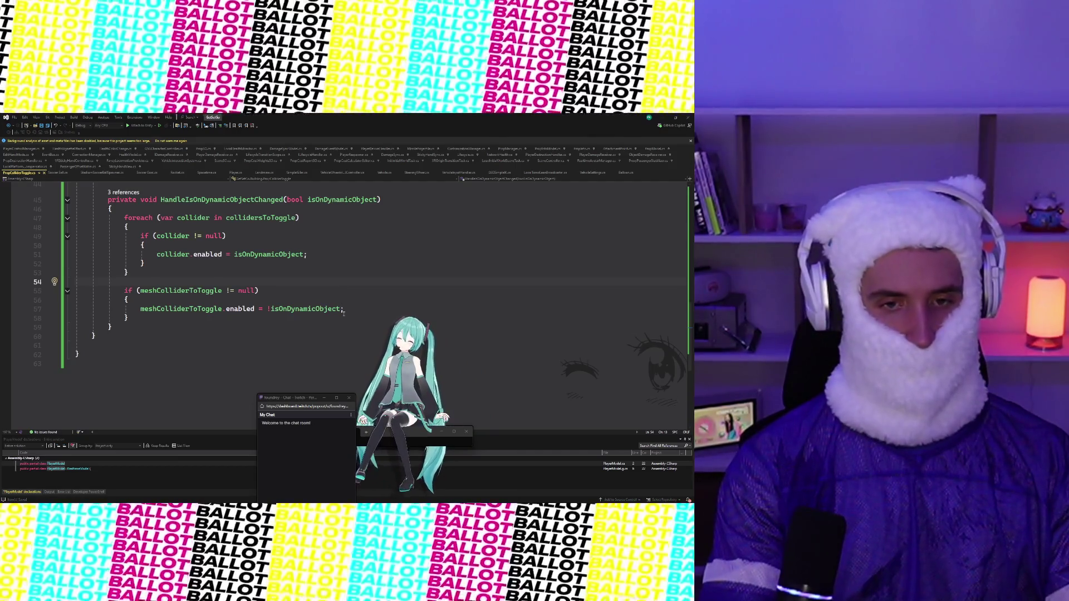
Step: Replace the handler body with an if (isOnDynamicObject) block
left_click_drag(136, 318, 125, 219)
key("BackSpace")
type("if (is")
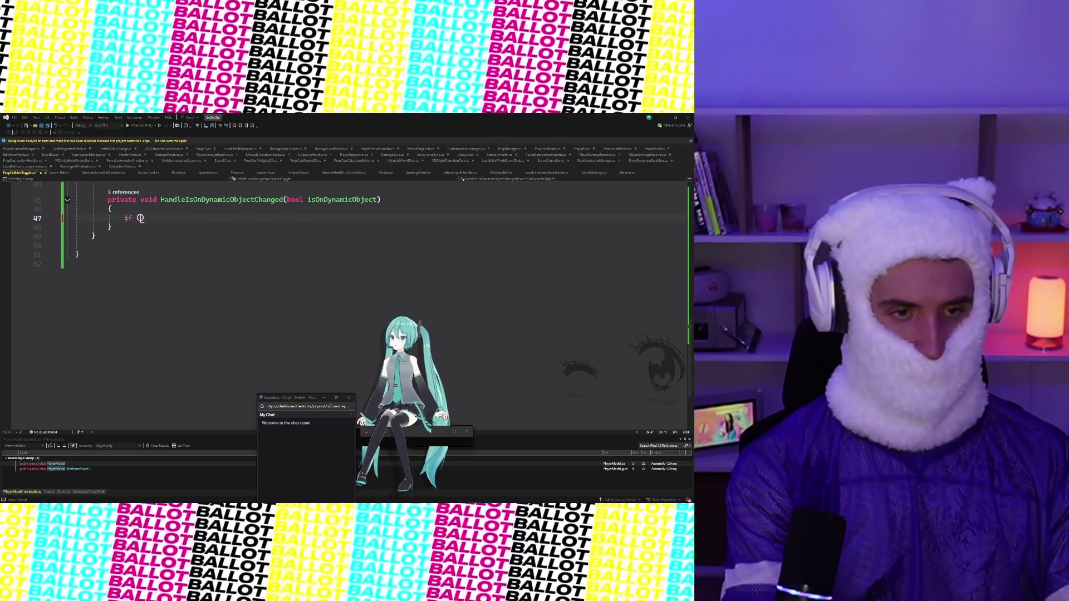
type("OnDyna")
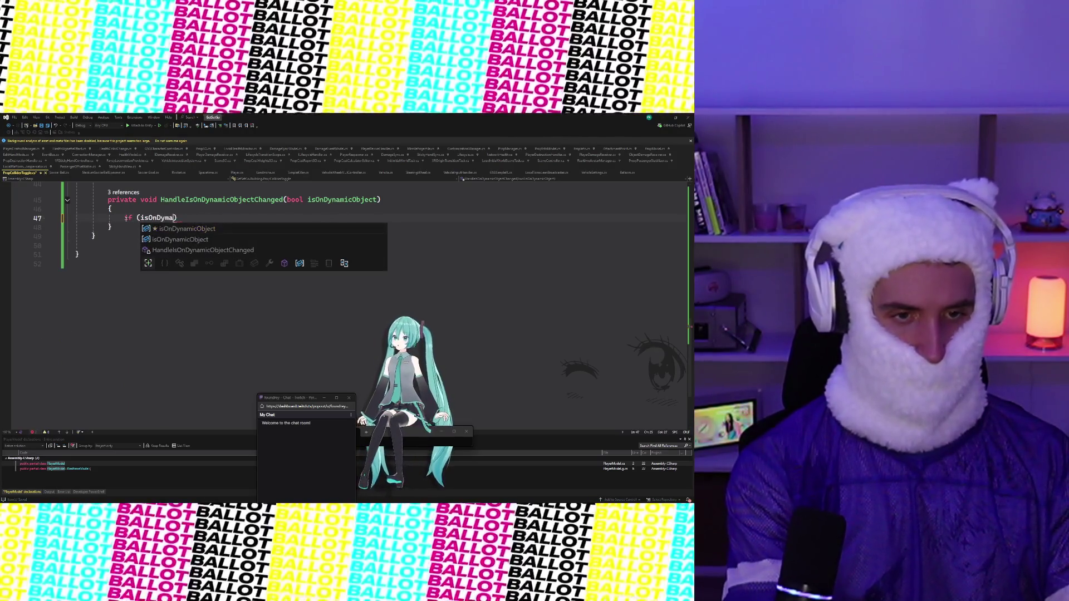
type("micObjec")
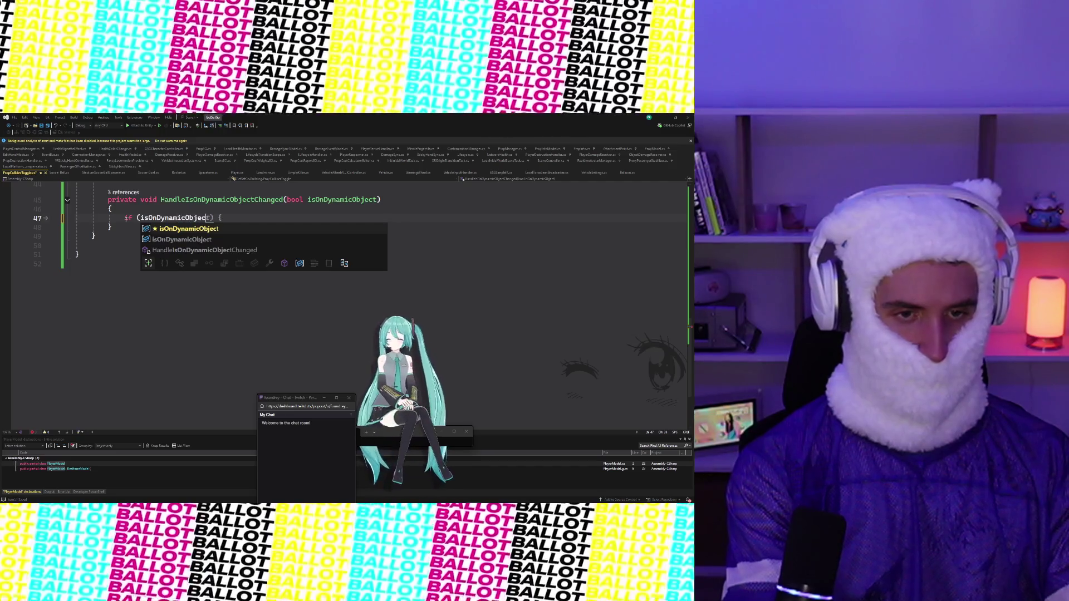
key("Tab")
key("Return")
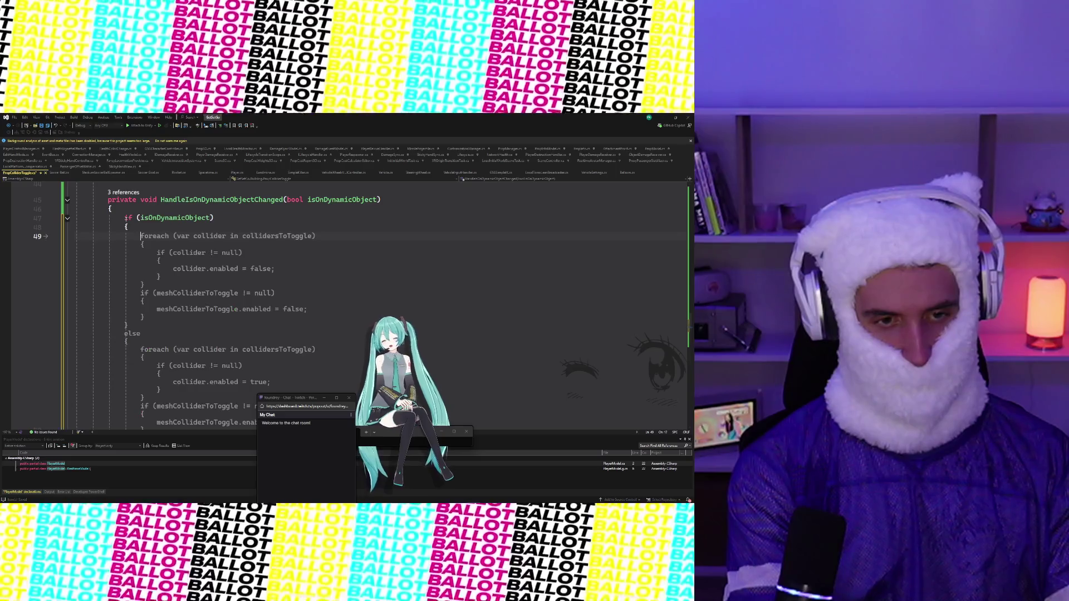
Step: Loop over collidersToToggle, setting collider.enabled = true for each non-null collider
type("foreach (var collider")
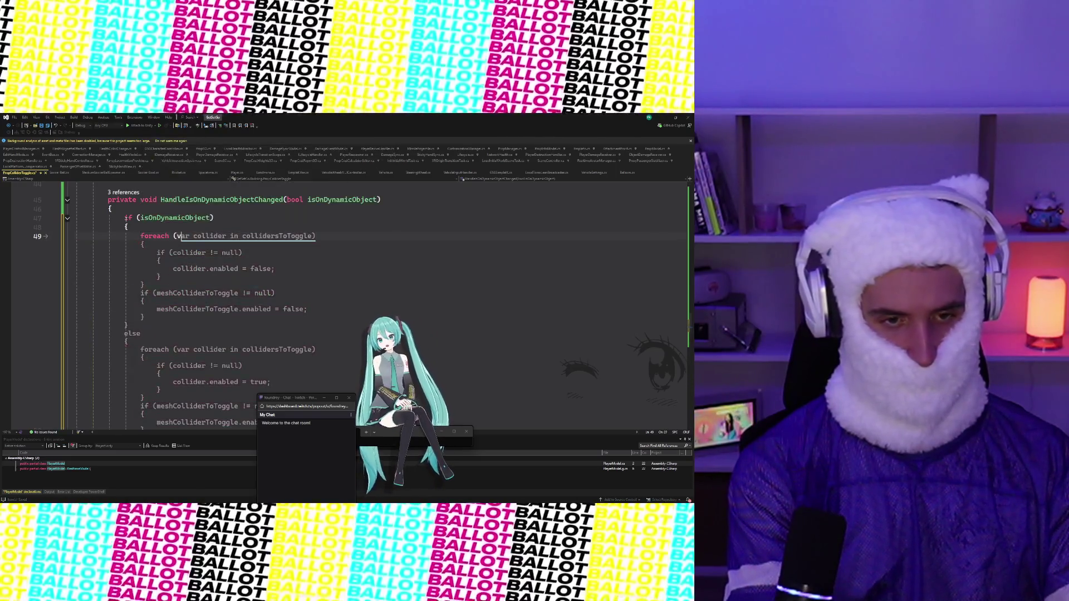
type(" in co")
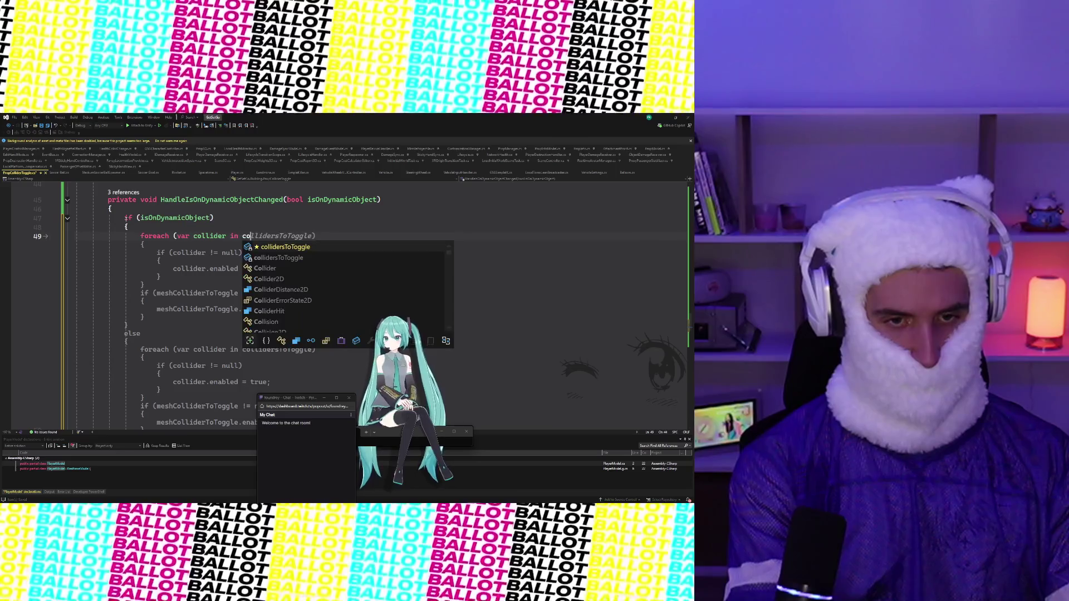
type("llidersToTogg")
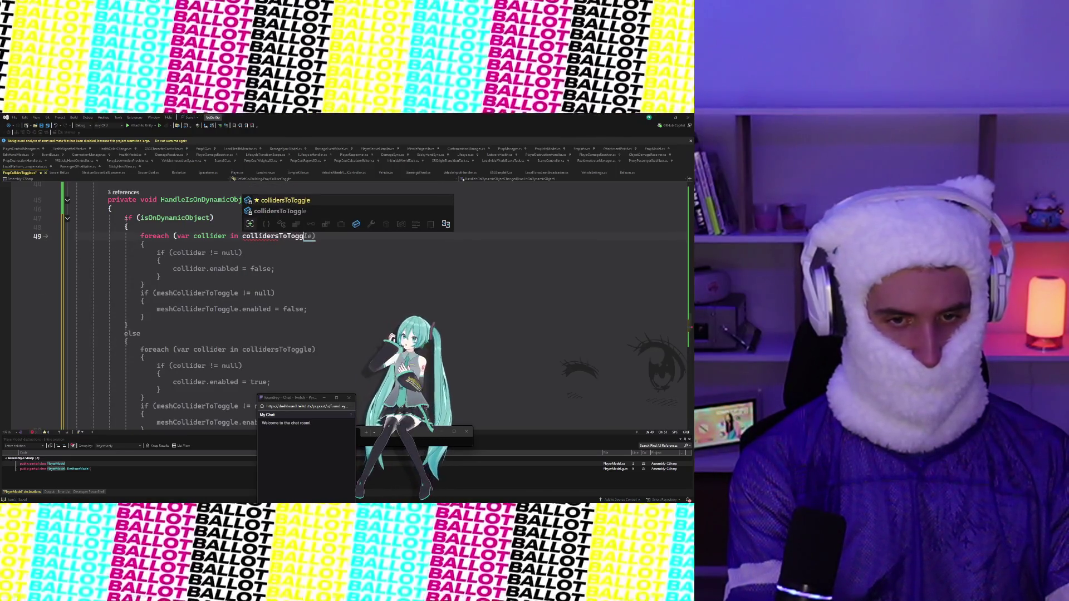
key("Tab")
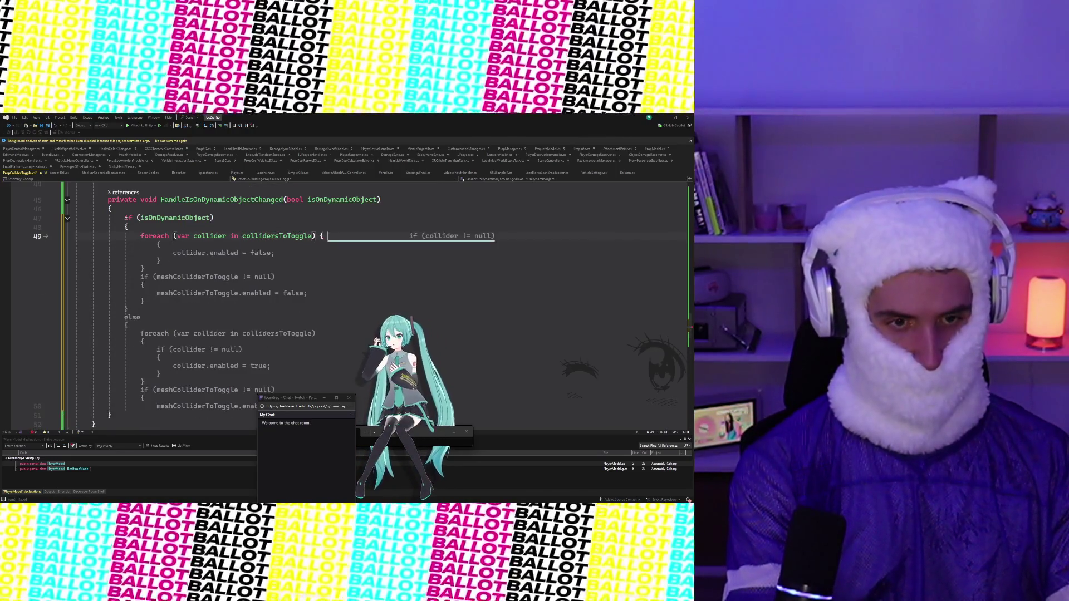
key("Return")
type("{")
key("Return")
type("if")
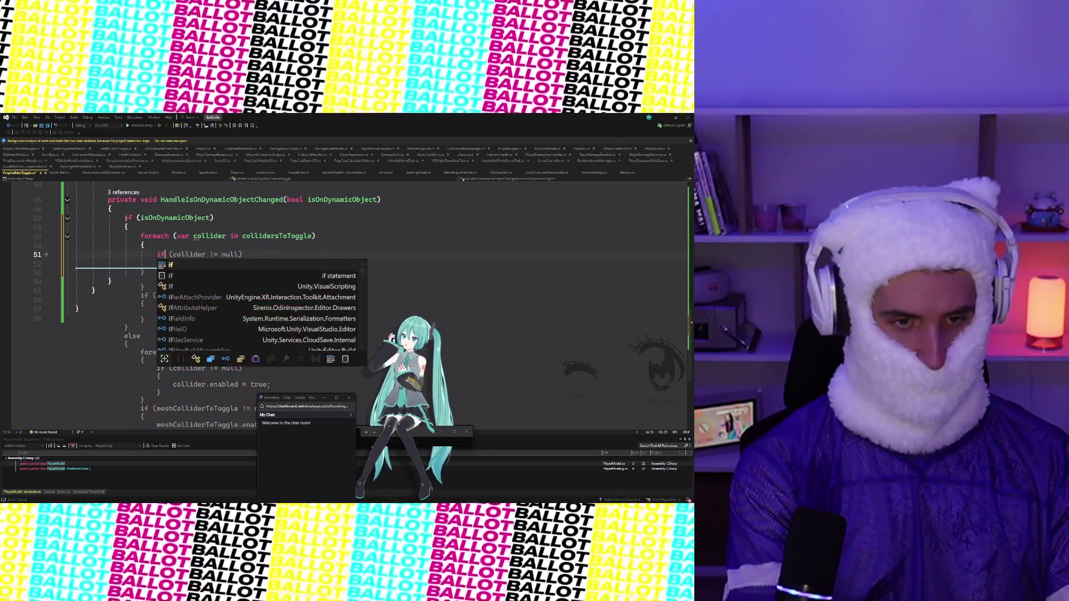
type(" (collider != null)")
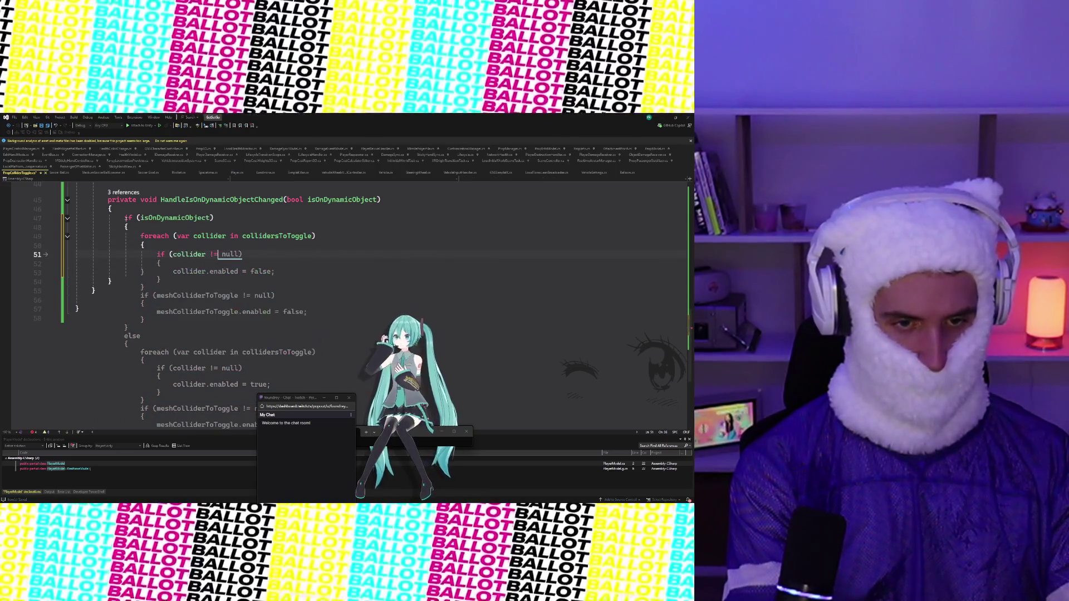
key("Return")
type("{")
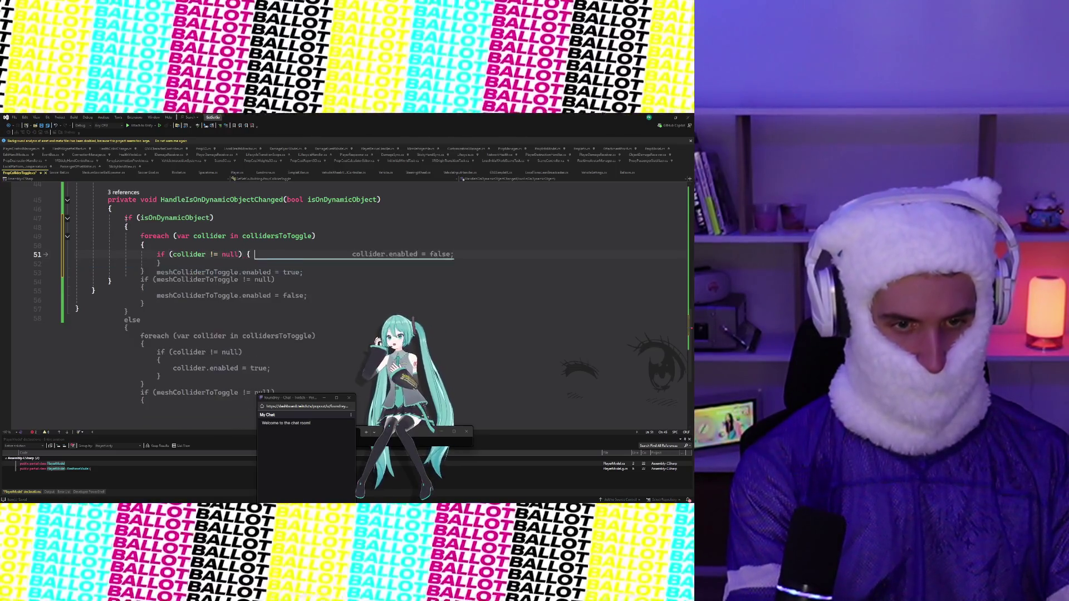
key("Return")
type("collider.enabled = true")
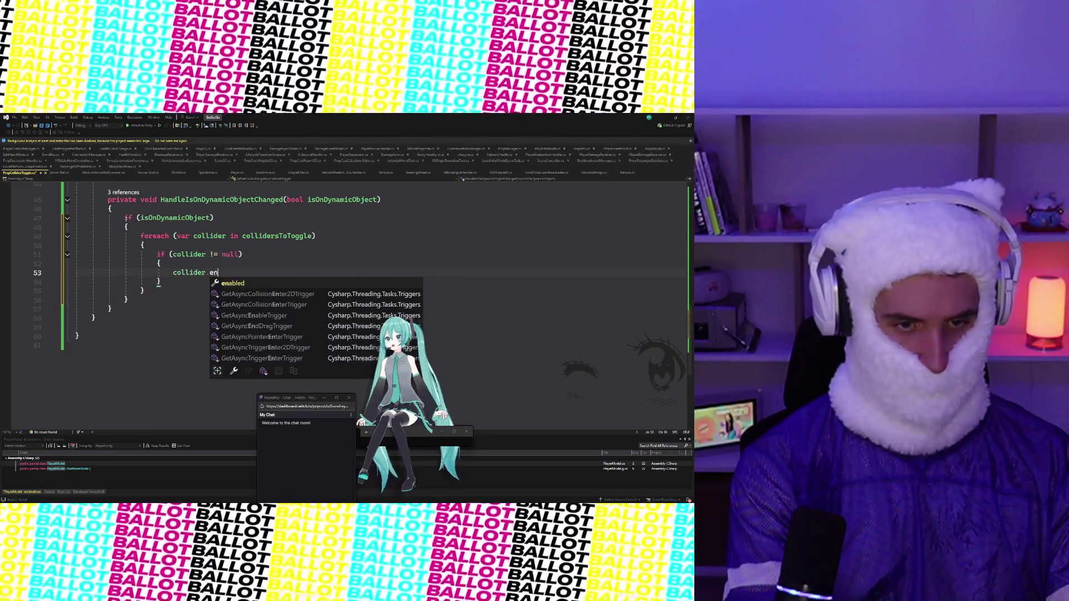
key("Escape")
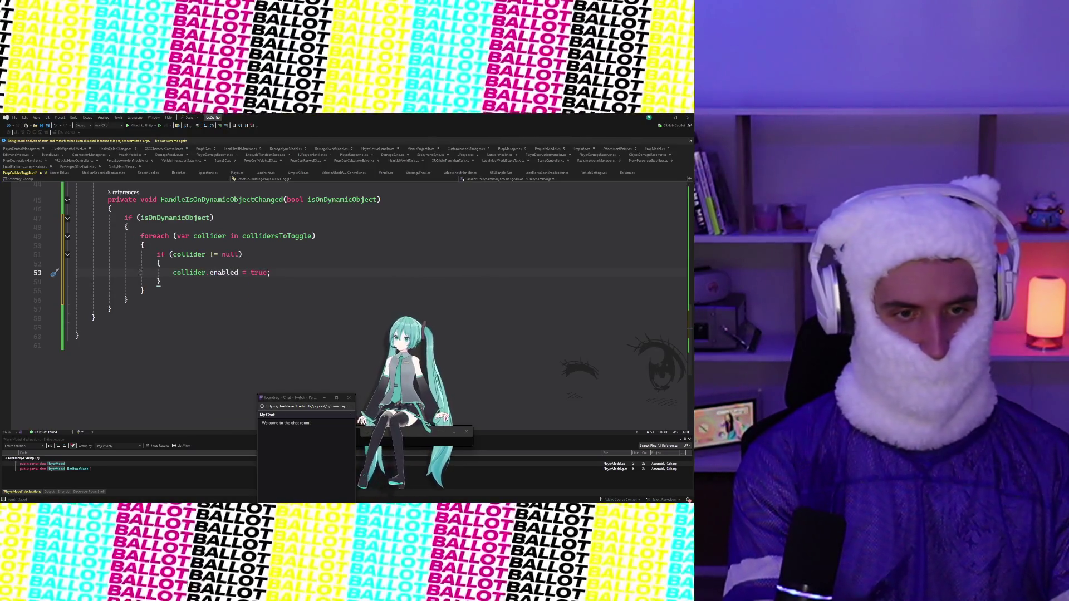
Step: Add the meshColliderToToggle null check setting its enabled to false
key("Return")
key("Return")
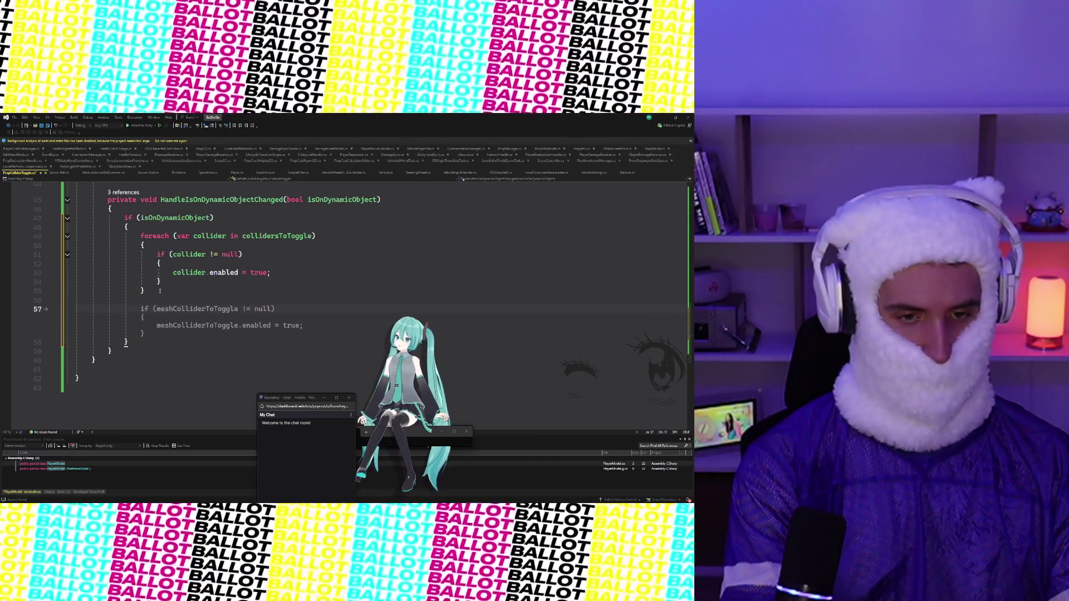
key("Tab")
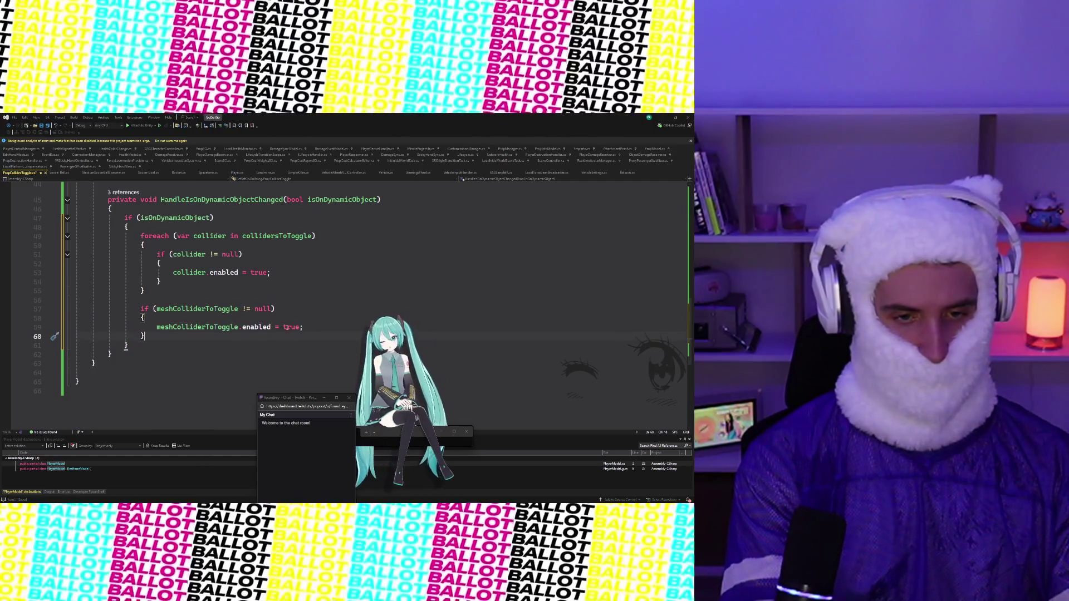
double_click(286, 327)
type("false")
key("Escape")
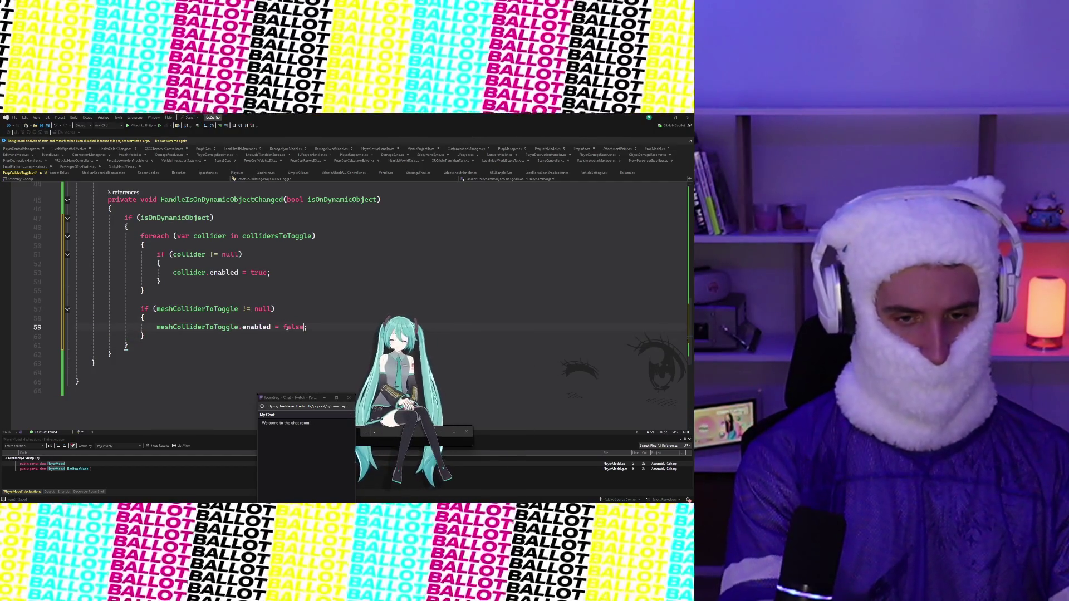
Step: Start an else block after the if (isOnDynamicObject) branch
left_click(176, 344)
key("Return")
key("Return")
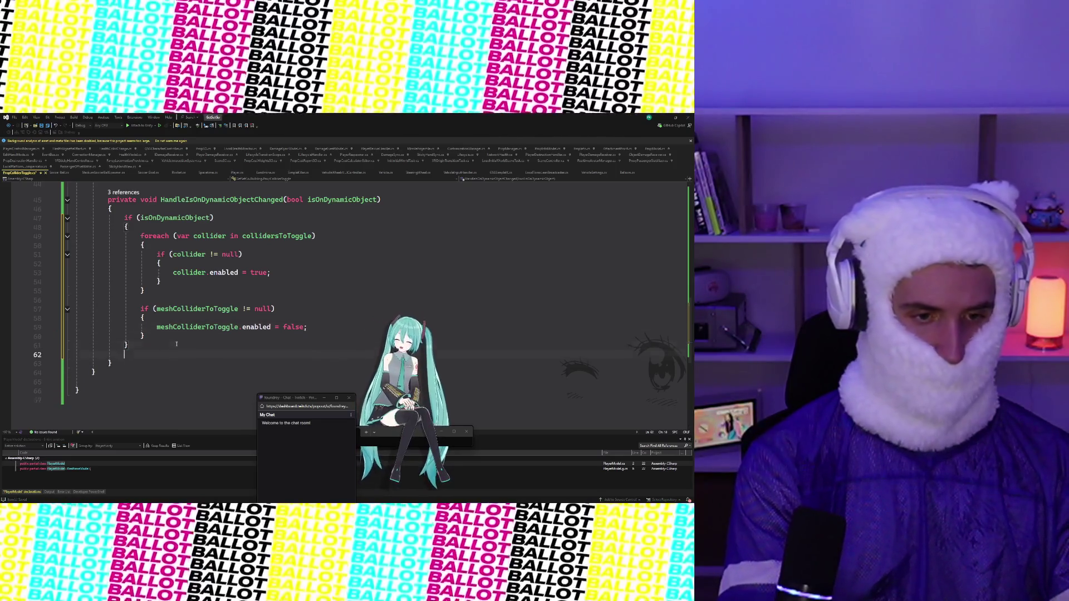
type("else")
key("Tab")
key("Tab")
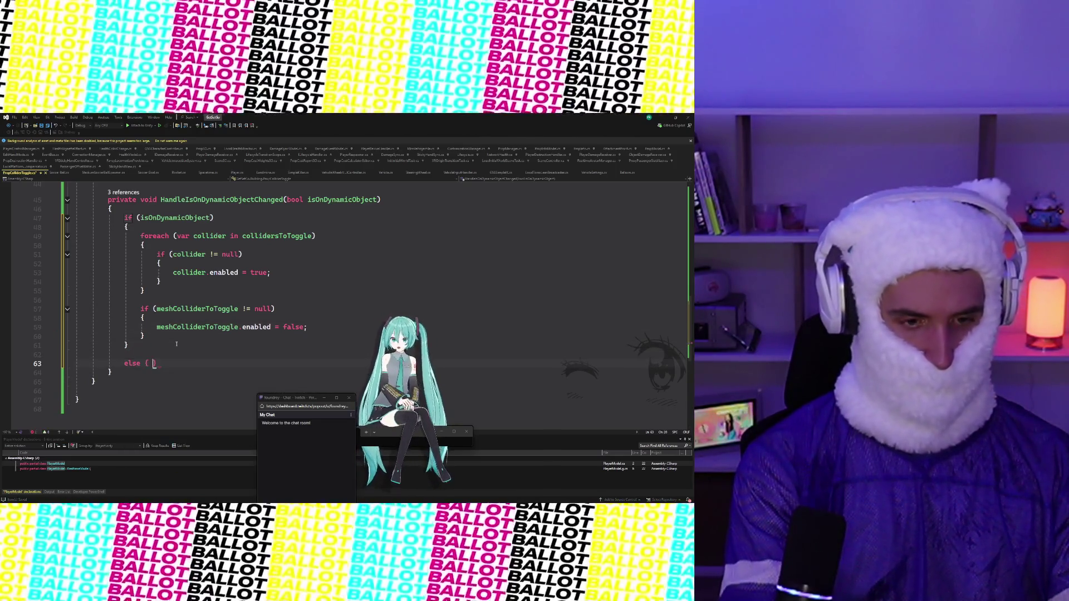
Step: Fill the else branch to disable colliders, enable meshColliderToToggle, and add meshColliderToToggle.convex = false
key("Tab")
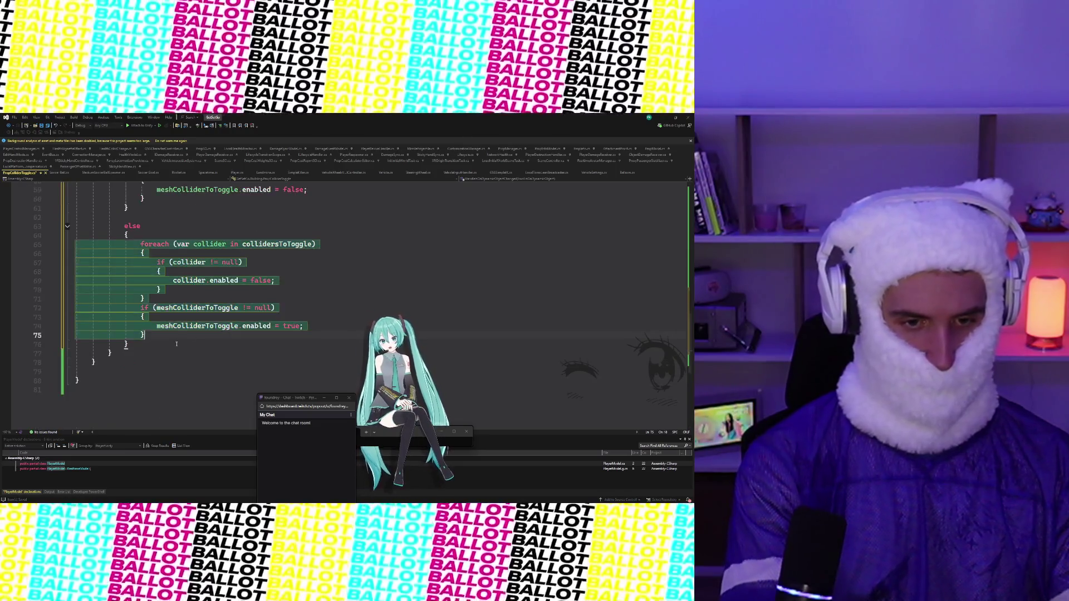
key("ctrl+Return")
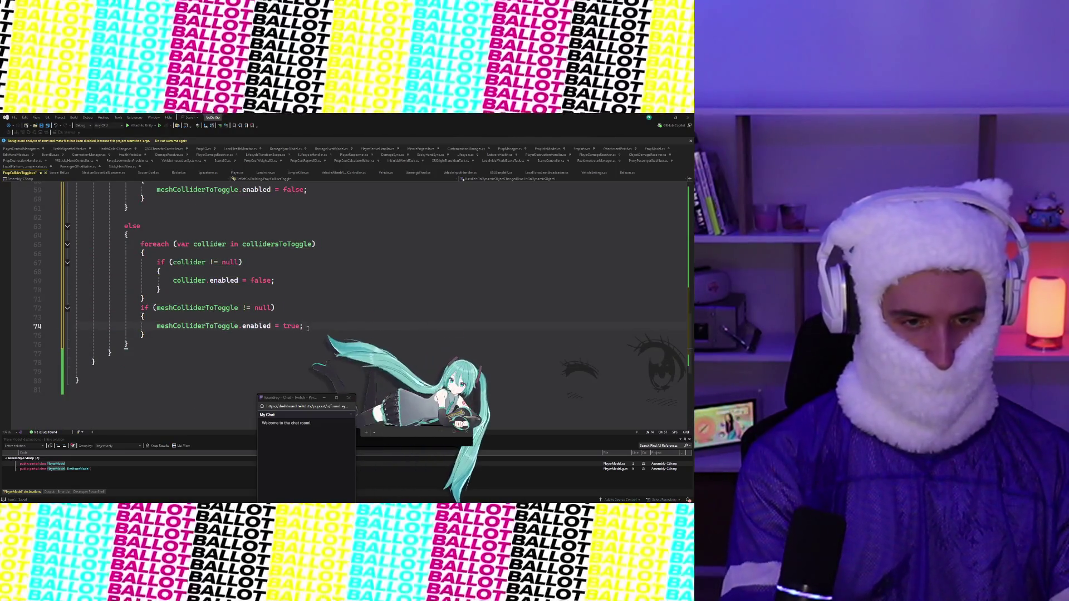
type("meshCollider")
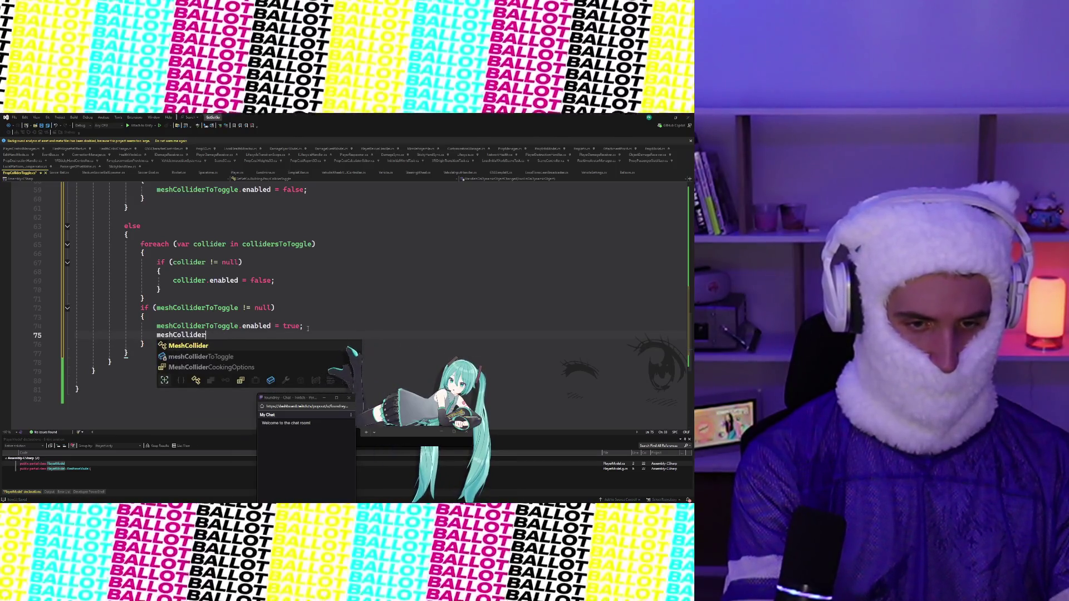
key("Tab")
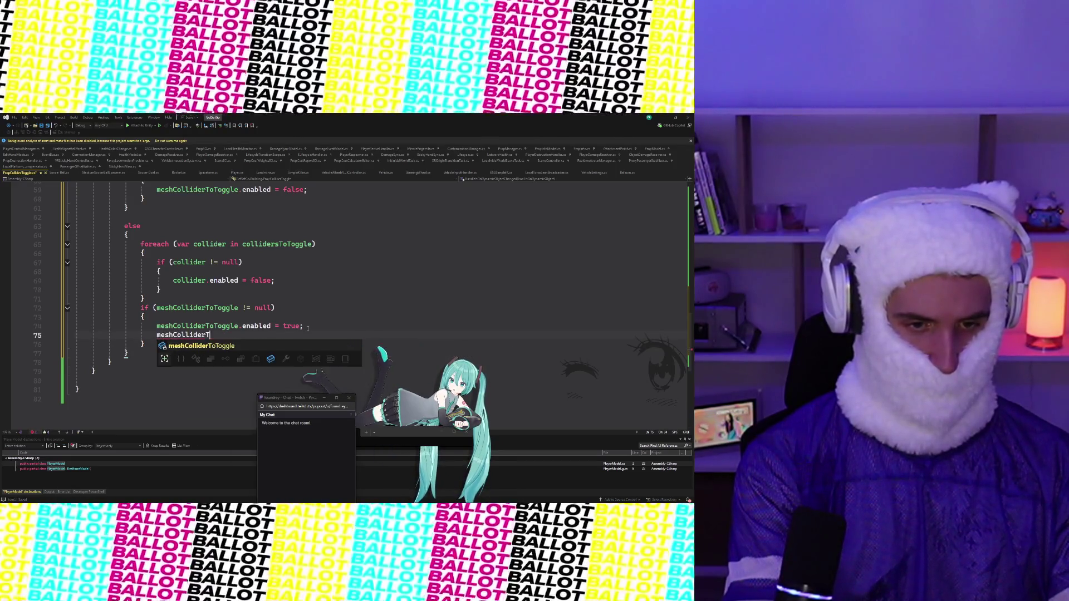
type(".convex = false;")
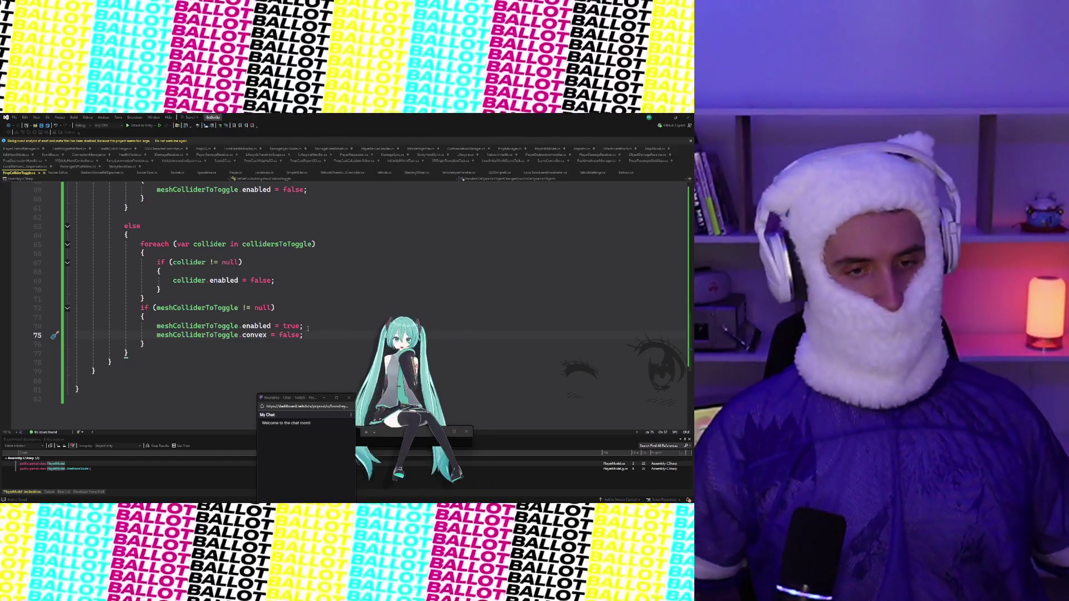
Step: Review PropColliderToggle.cs, then switch to Unity so the script compiles
scroll(296, 284, "up", 6)
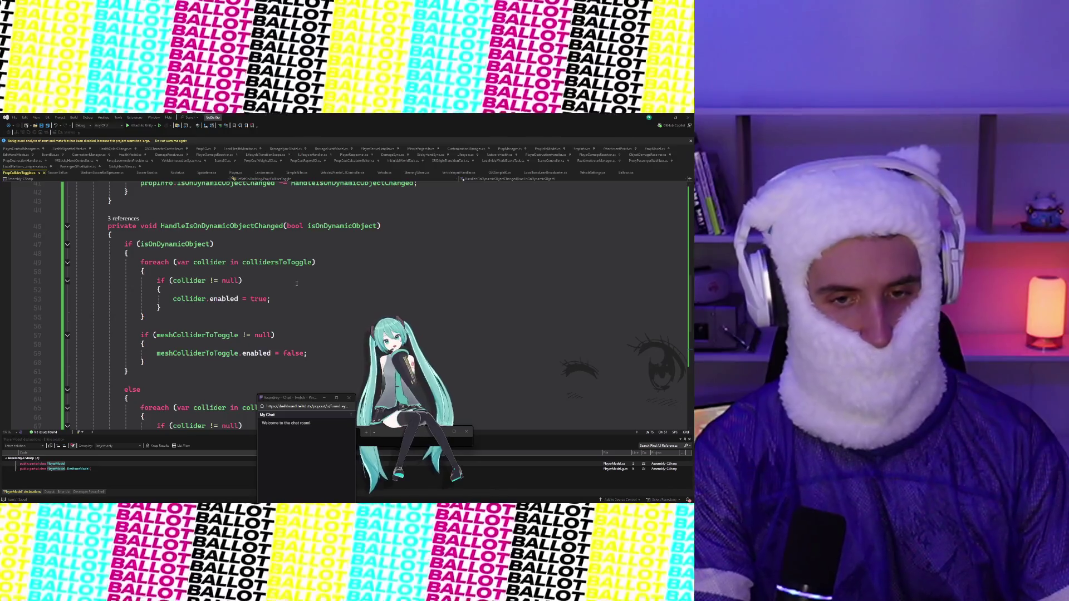
scroll(297, 283, "down", 1)
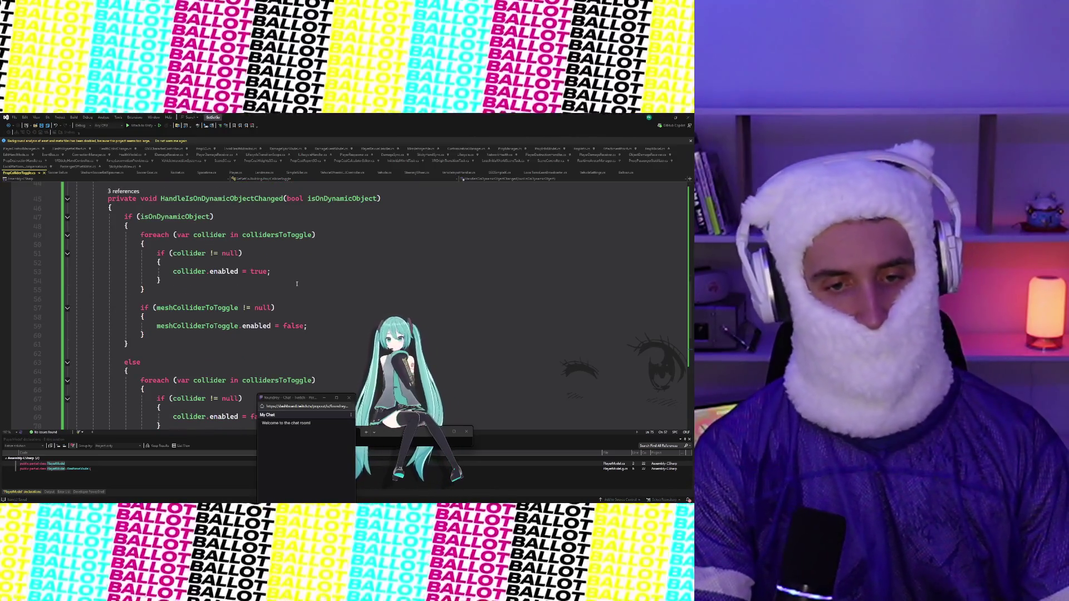
scroll(297, 284, "up", 4)
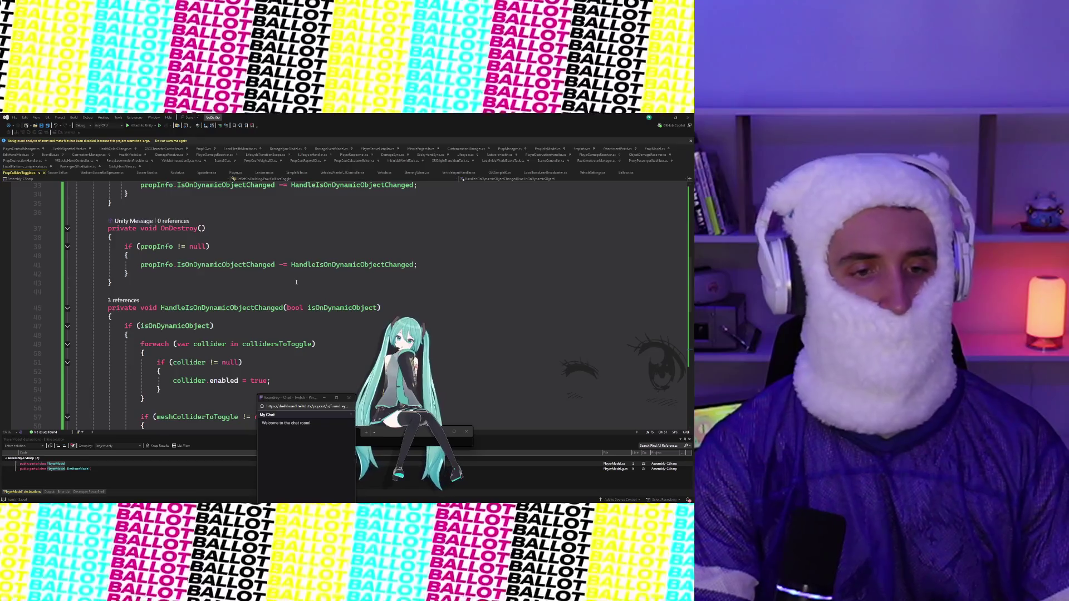
scroll(297, 282, "up", 10)
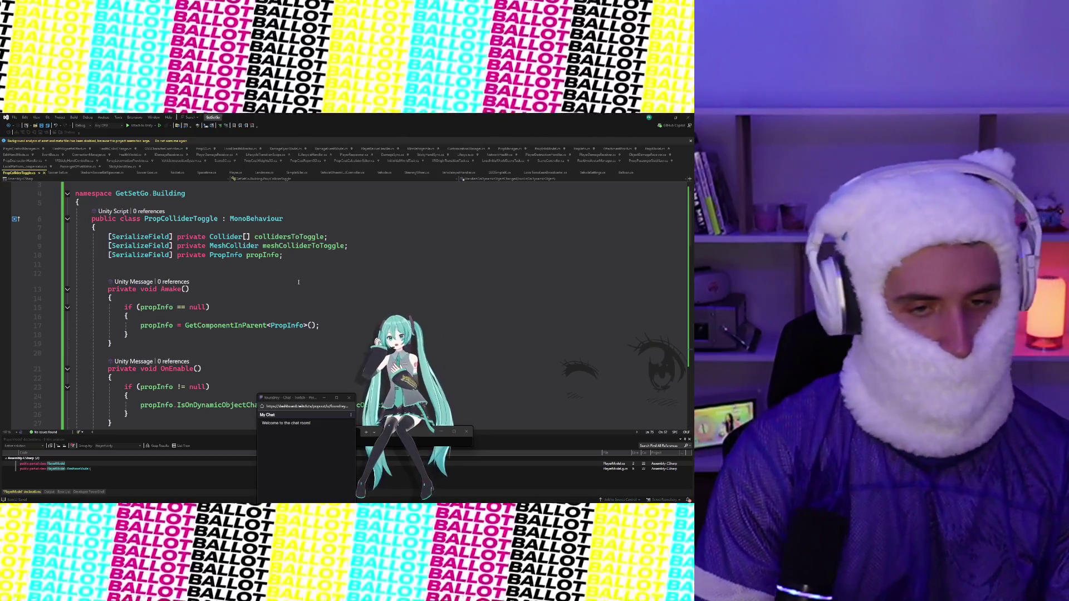
scroll(298, 283, "down", 15)
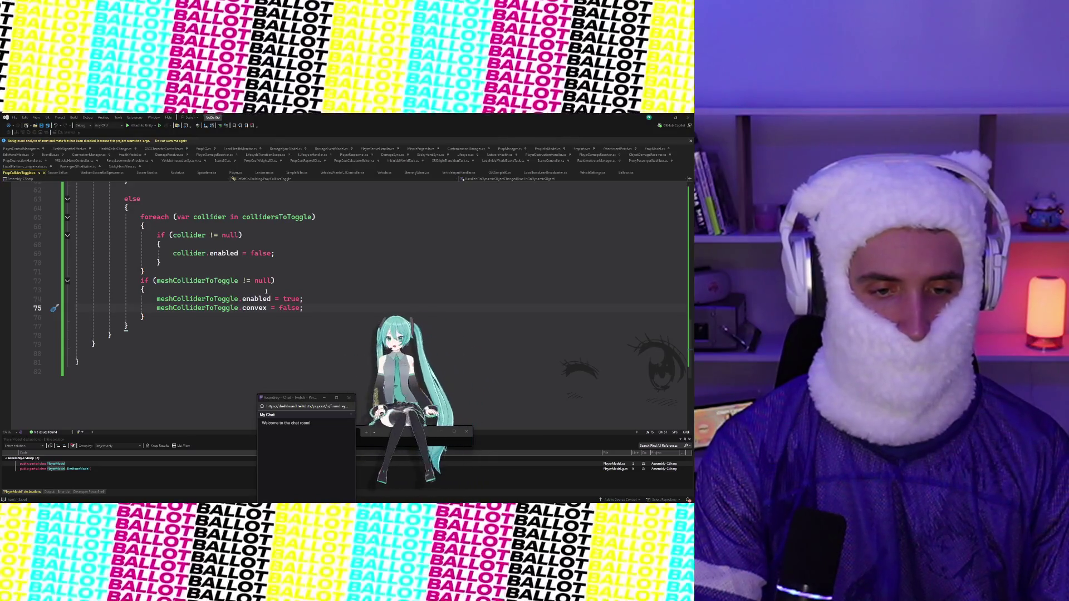
scroll(266, 292, "up", 20)
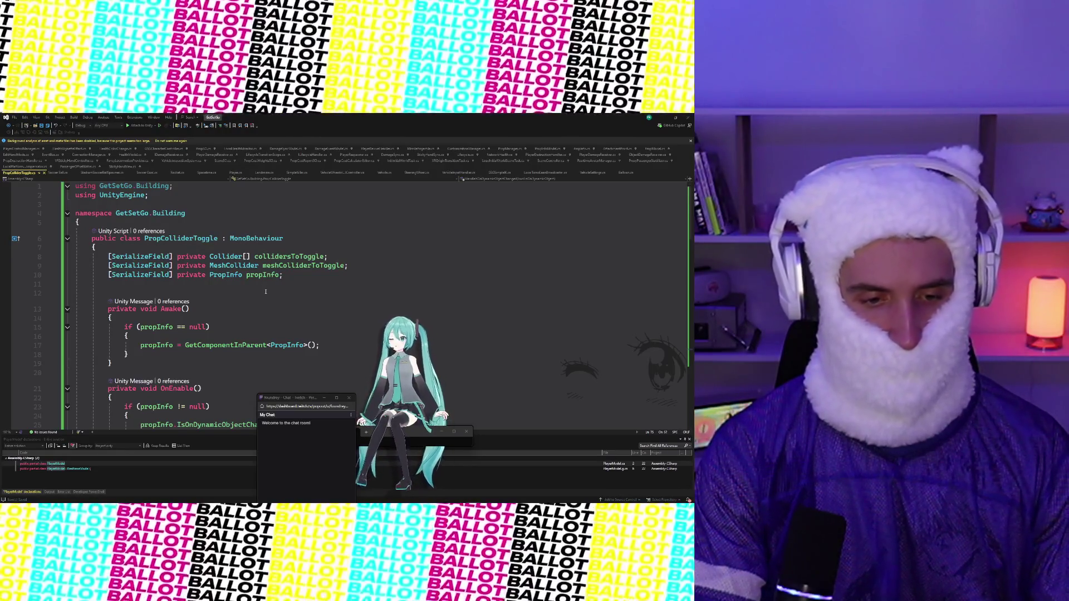
scroll(266, 292, "down", 4)
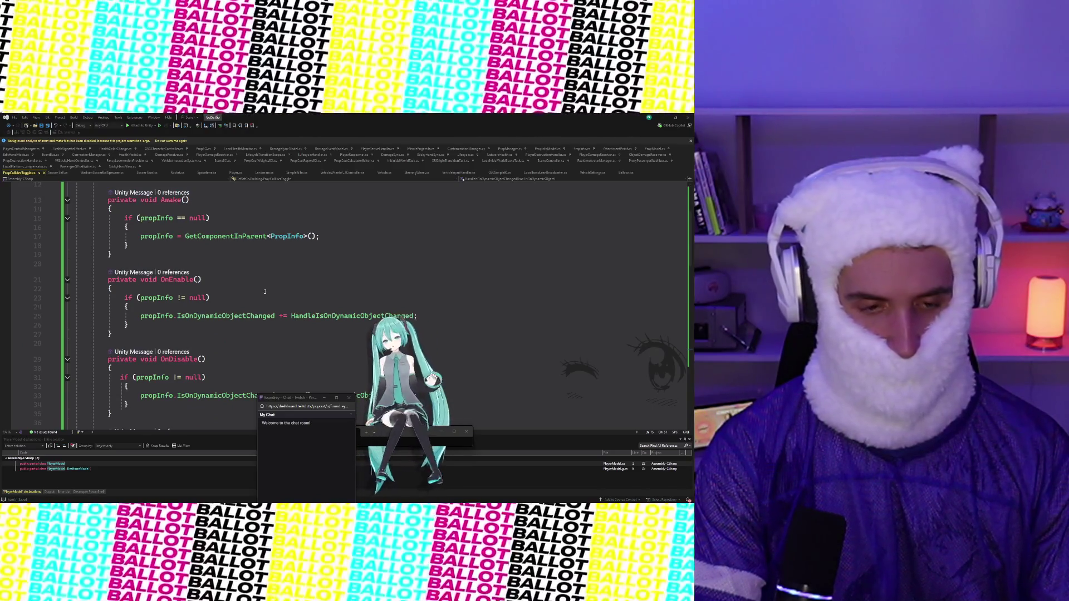
scroll(265, 292, "up", 4)
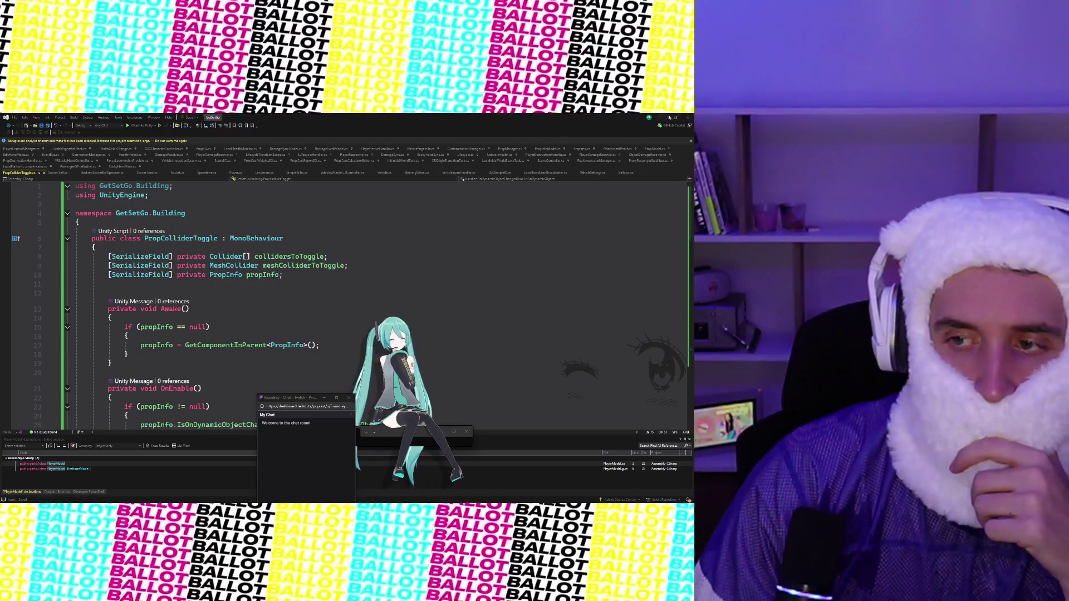
left_click(670, 118)
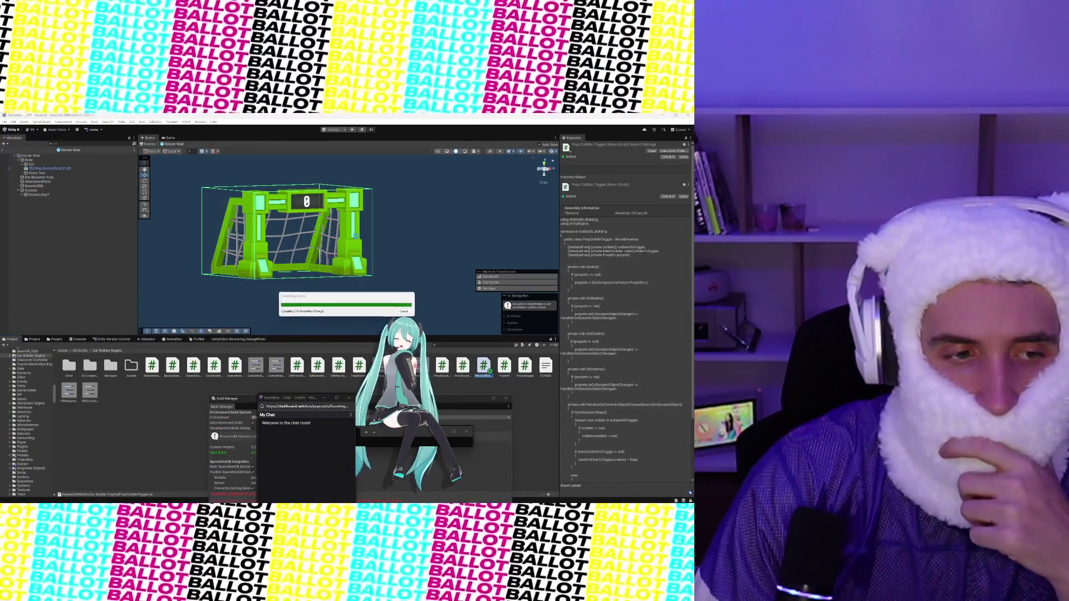